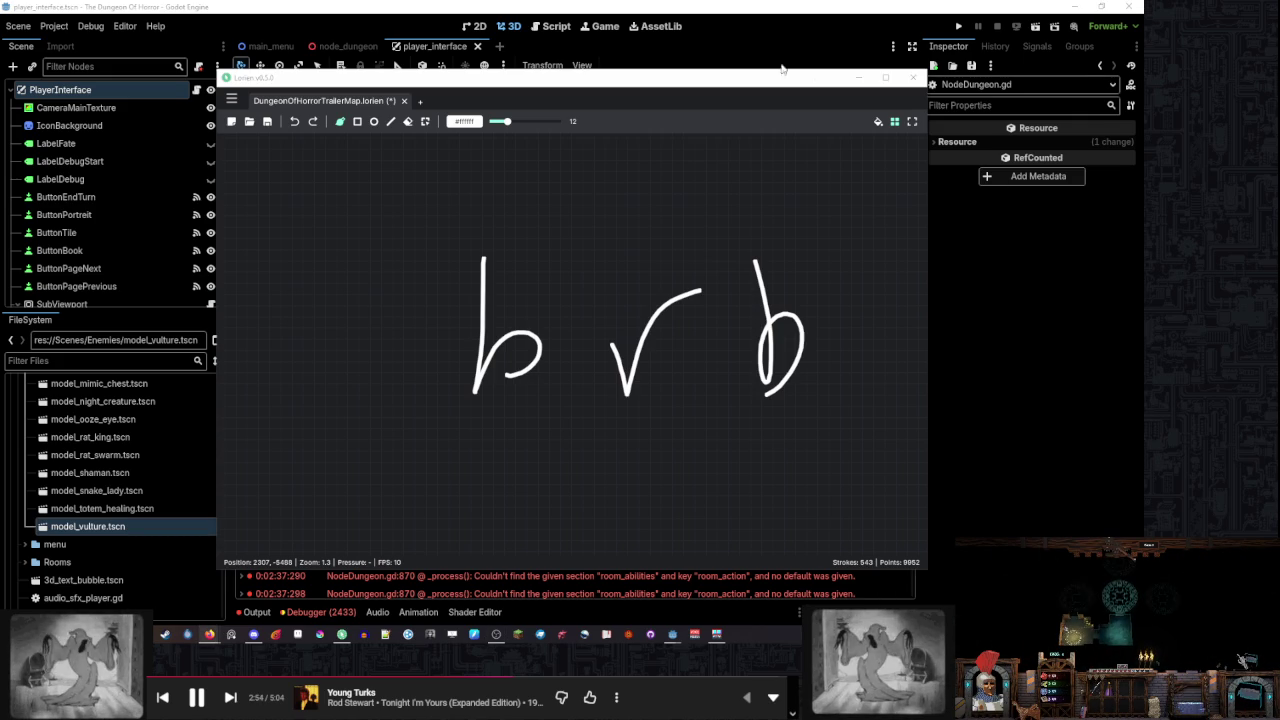
Exit Lorien without saving the trailer map drawing
{"action": "left_click", "coordinate": [913, 77]}
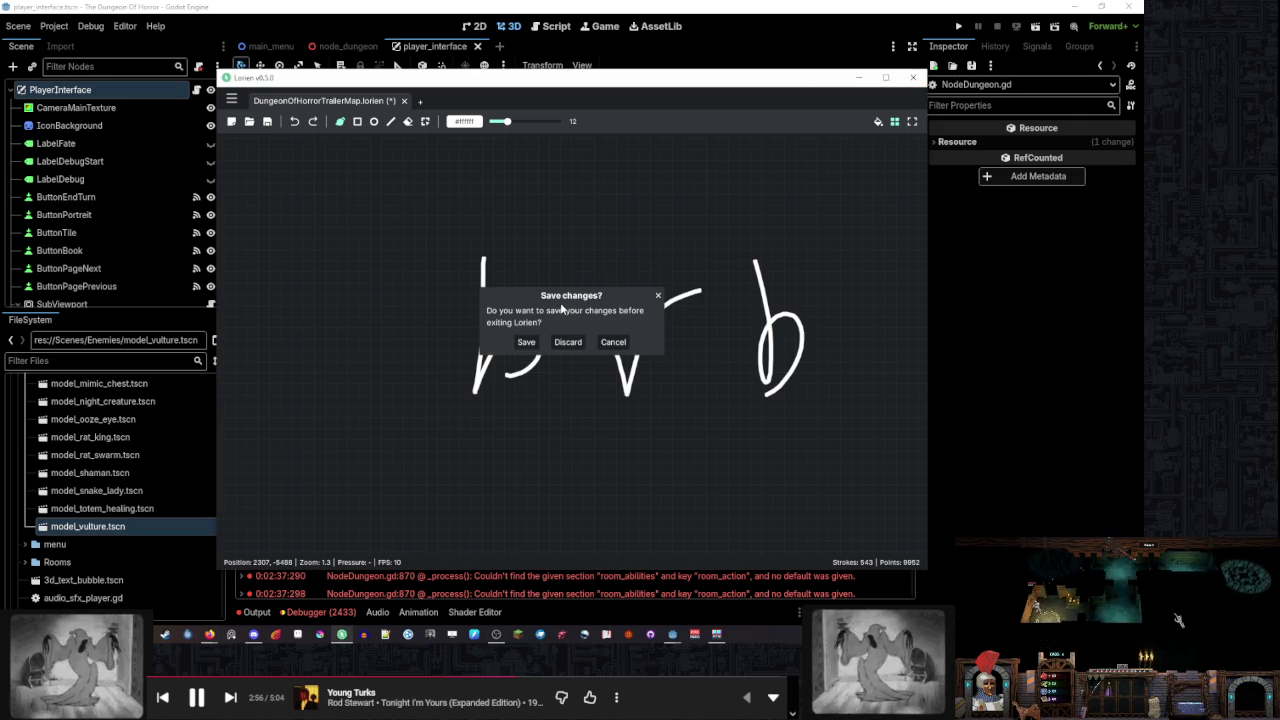
{"action": "left_click", "coordinate": [566, 342]}
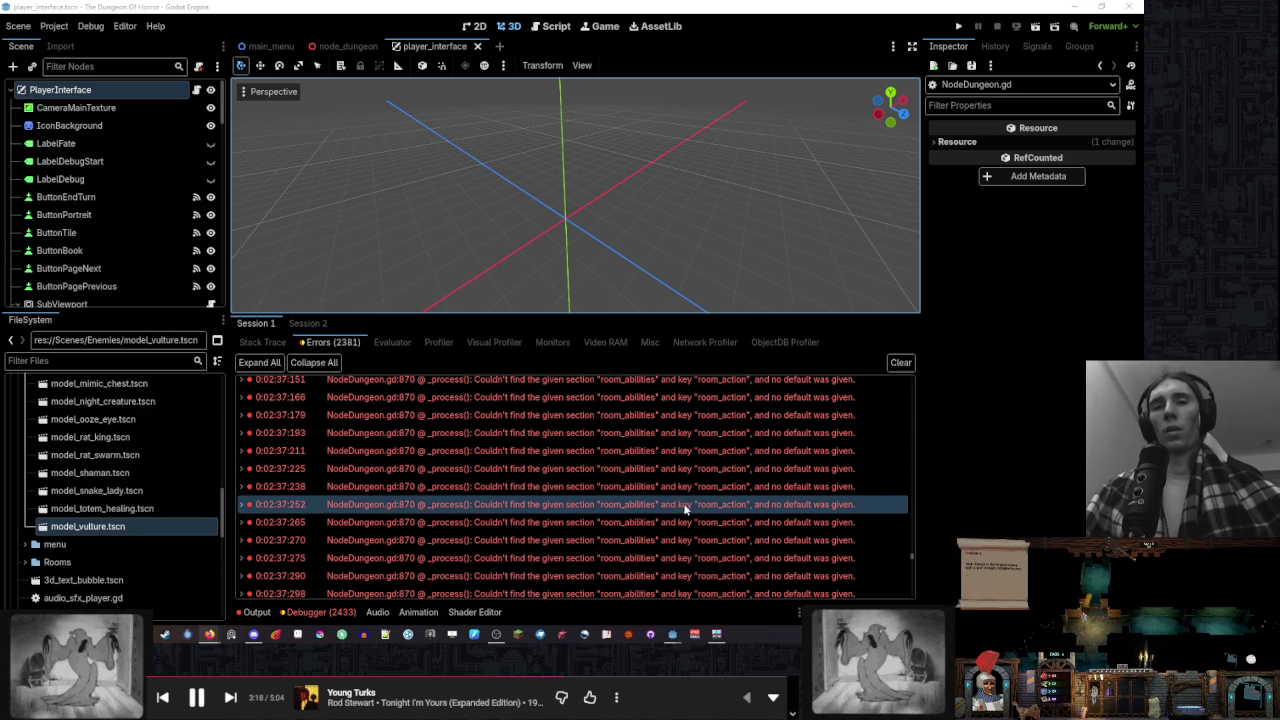
Clear the 2381 debugger errors and show the Output log, then switch to node_dungeon
{"action": "left_click", "coordinate": [900, 362]}
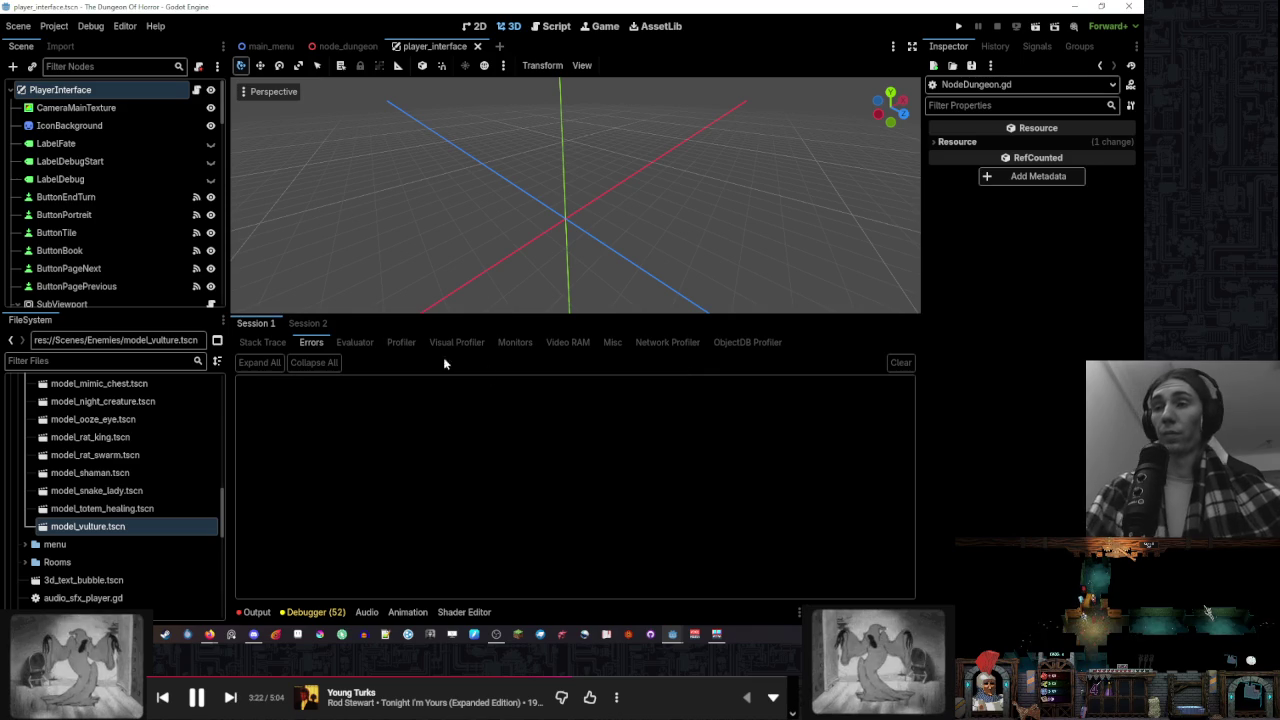
{"action": "left_click", "coordinate": [255, 612]}
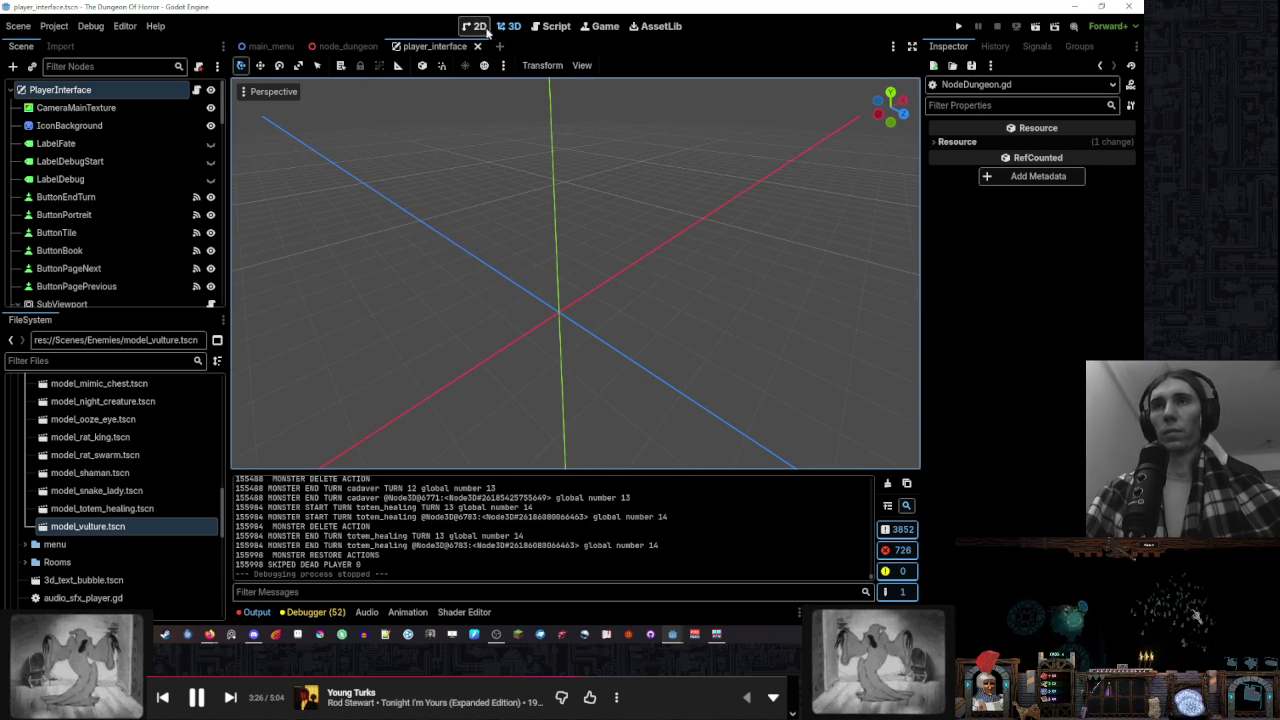
{"action": "left_click", "coordinate": [343, 46]}
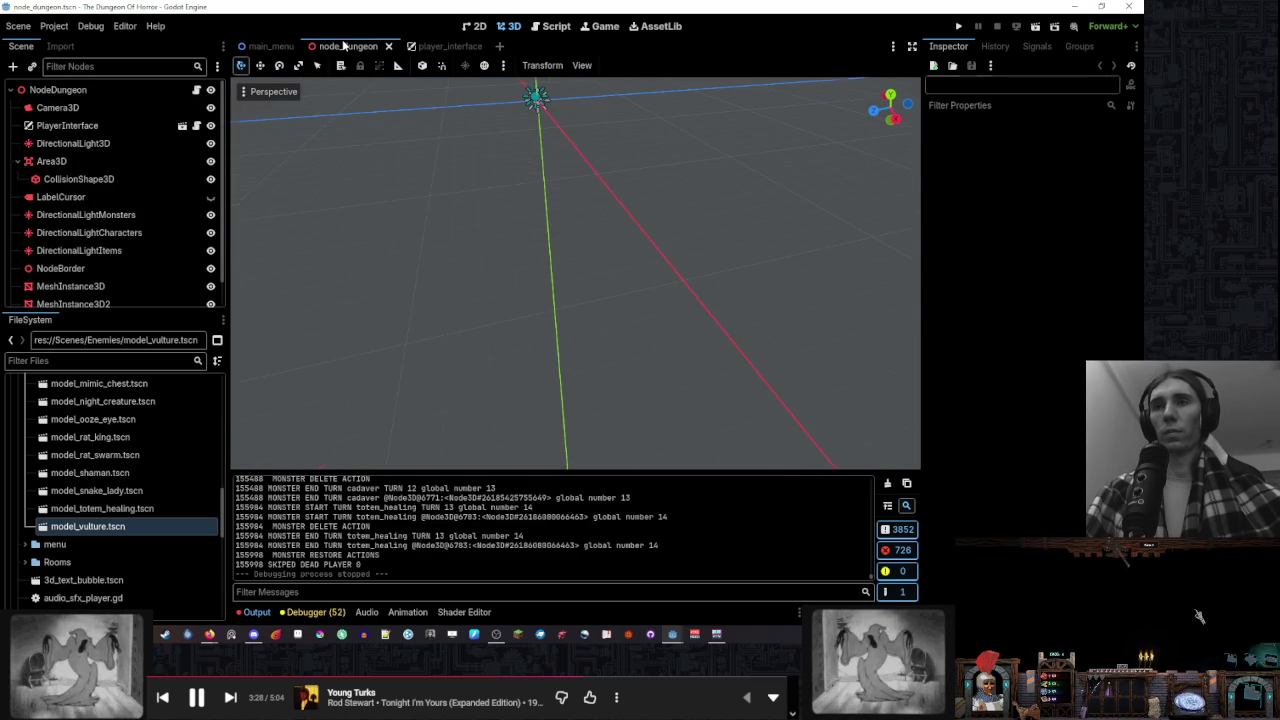
Give the scene tree more room and return to the player_interface scene
{"action": "scroll", "coordinate": [145, 226], "scroll_direction": "down", "scroll_amount": 1}
{"action": "scroll", "coordinate": [145, 226], "scroll_direction": "up", "scroll_amount": 1}
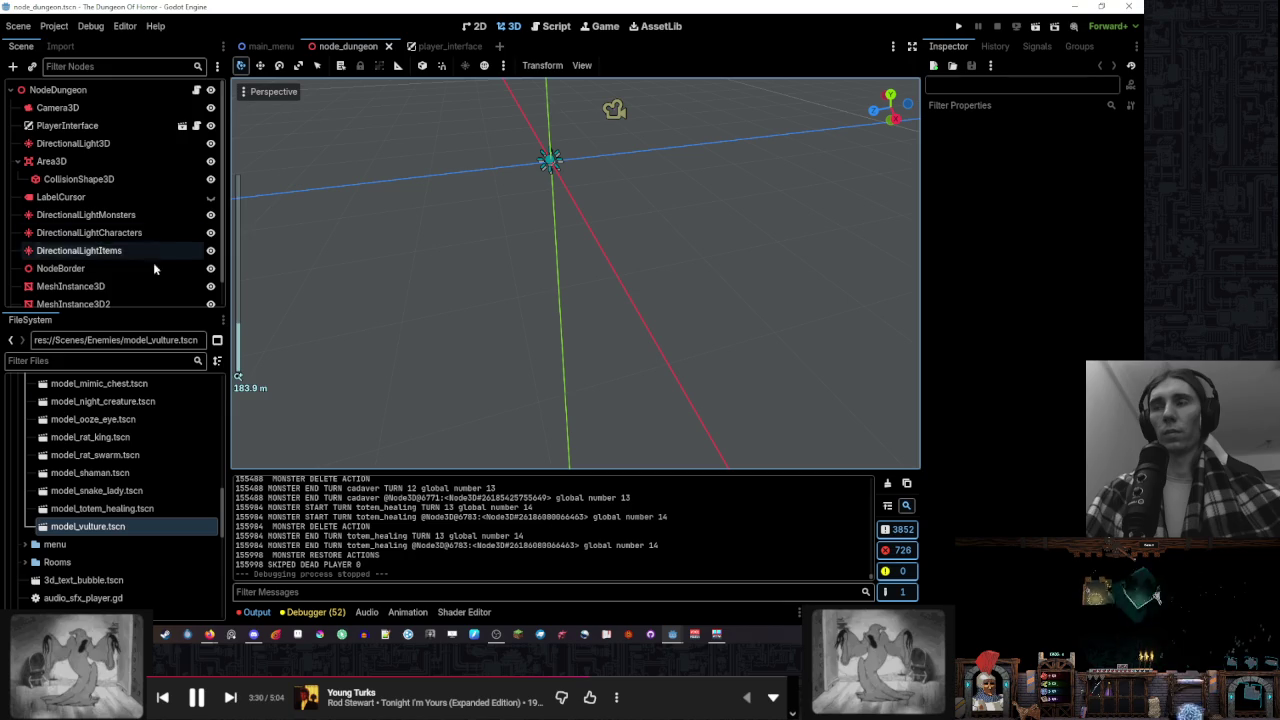
{"action": "left_click_drag", "start_coordinate": [131, 311], "coordinate": [131, 414]}
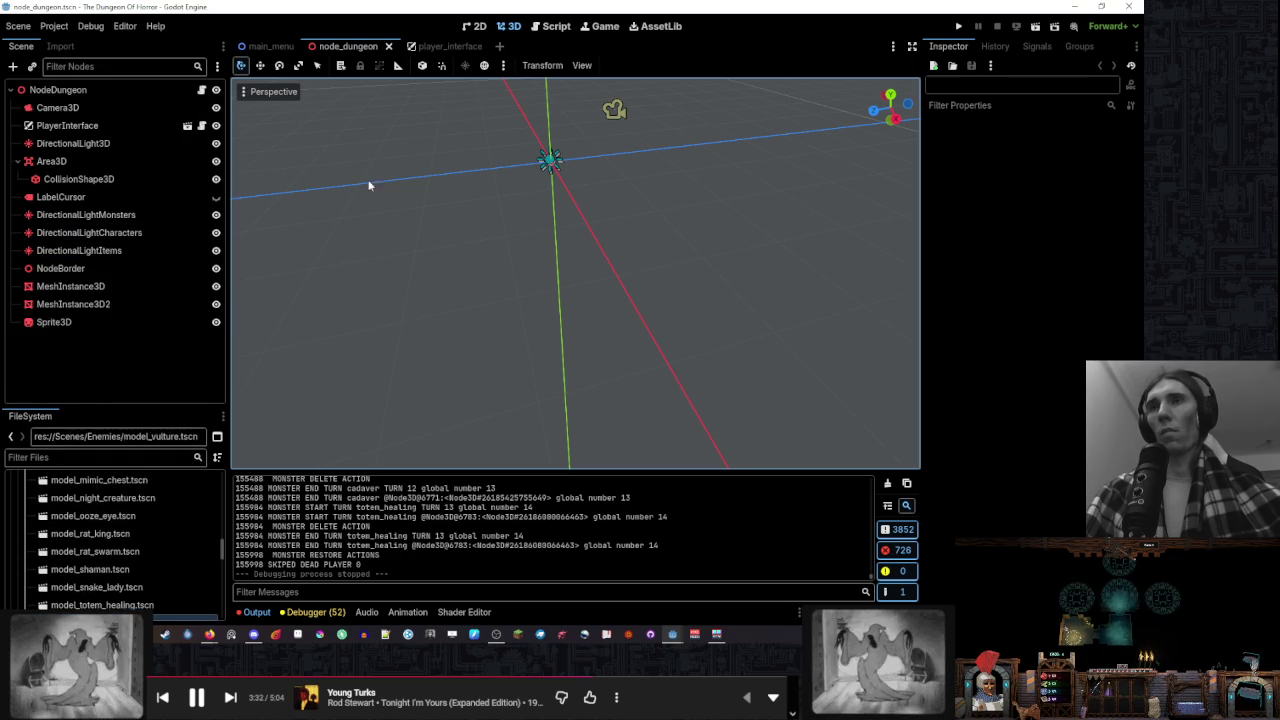
{"action": "left_click", "coordinate": [440, 46]}
Collapse the SubViewport branch, orbit the 3D view, and open the script editor
{"action": "scroll", "coordinate": [125, 286], "scroll_direction": "up", "scroll_amount": 5}
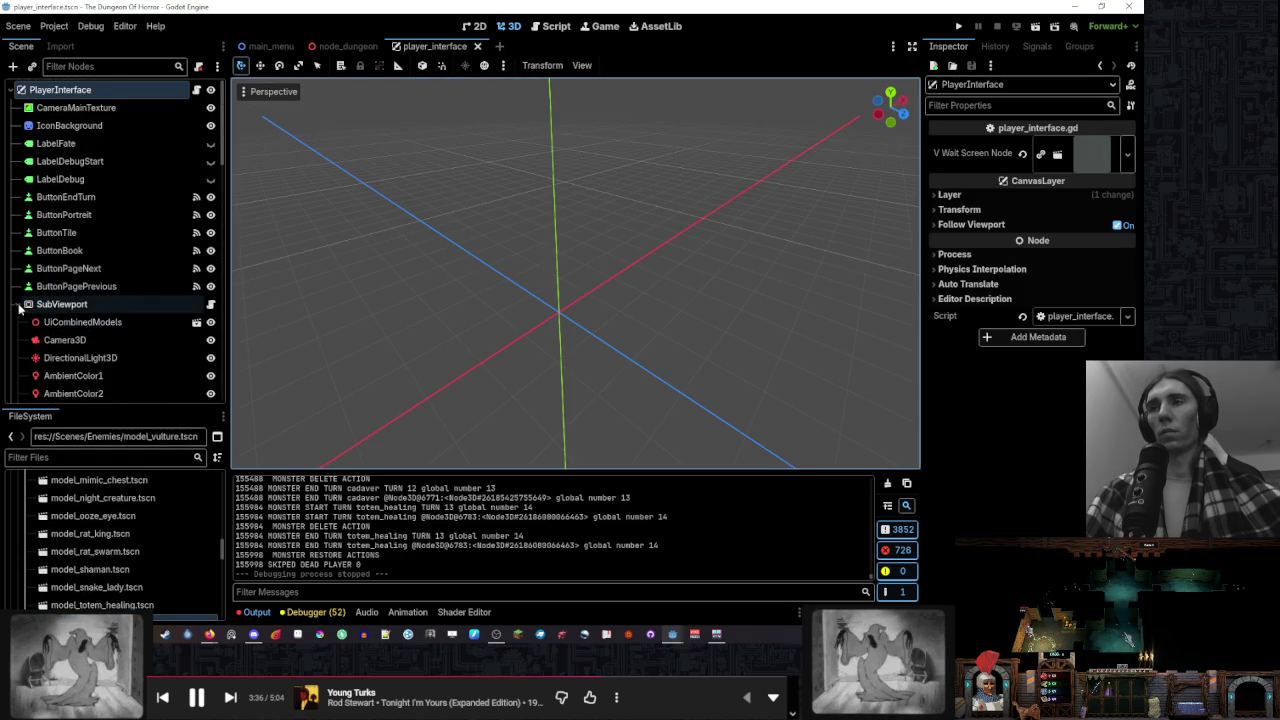
{"action": "left_click", "coordinate": [17, 304]}
{"action": "left_click_drag", "start_coordinate": [610, 185], "coordinate": [476, 148]}
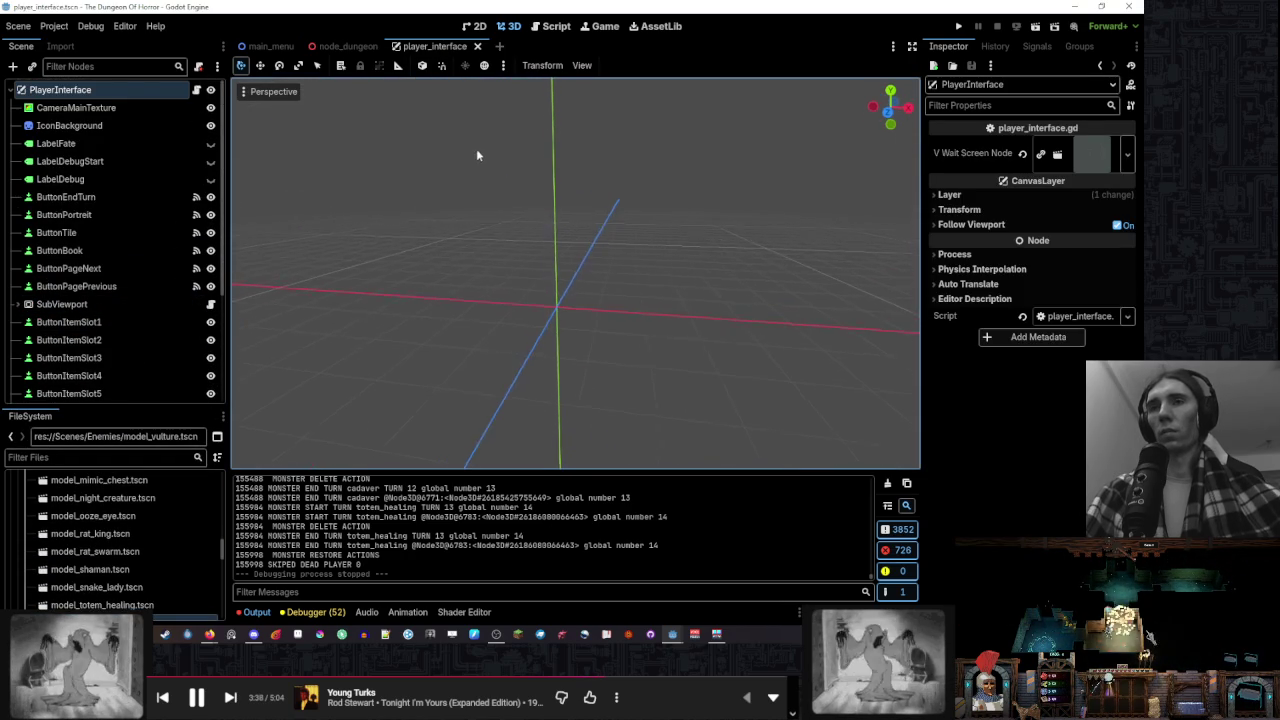
{"action": "left_click", "coordinate": [680, 207]}
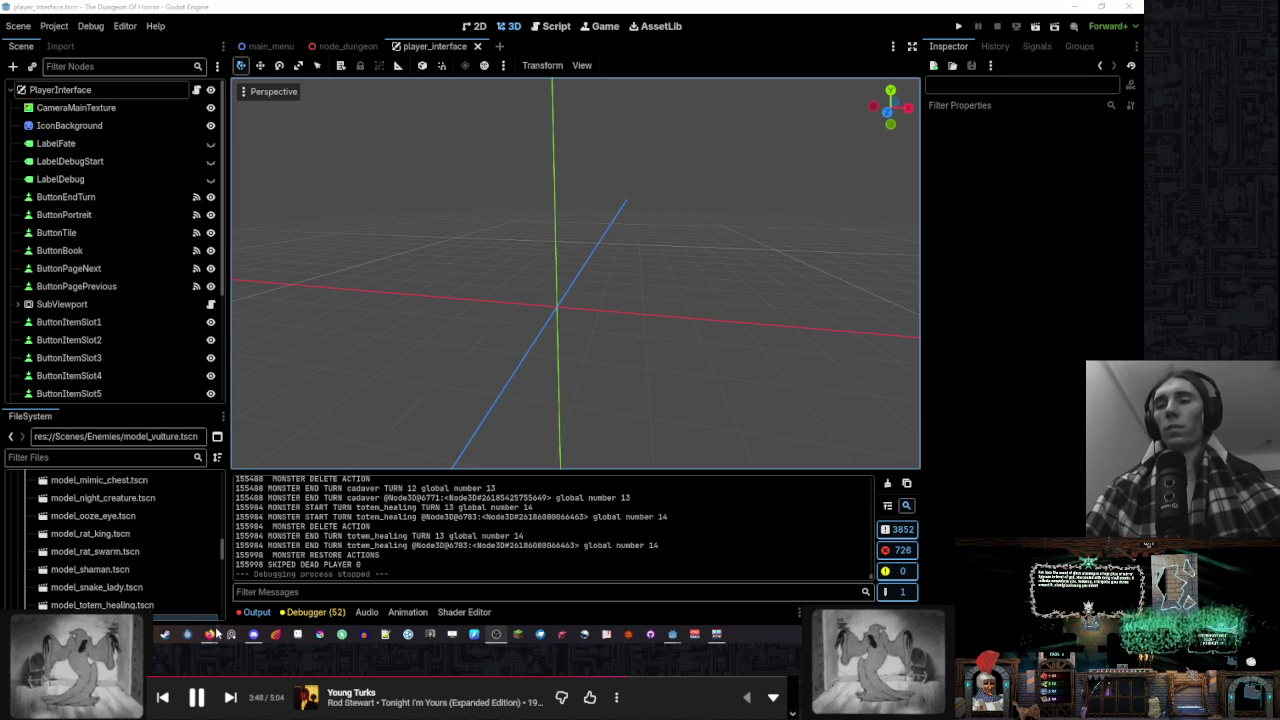
{"action": "mouse_move", "coordinate": [209, 634]}
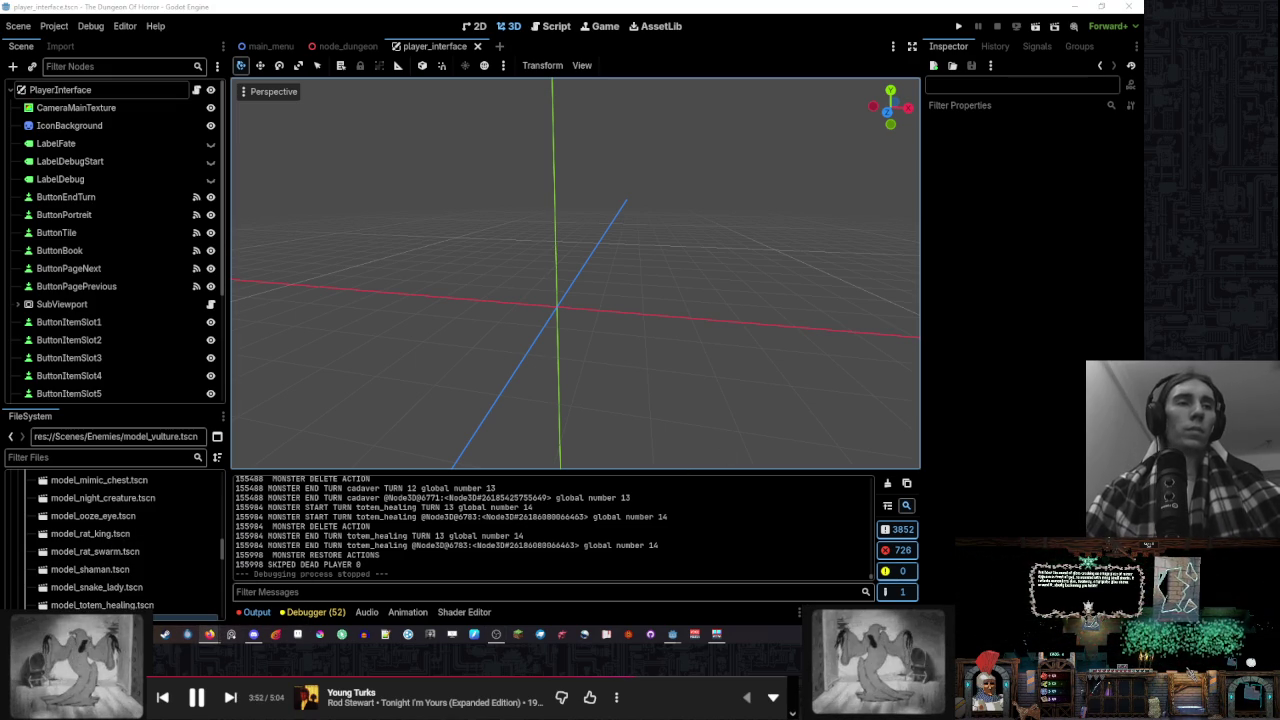
{"action": "left_click", "coordinate": [556, 26]}
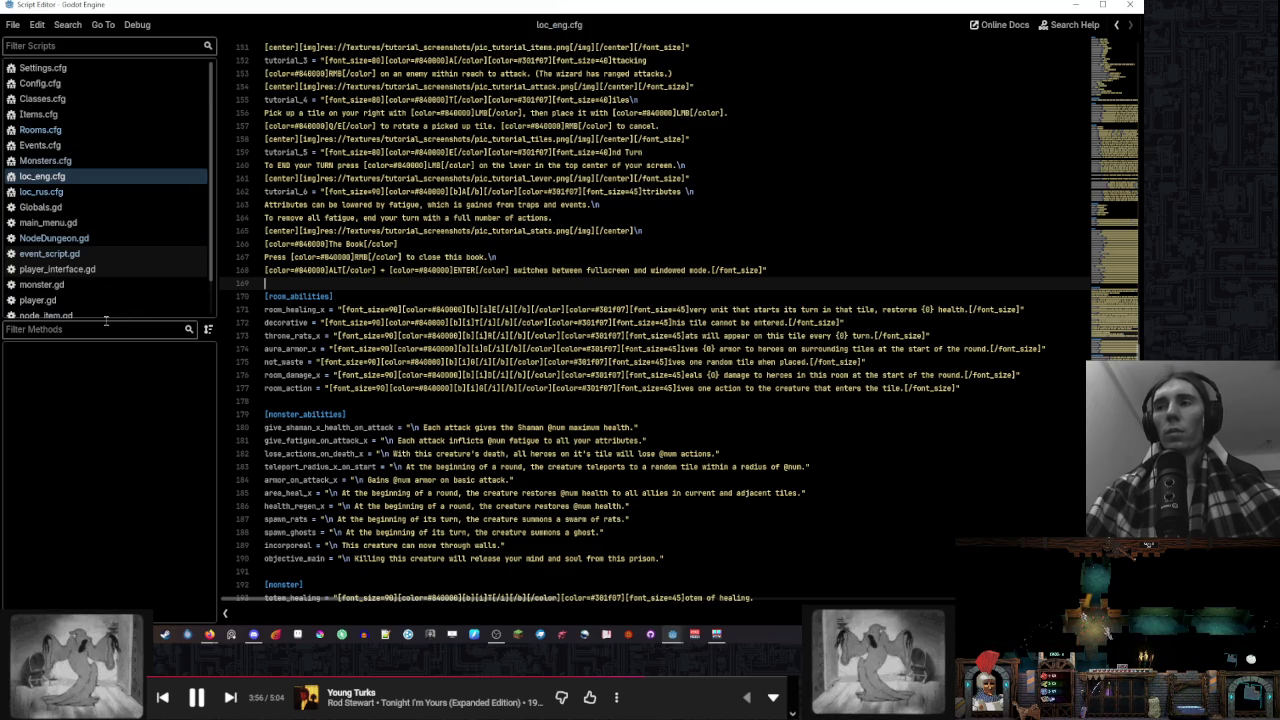
Open event_script.gd and edit the comment on line 502 of the loot code
{"action": "mouse_move", "coordinate": [97, 319]}
{"action": "left_mouse_down"}
{"action": "mouse_move", "coordinate": [97, 464]}
{"action": "mouse_move", "coordinate": [97, 378]}
{"action": "left_mouse_up"}
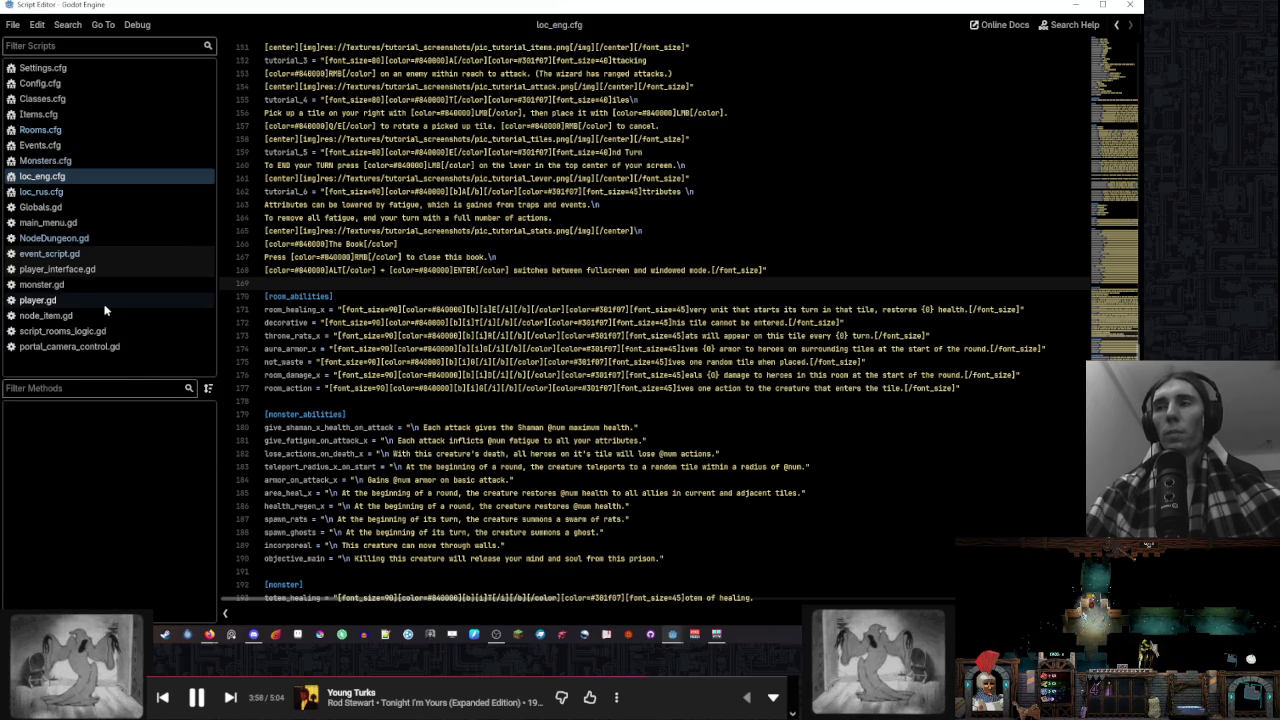
{"action": "left_click", "coordinate": [109, 252]}
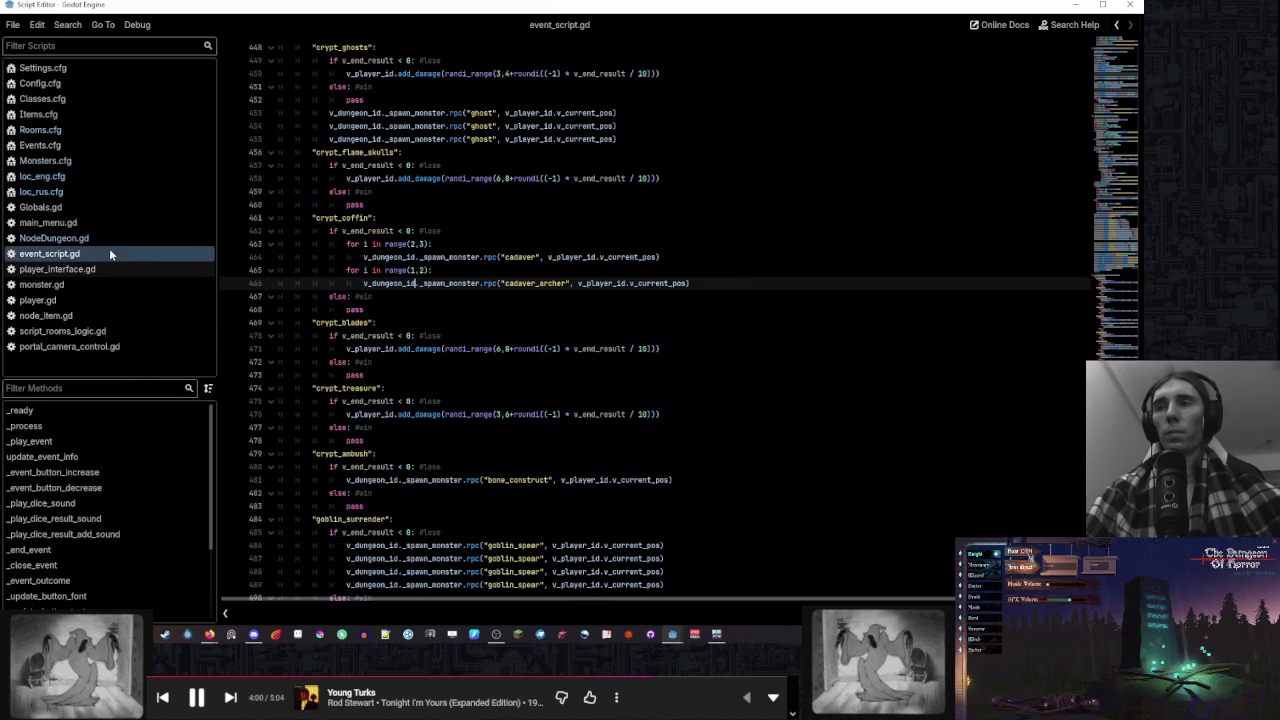
{"action": "scroll", "coordinate": [404, 362], "scroll_direction": "down", "scroll_amount": 4}
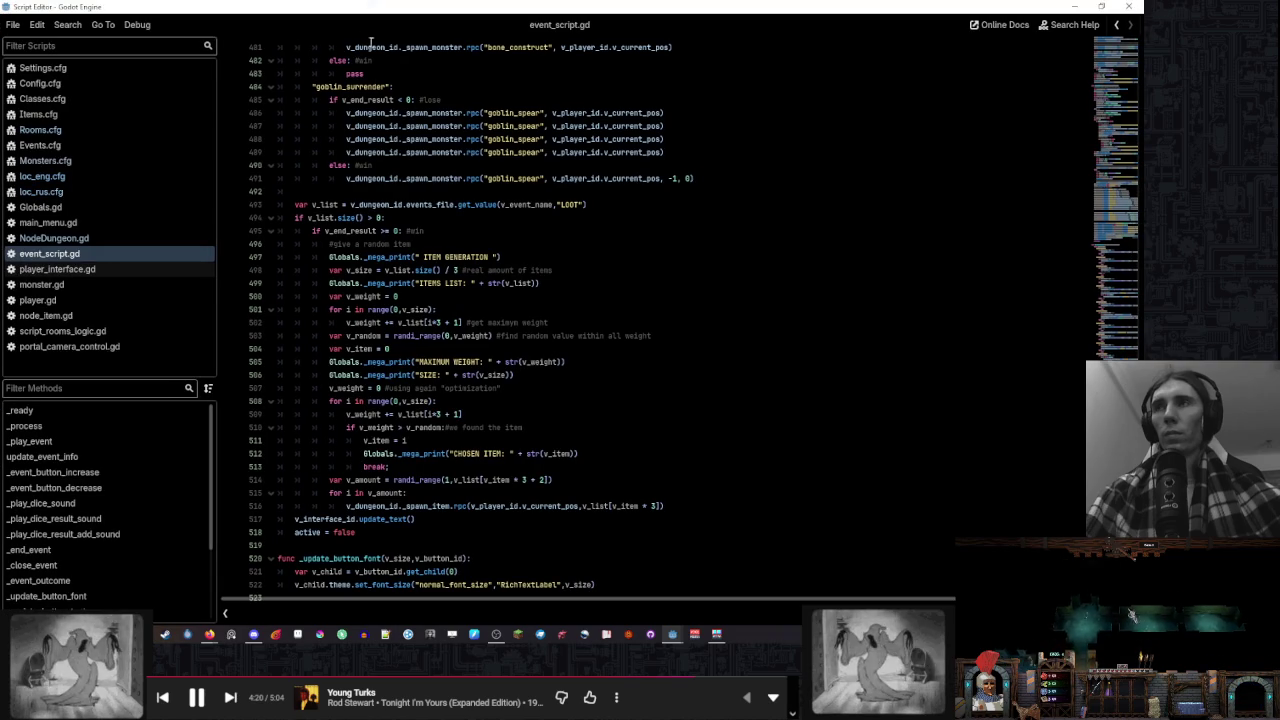
{"action": "left_click", "coordinate": [575, 270]}
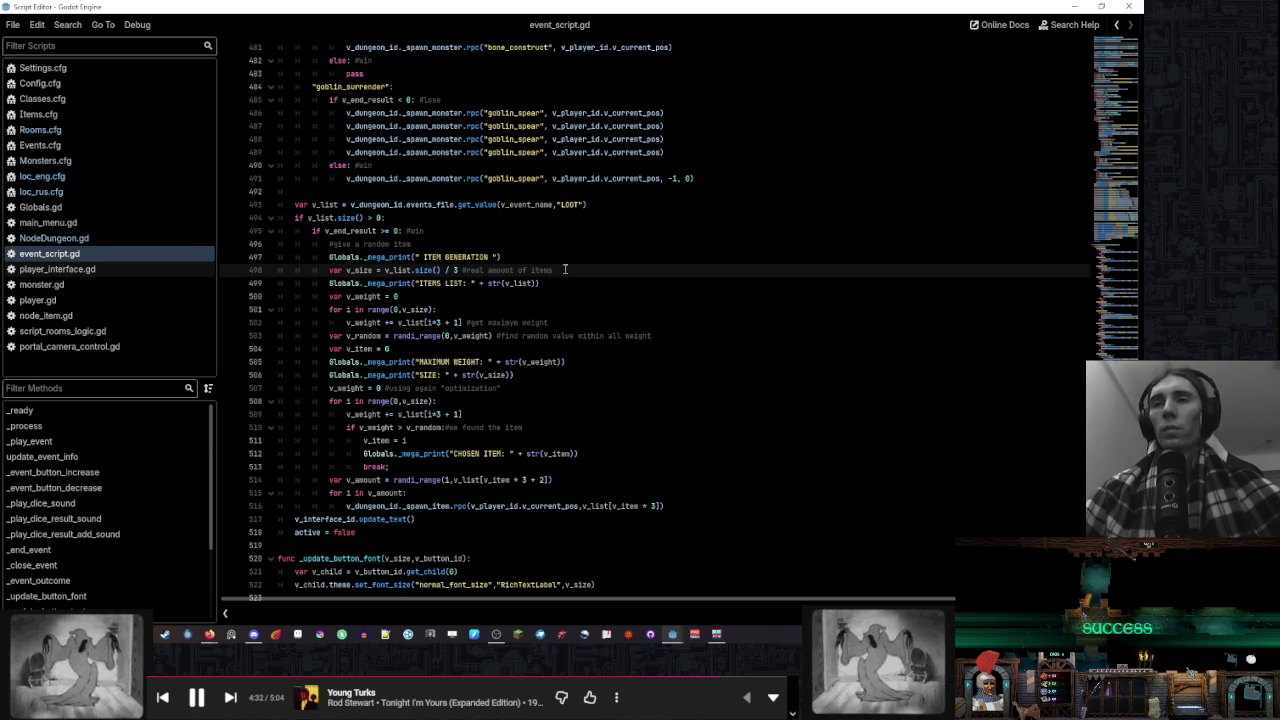
{"action": "left_click", "coordinate": [513, 322]}
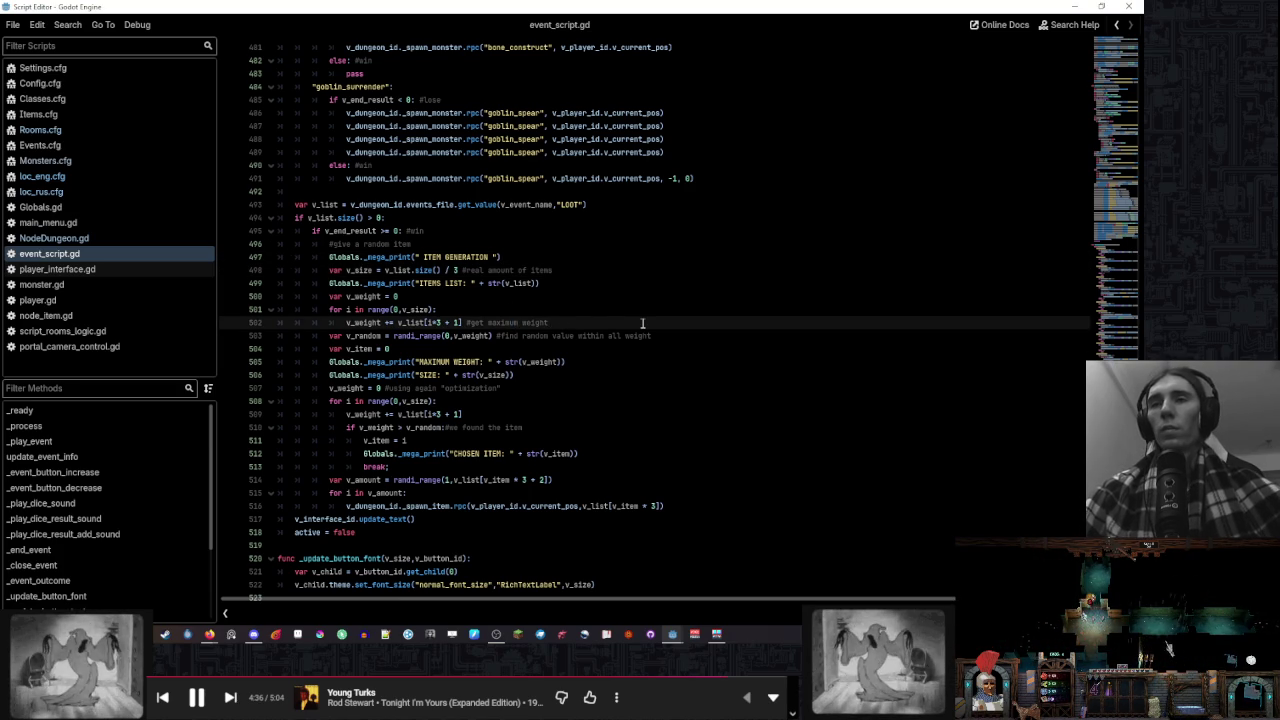
{"action": "key", "text": "BackSpace"}
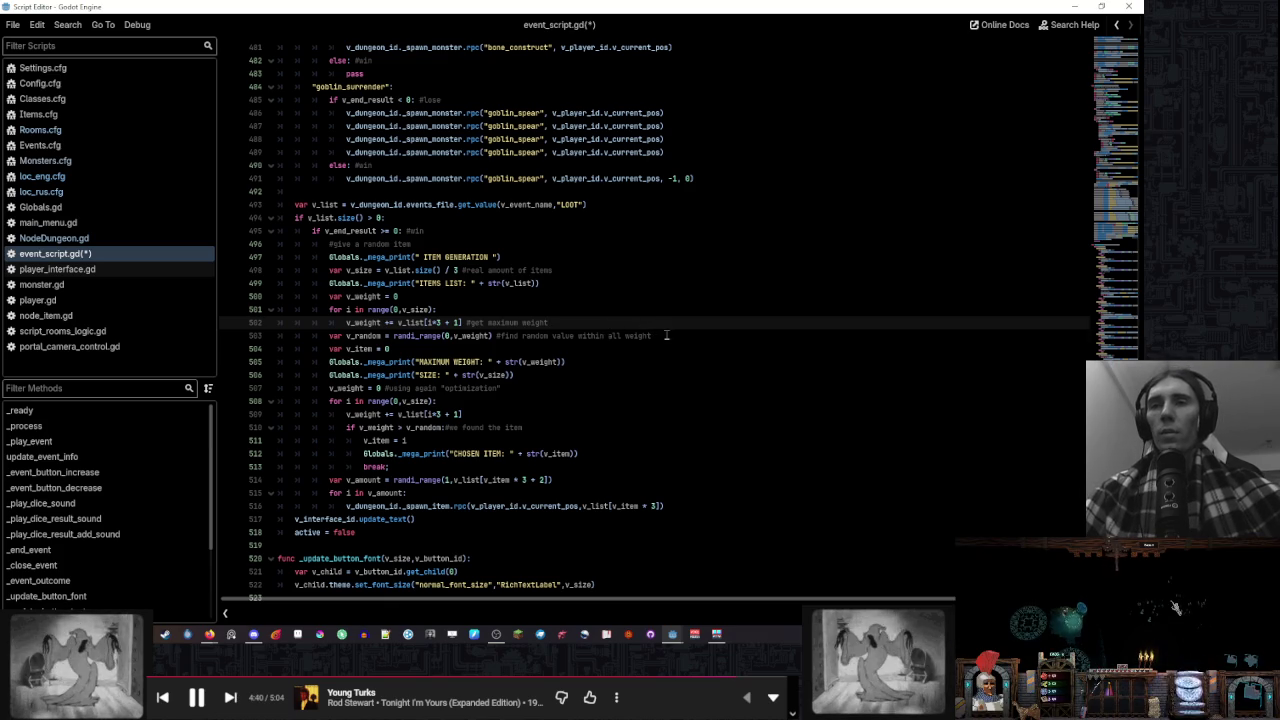
{"action": "left_click", "coordinate": [665, 335]}
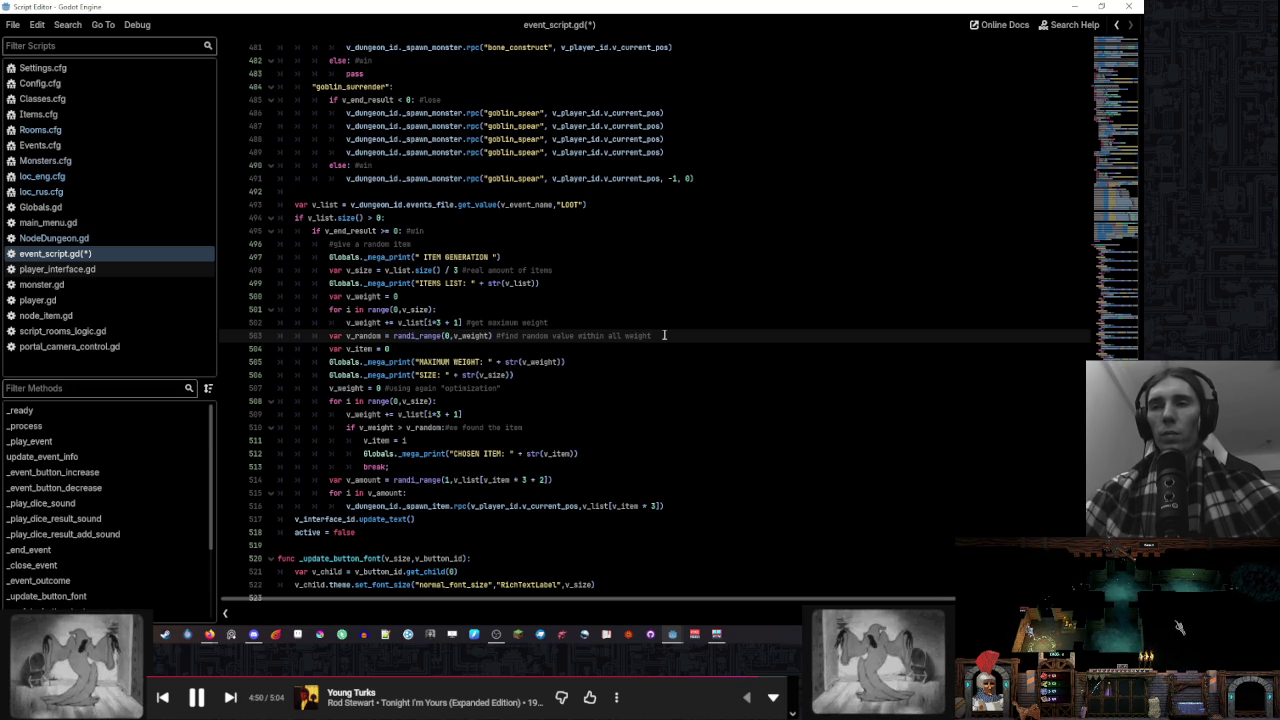
Highlight v_list and events_file around line 493 to check their usage
{"action": "double_click", "coordinate": [397, 270]}
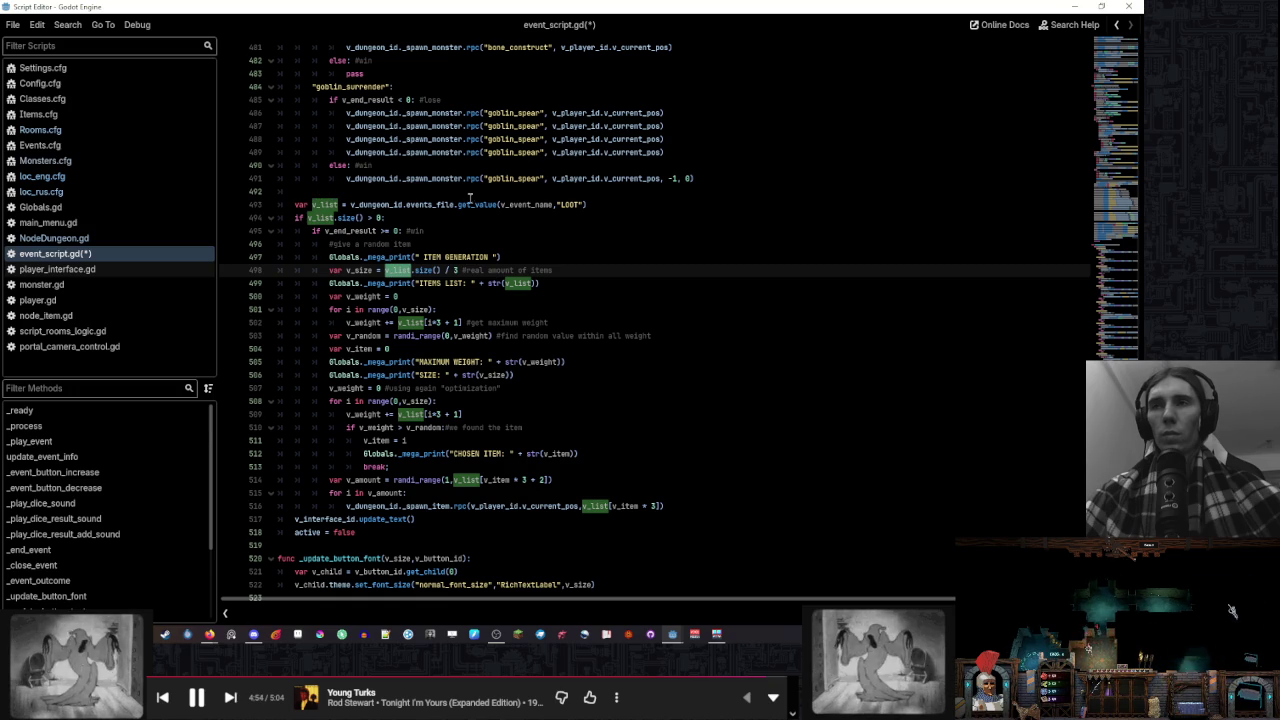
{"action": "left_click_drag", "start_coordinate": [595, 204], "coordinate": [296, 205]}
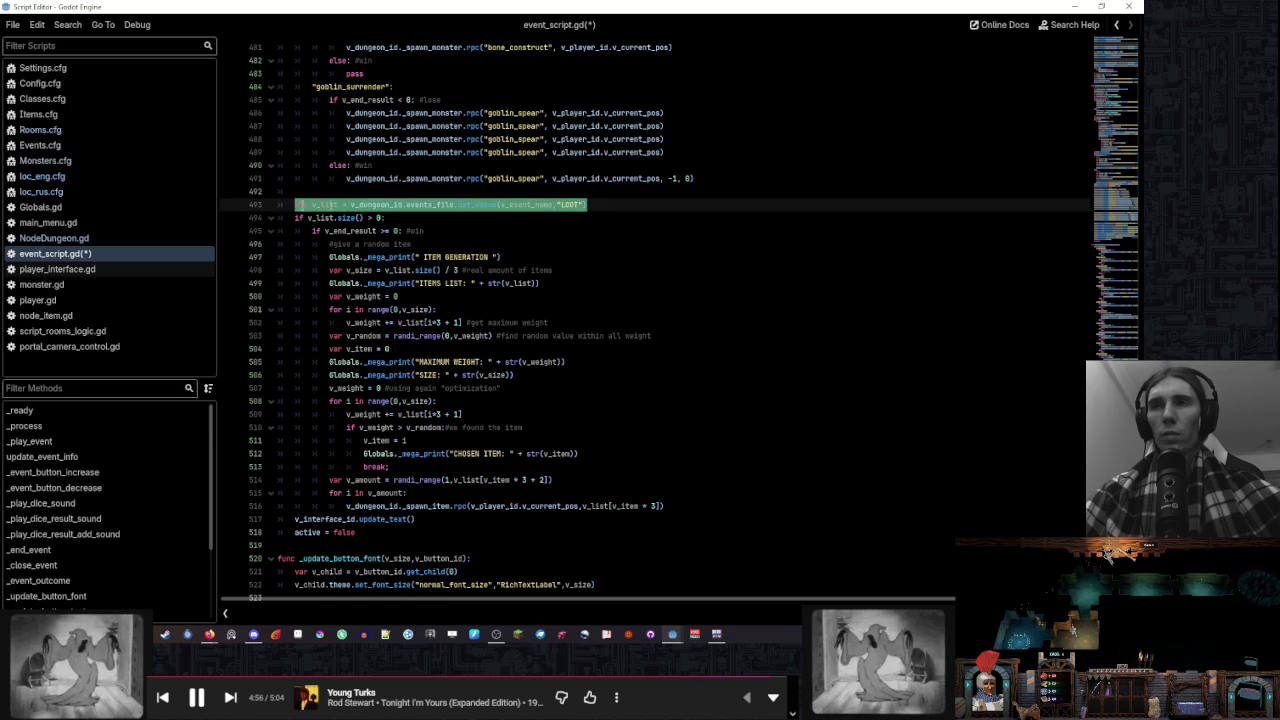
{"action": "left_click", "coordinate": [593, 204]}
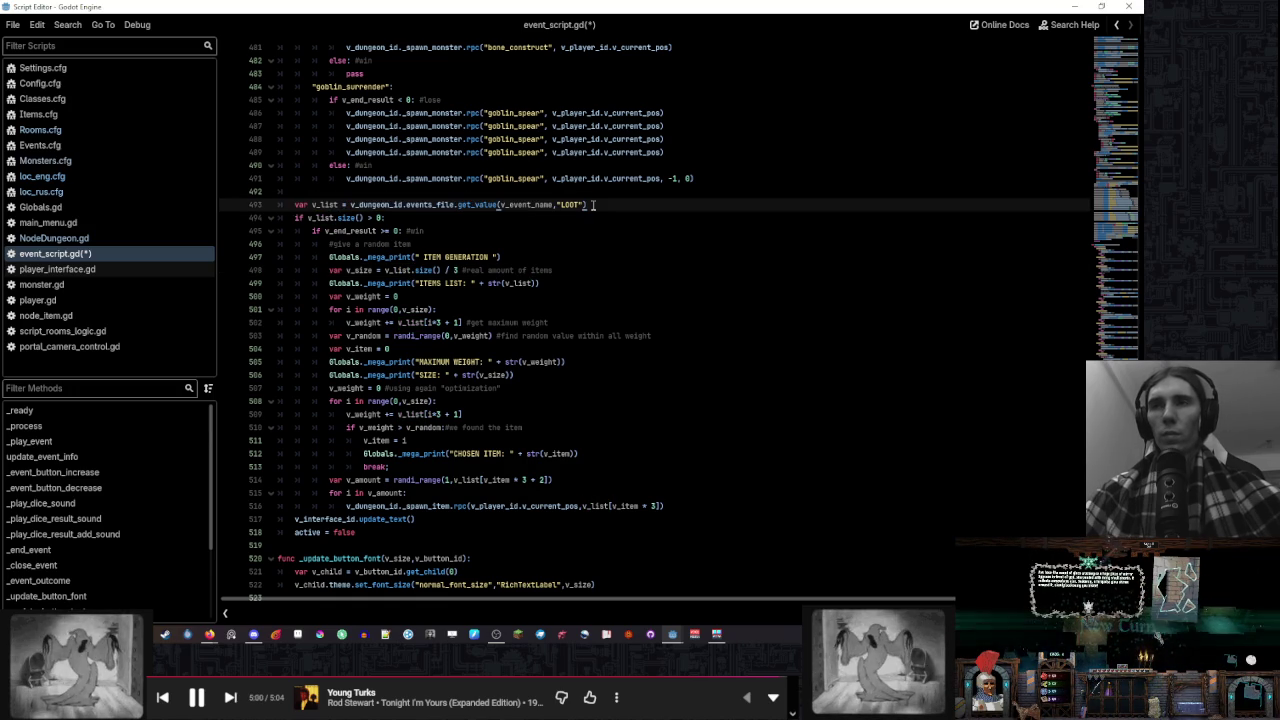
{"action": "double_click", "coordinate": [448, 204]}
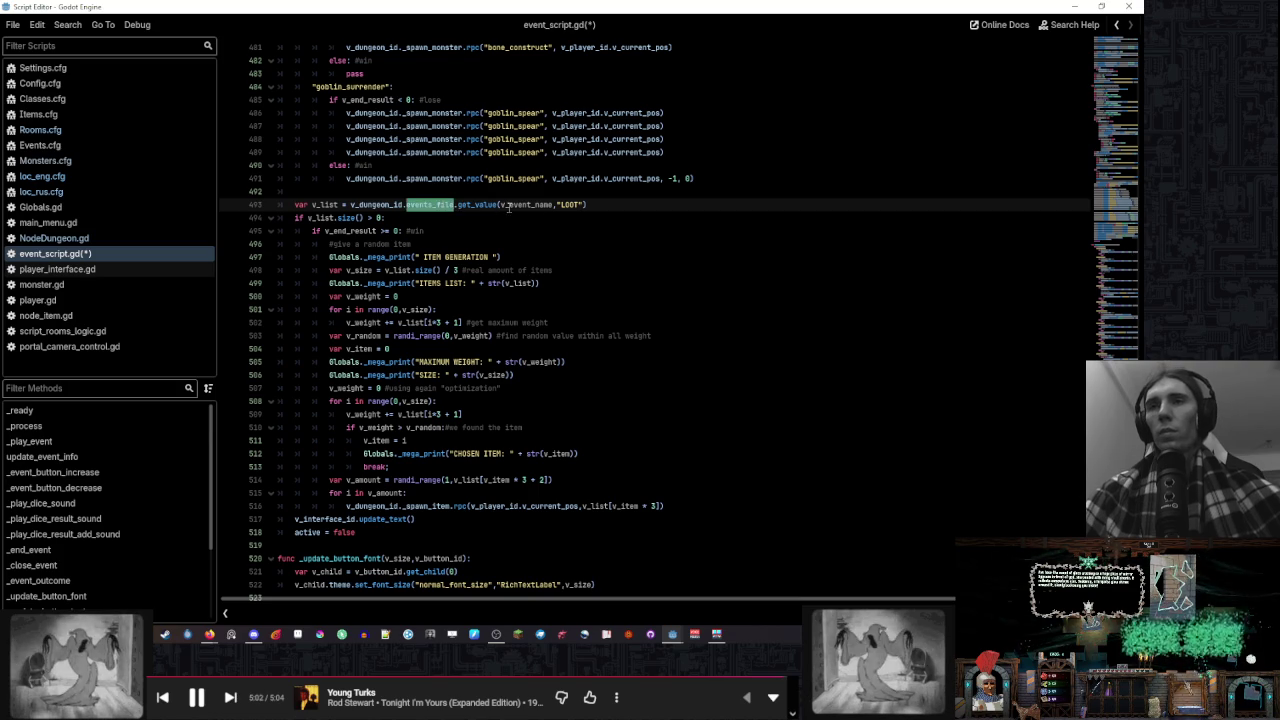
{"action": "left_click", "coordinate": [596, 204]}
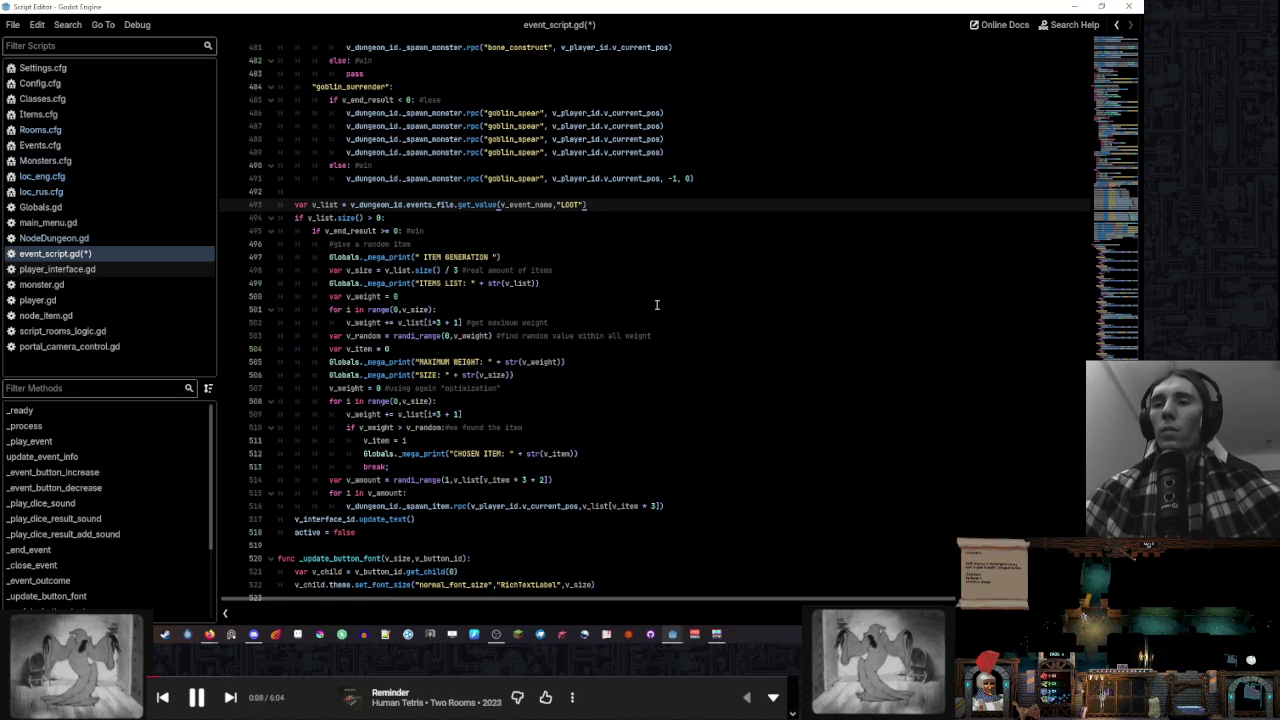
{"action": "left_click", "coordinate": [111, 83]}
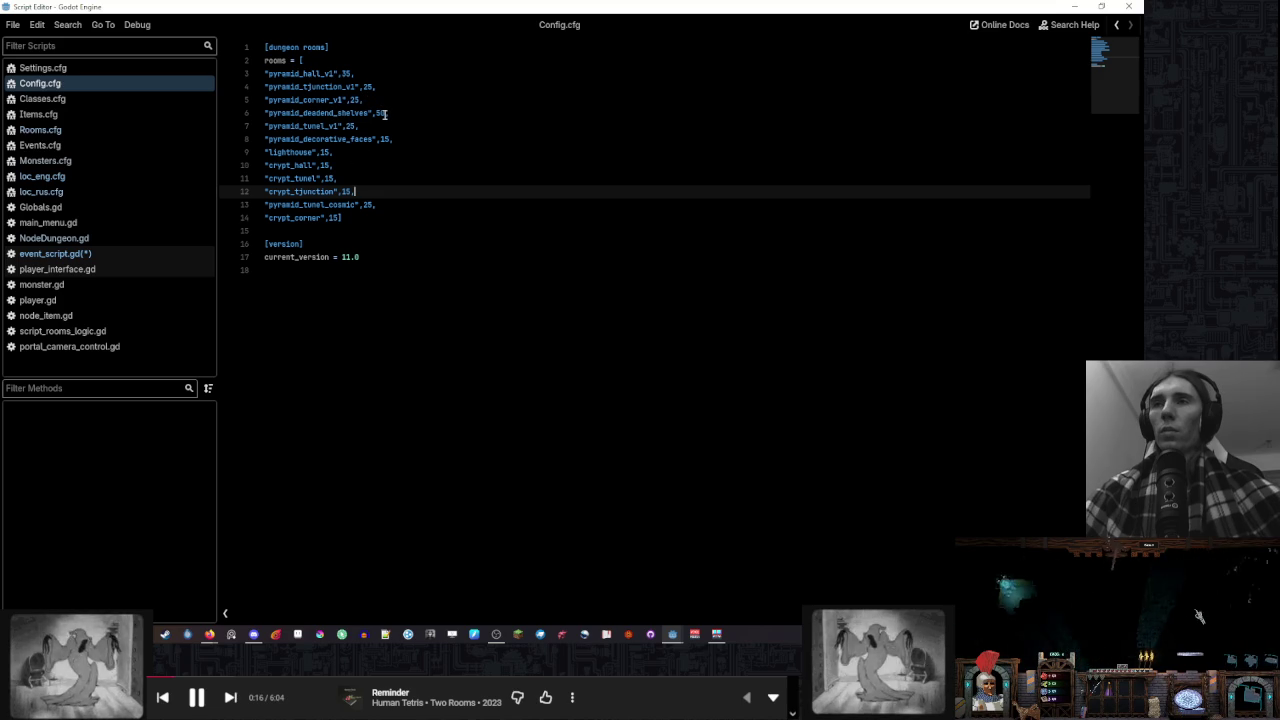
Set the pyramid_deadend_shelves weight to 50 in Config.cfg and save all scripts
{"action": "left_click_drag", "start_coordinate": [385, 114], "coordinate": [380, 114]}
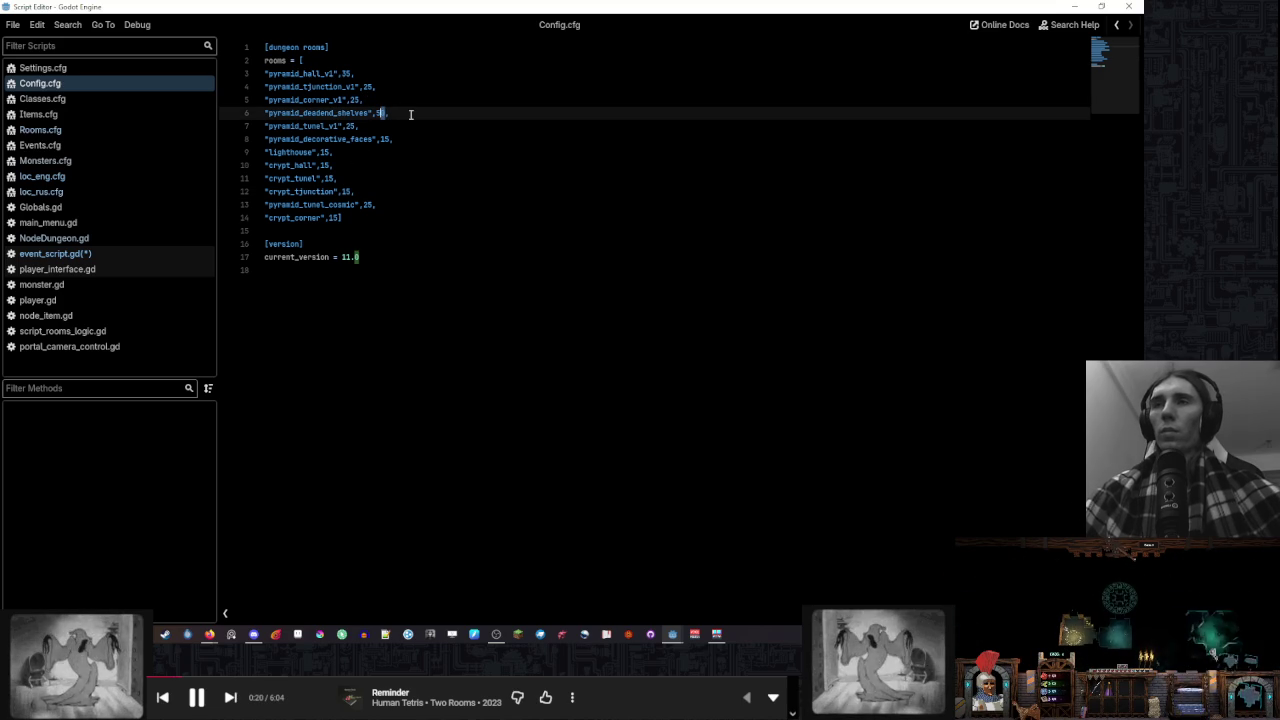
{"action": "type", "text": "5"}
{"action": "left_click", "coordinate": [405, 103]}
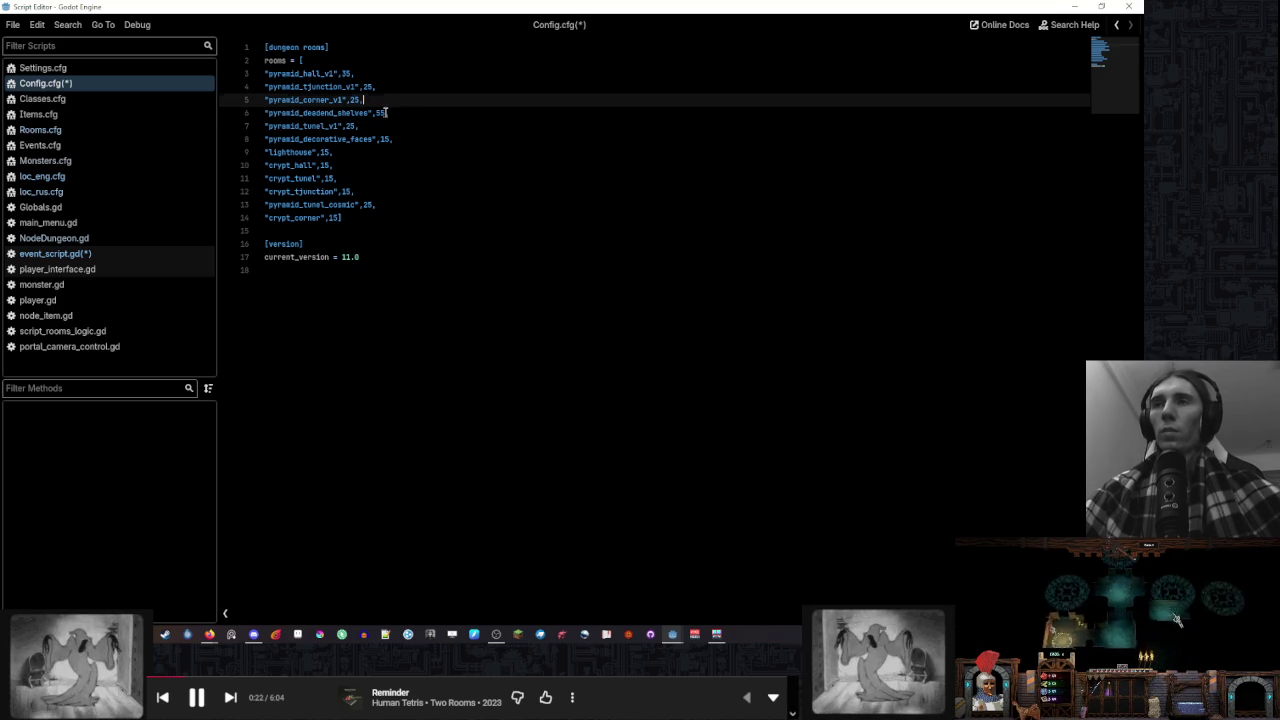
{"action": "left_click", "coordinate": [386, 113]}
{"action": "key", "text": "ctrl+s"}
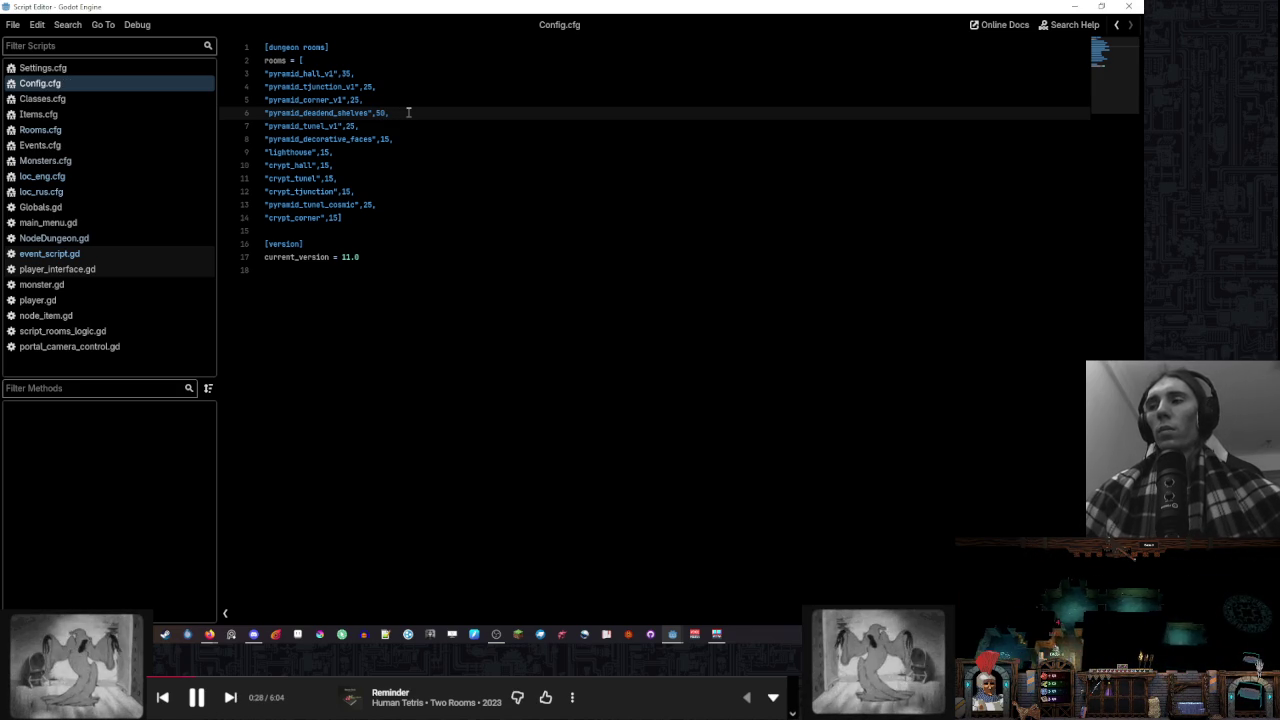
In Events.cfg, change the treasure_chest difficulty to [50,50]
{"action": "left_click", "coordinate": [110, 145]}
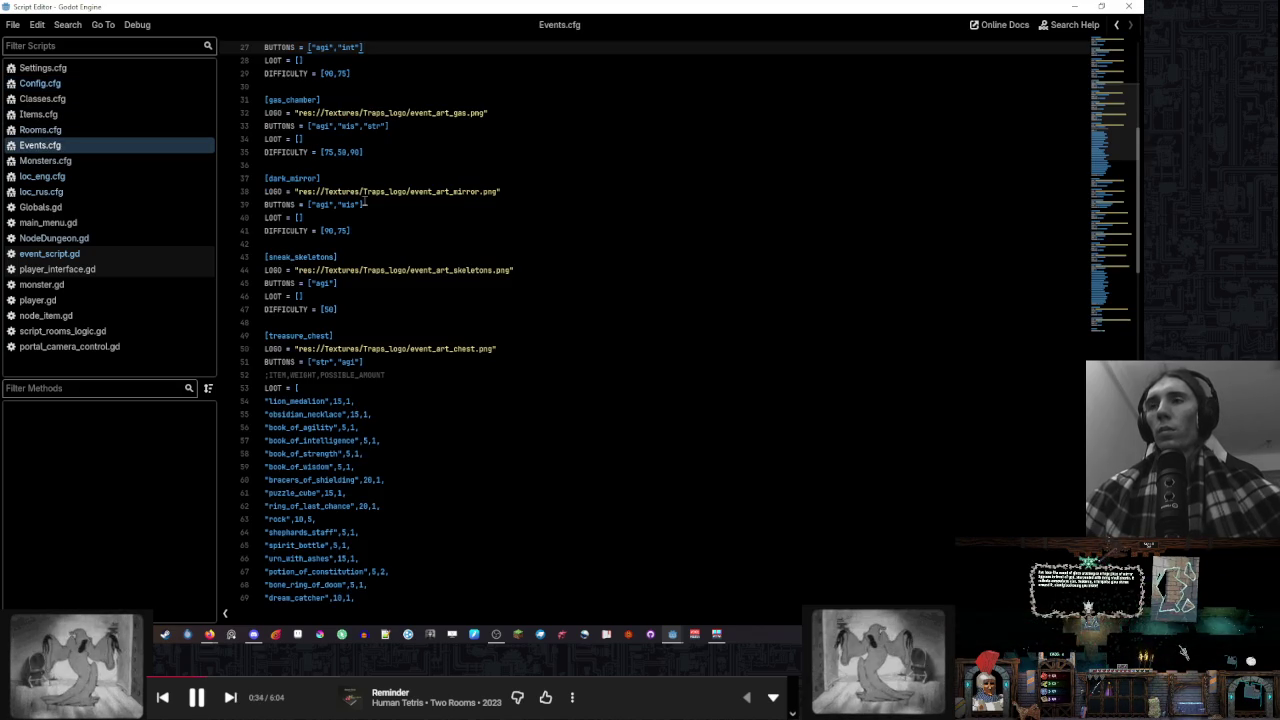
{"action": "scroll", "coordinate": [366, 206], "scroll_direction": "up", "scroll_amount": 5}
{"action": "scroll", "coordinate": [367, 205], "scroll_direction": "down", "scroll_amount": 4}
{"action": "scroll", "coordinate": [367, 205], "scroll_direction": "down", "scroll_amount": 7}
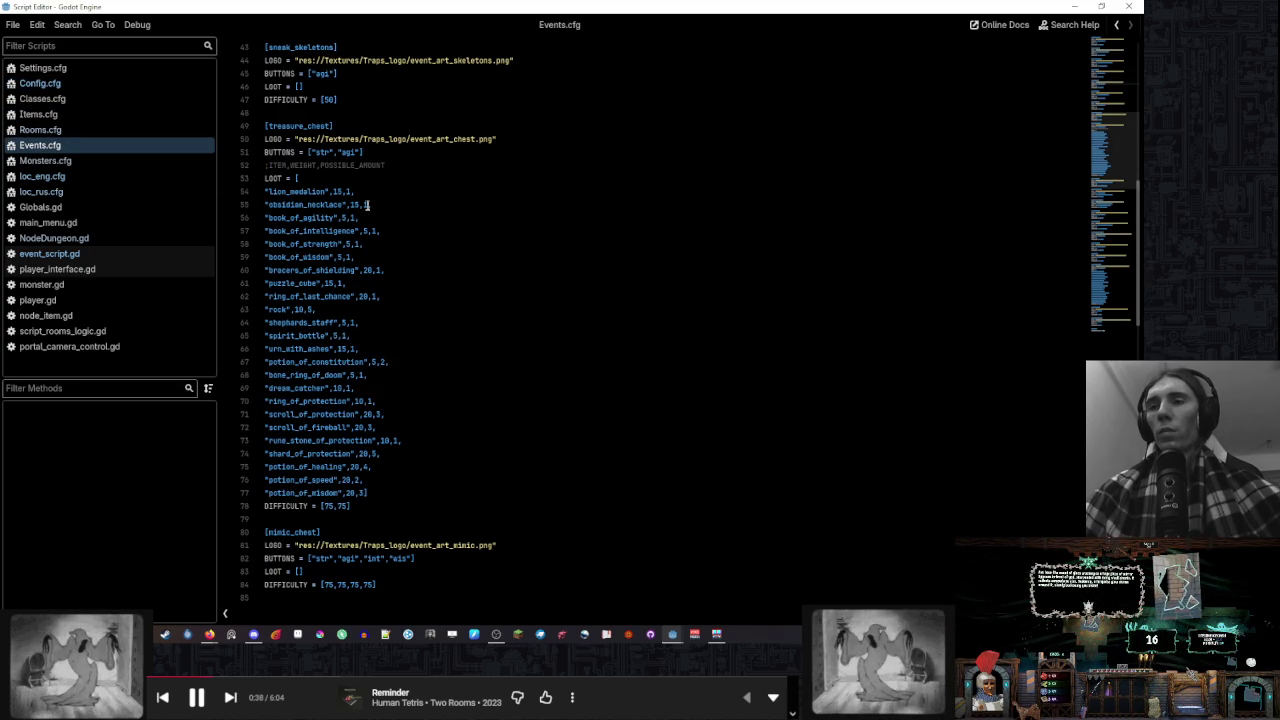
{"action": "double_click", "coordinate": [329, 506]}
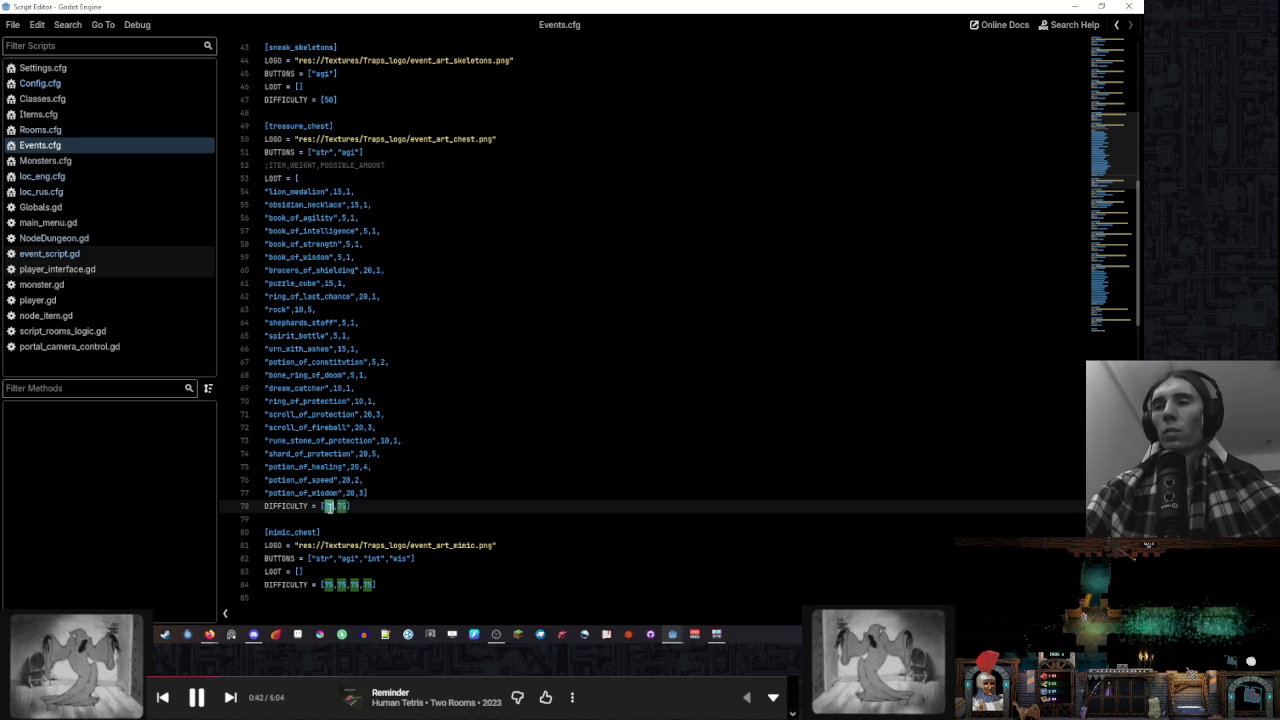
{"action": "type", "text": "5"}
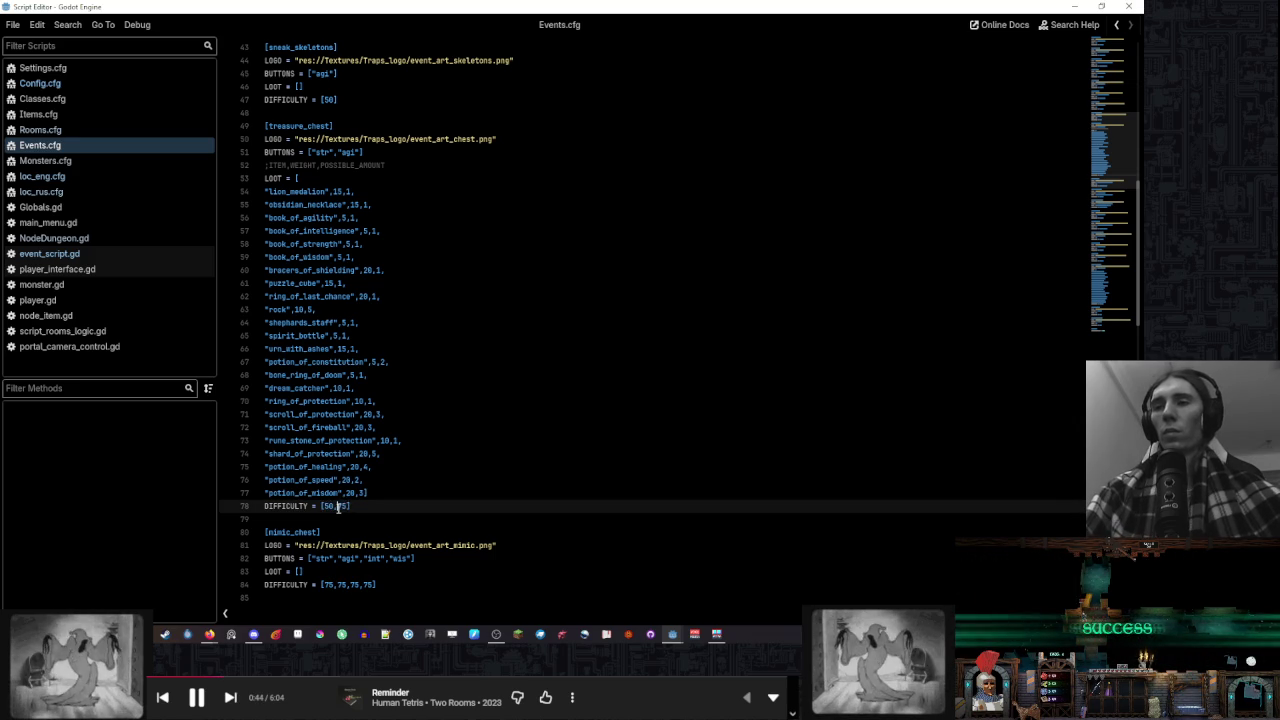
{"action": "double_click", "coordinate": [342, 506]}
{"action": "type", "text": "50"}
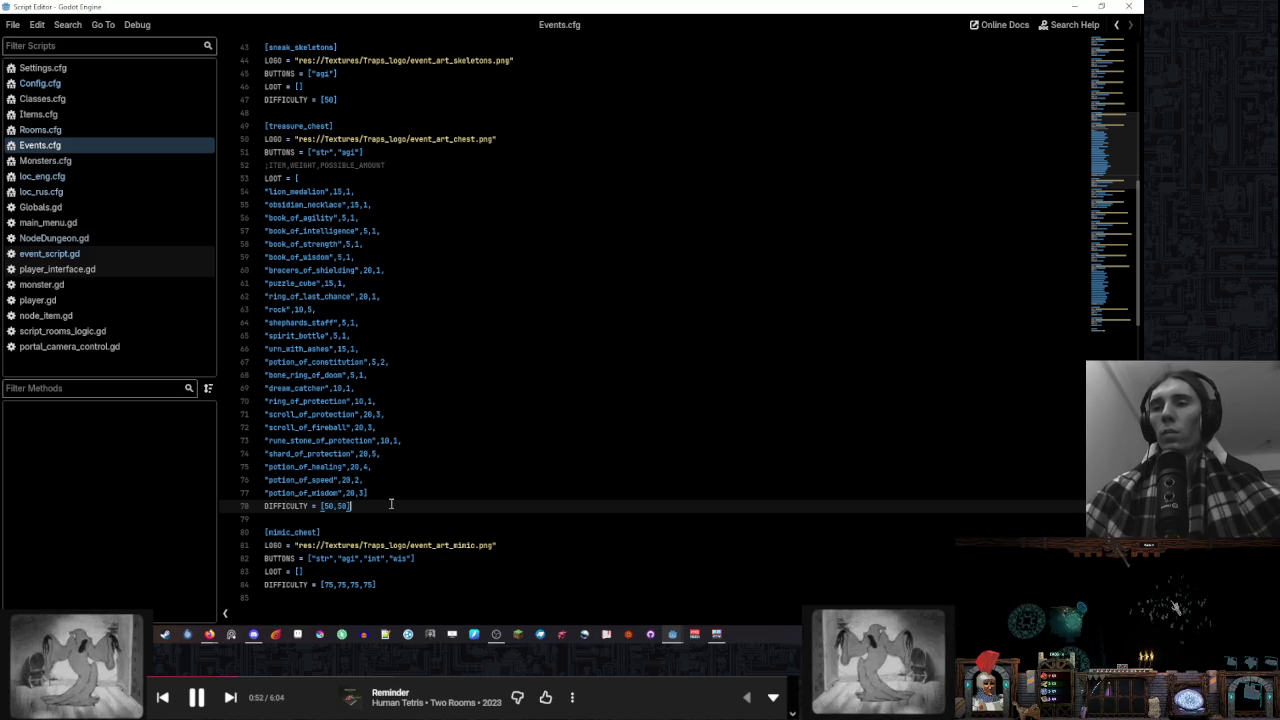
Review the treasure_chest BUTTONS line, then return to event_script.gd
{"action": "scroll", "coordinate": [391, 504], "scroll_direction": "down", "scroll_amount": 2}
{"action": "scroll", "coordinate": [383, 484], "scroll_direction": "down", "scroll_amount": 2}
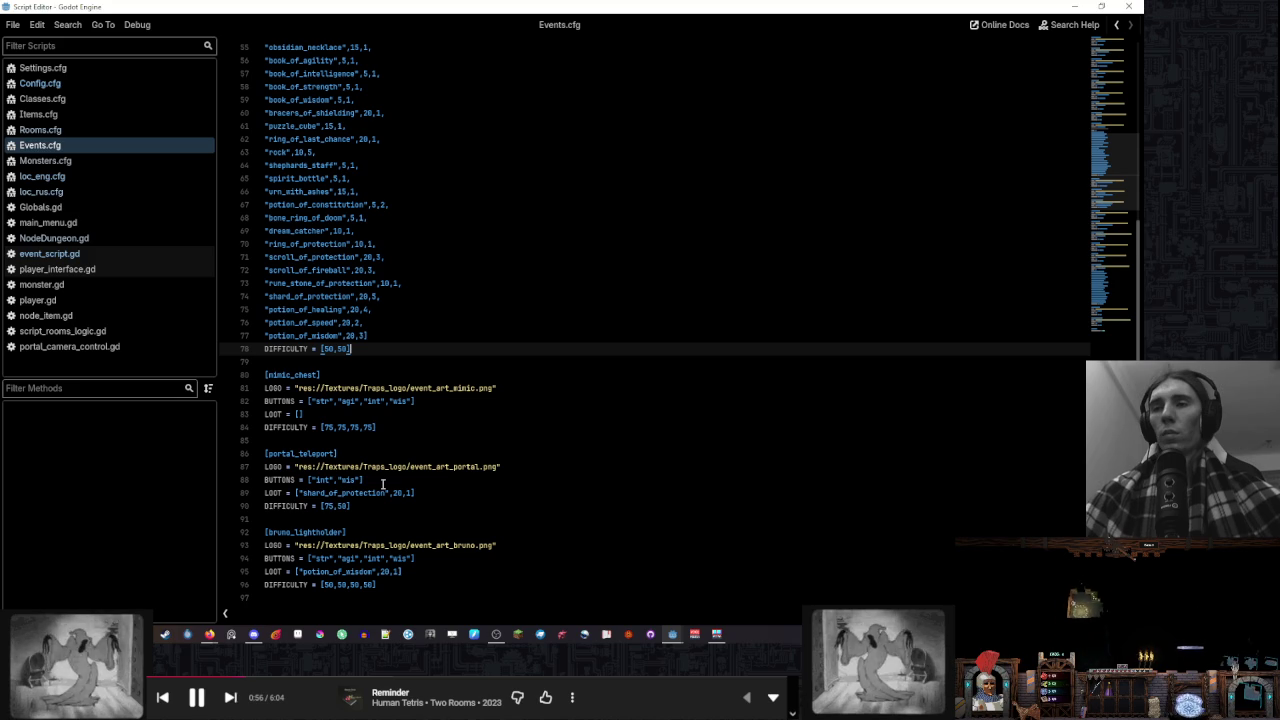
{"action": "scroll", "coordinate": [383, 484], "scroll_direction": "down", "scroll_amount": 1}
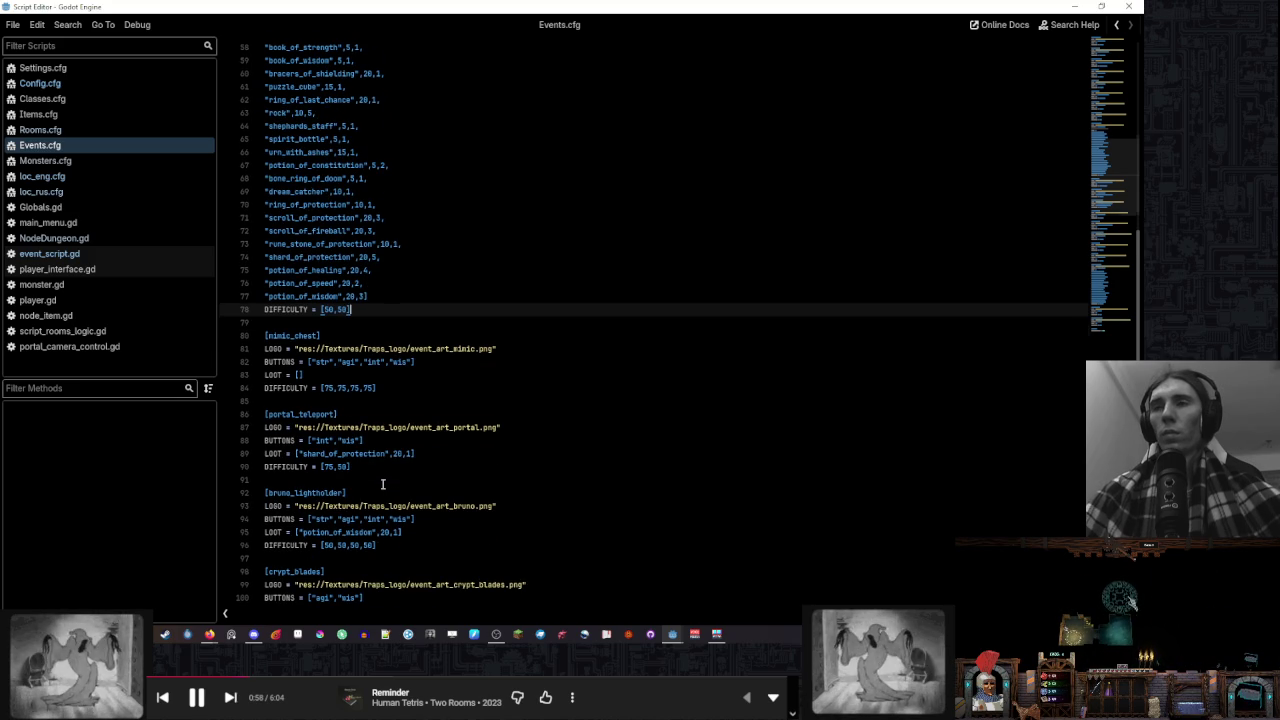
{"action": "scroll", "coordinate": [383, 484], "scroll_direction": "up", "scroll_amount": 6}
{"action": "left_click", "coordinate": [398, 193]}
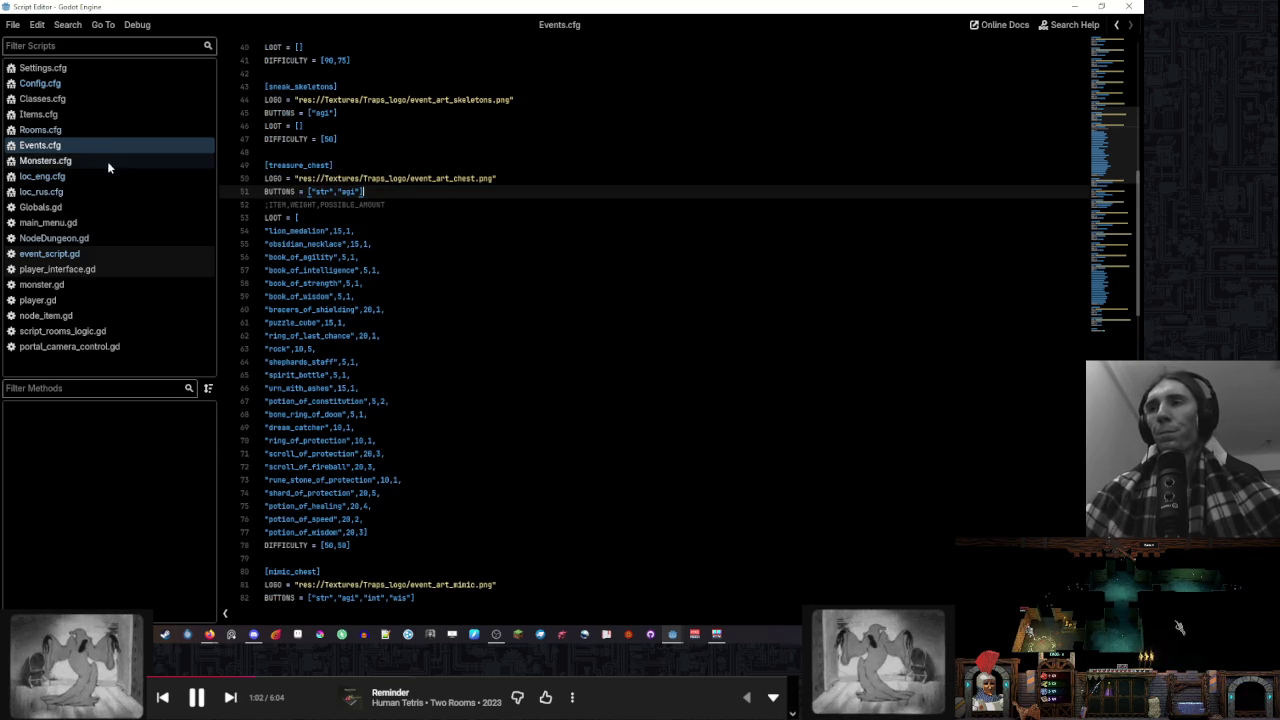
{"action": "left_click", "coordinate": [125, 254]}
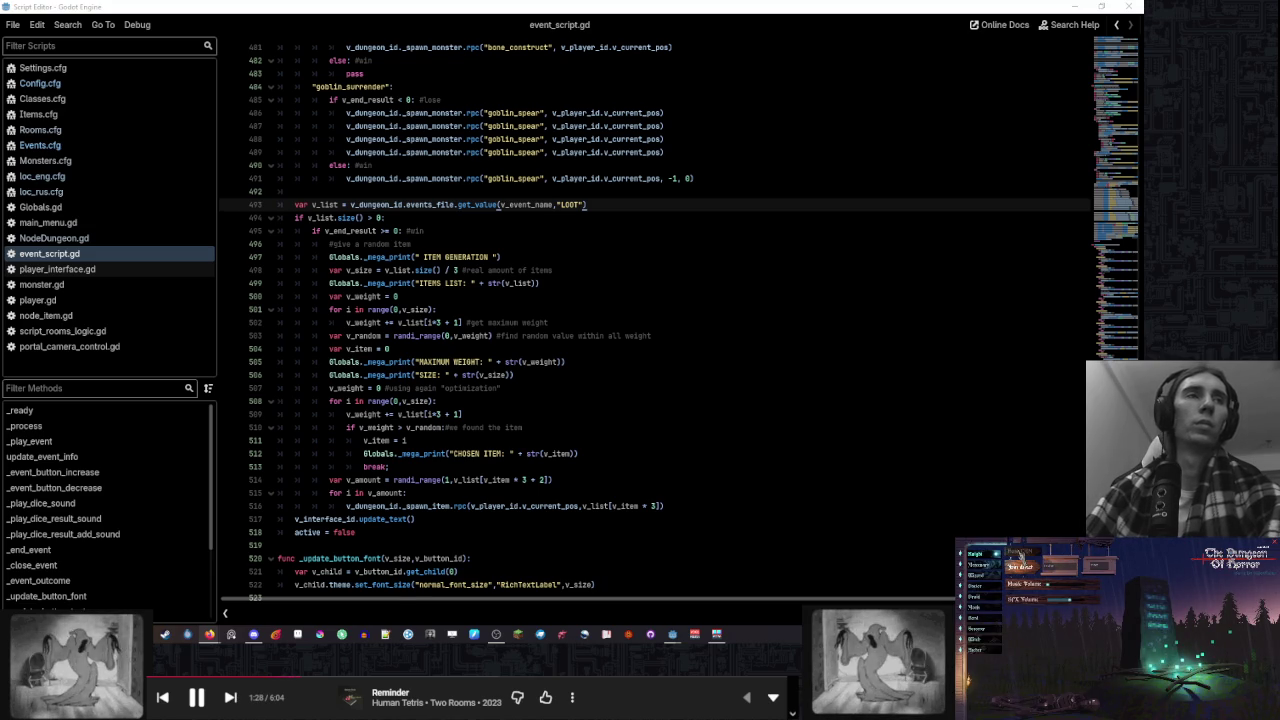
Start a dungeon run in the game, then view player_interface in the editor's 2D workspace
{"action": "left_click", "coordinate": [1019, 556]}
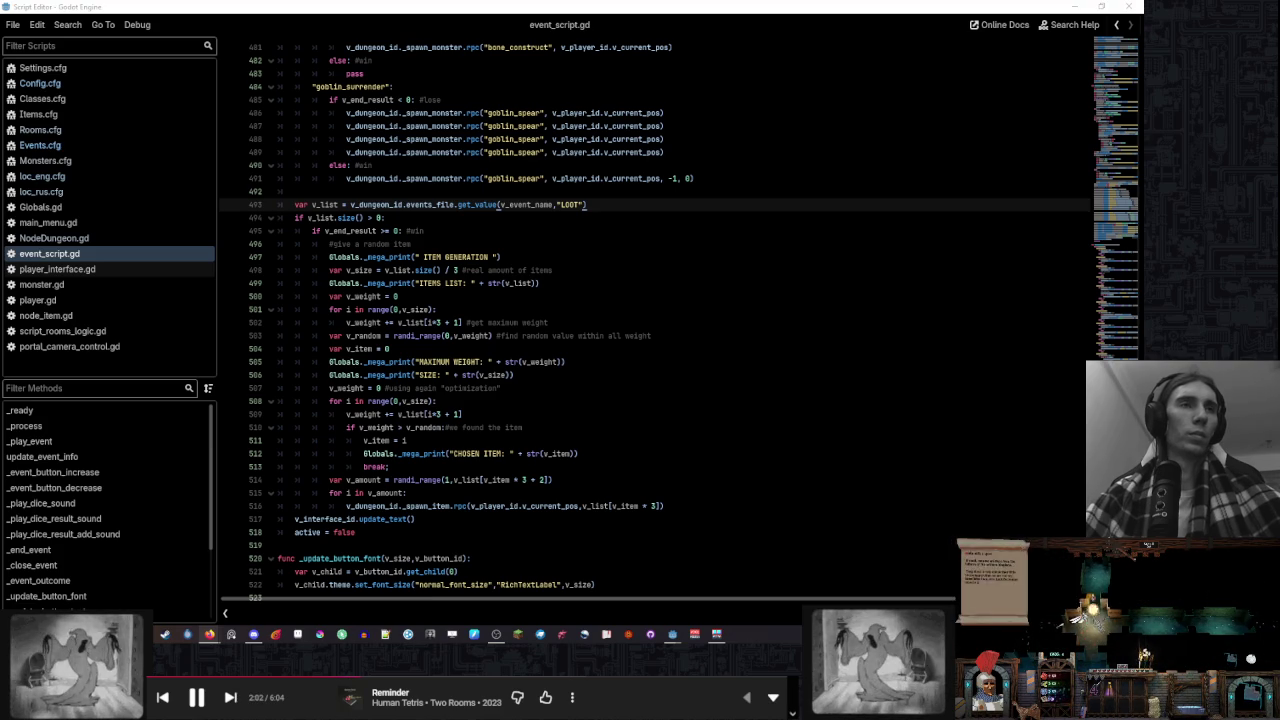
{"action": "left_click", "coordinate": [606, 585]}
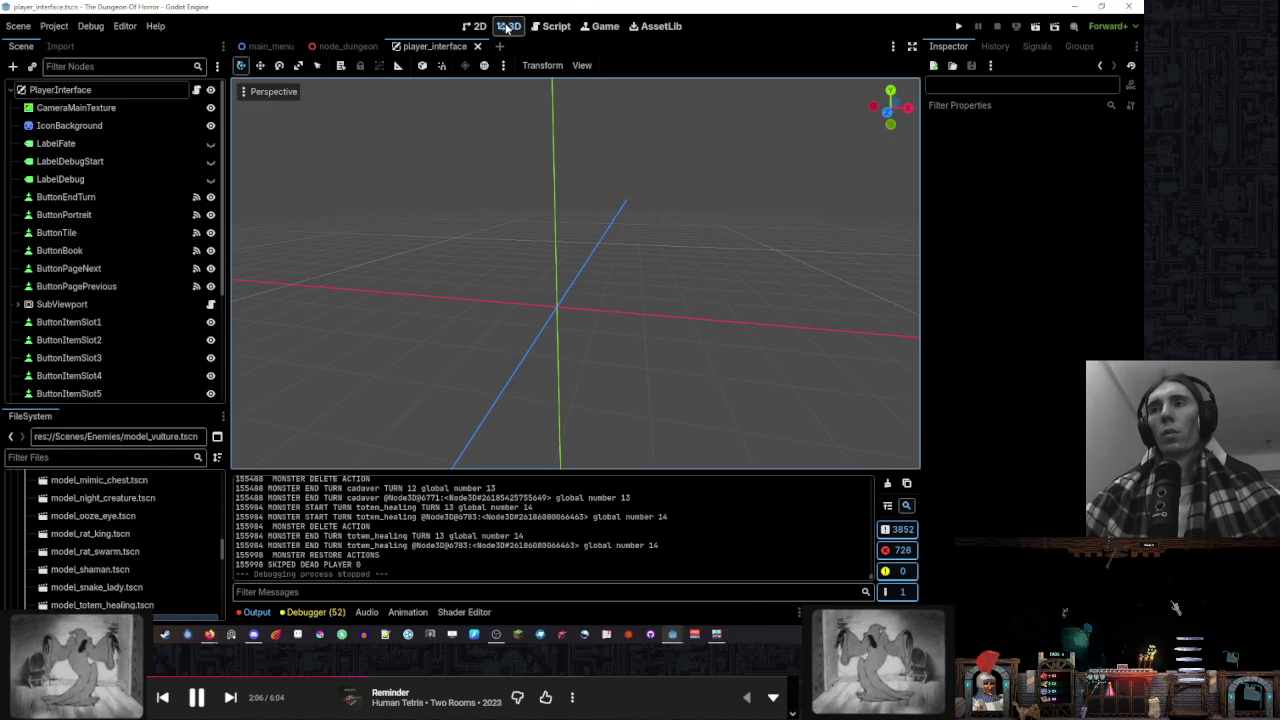
{"action": "left_click", "coordinate": [474, 26]}
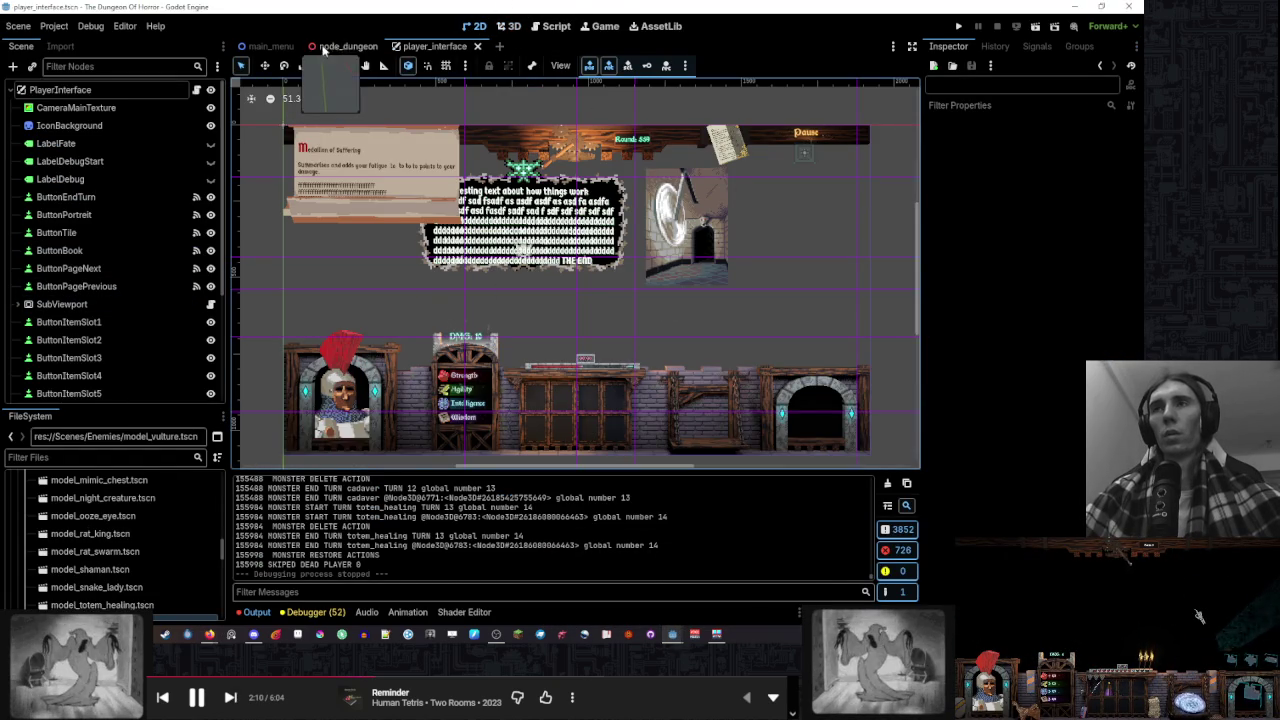
Open the main_menu scene and select the Discord LinkButton
{"action": "left_click", "coordinate": [286, 47]}
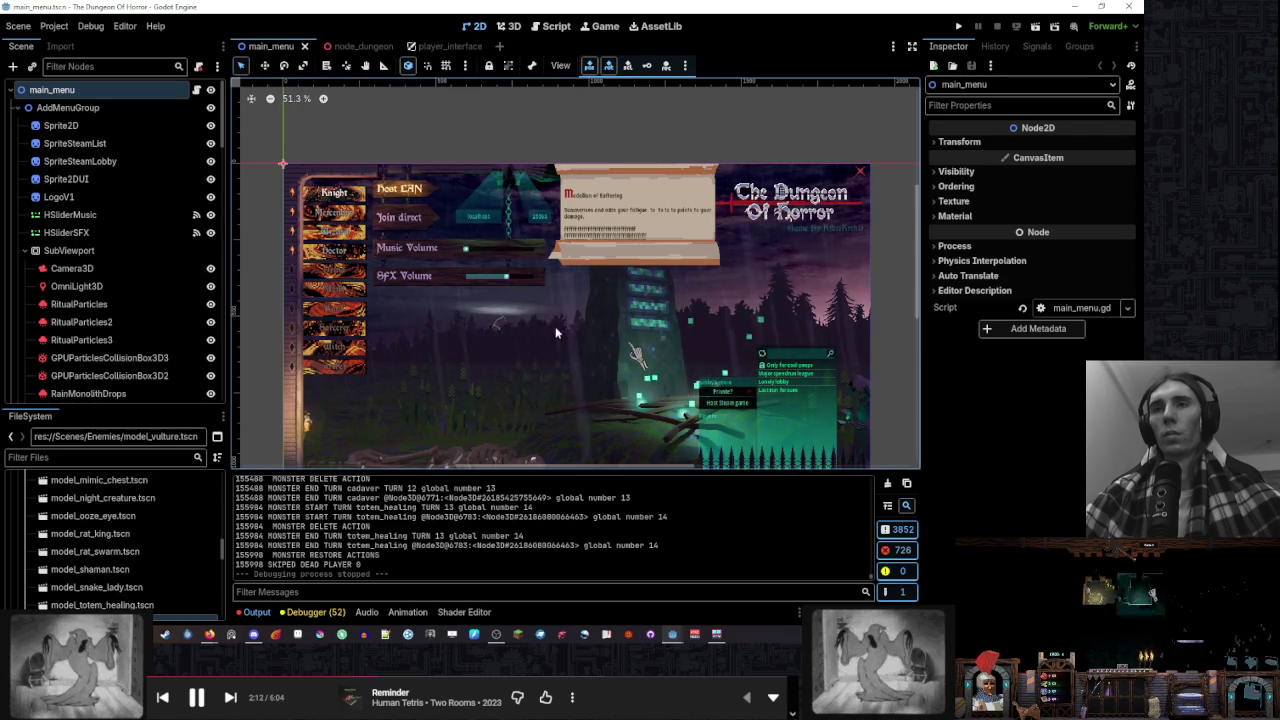
{"action": "scroll", "coordinate": [535, 227], "scroll_direction": "down", "scroll_amount": 2}
{"action": "left_click", "coordinate": [553, 391]}
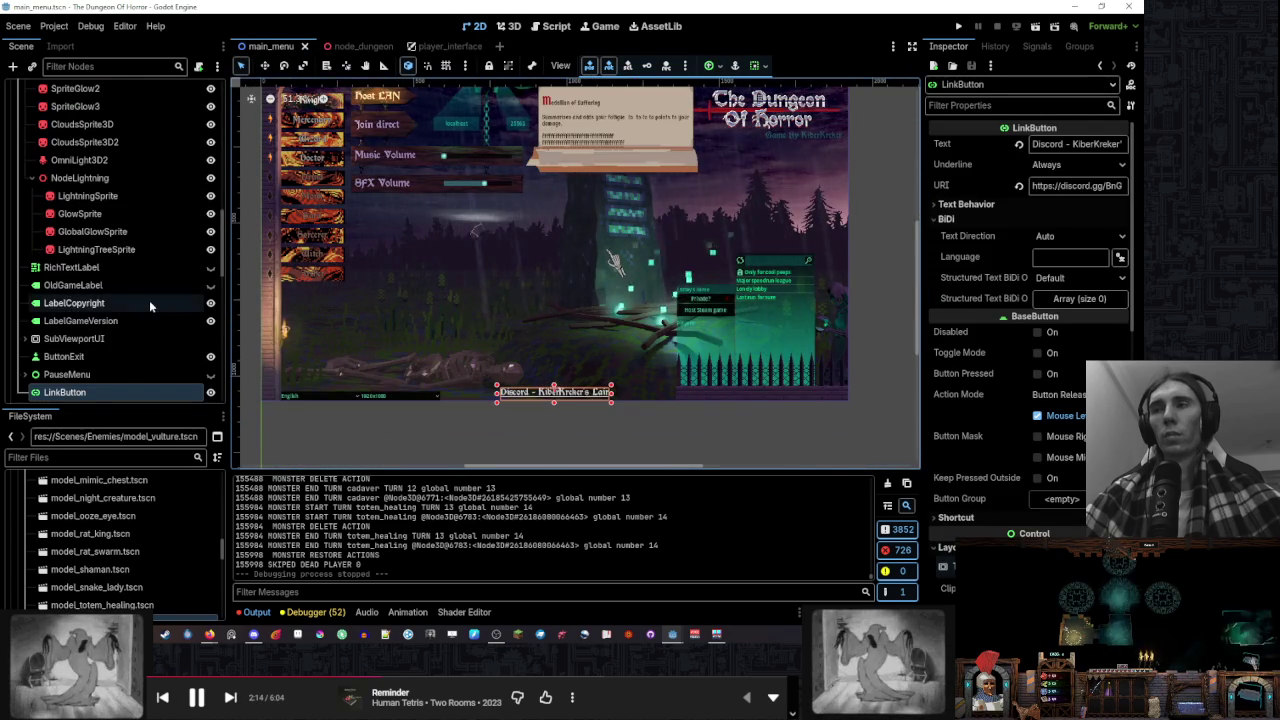
{"action": "scroll", "coordinate": [149, 300], "scroll_direction": "down", "scroll_amount": 2}
{"action": "scroll", "coordinate": [126, 240], "scroll_direction": "up", "scroll_amount": 2}
Make PauseGradient visible and lower its top edge, rescaling it to (244.73, 9.02)
{"action": "left_click", "coordinate": [24, 214]}
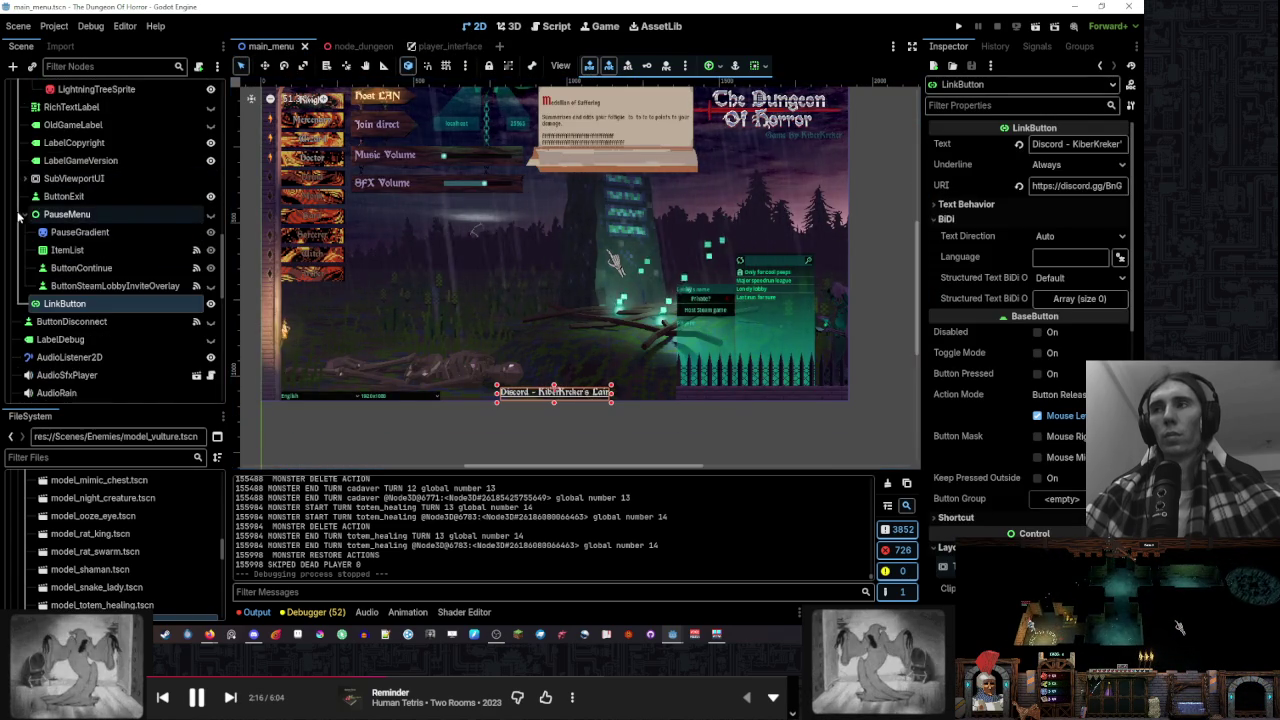
{"action": "left_click", "coordinate": [80, 232]}
{"action": "left_click", "coordinate": [210, 232]}
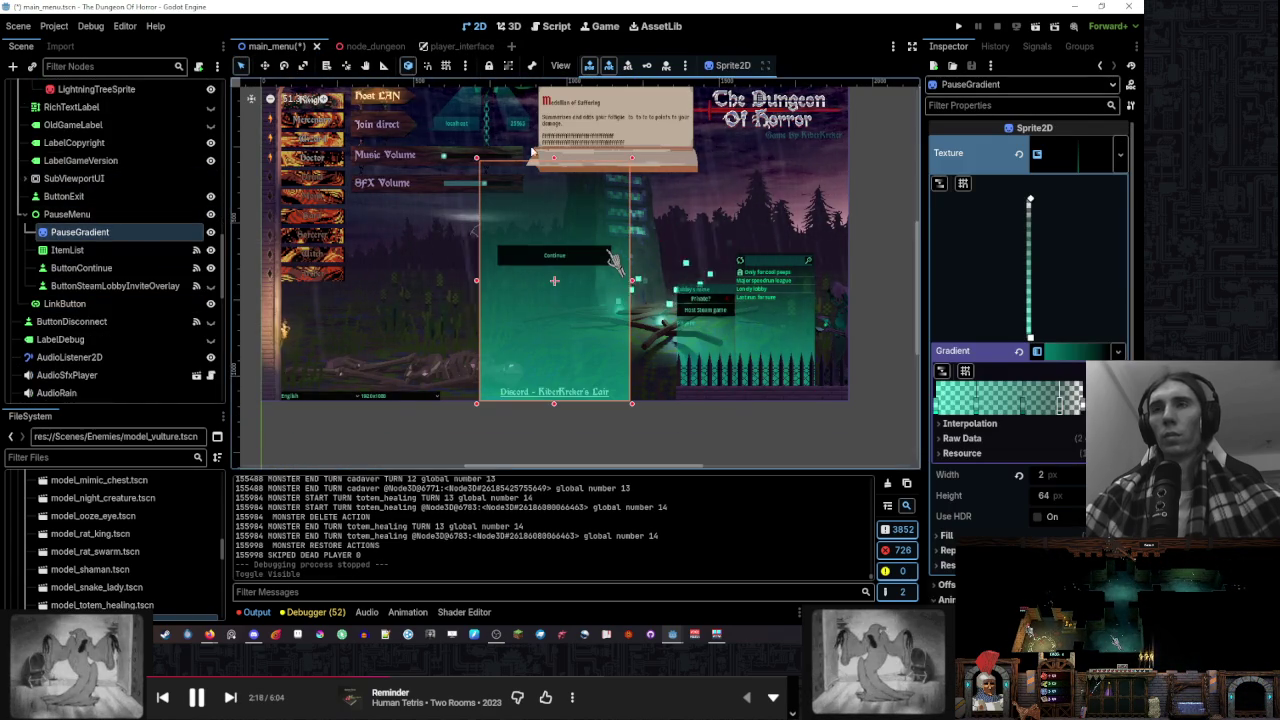
{"action": "scroll", "coordinate": [627, 285], "scroll_direction": "up", "scroll_amount": 1}
{"action": "scroll", "coordinate": [630, 300], "scroll_direction": "up", "scroll_amount": 2}
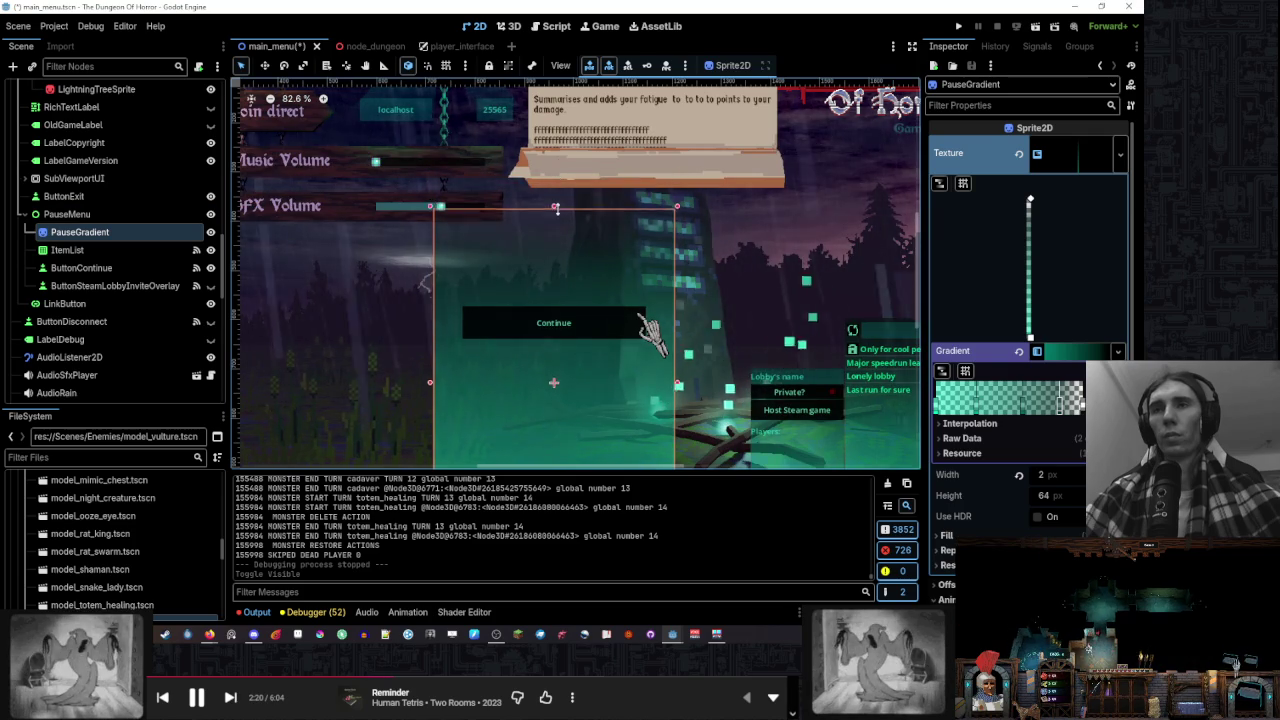
{"action": "mouse_move", "coordinate": [556, 245]}
{"action": "left_mouse_down"}
{"action": "mouse_move", "coordinate": [559, 288]}
{"action": "mouse_move", "coordinate": [561, 272]}
{"action": "left_mouse_up"}
{"action": "scroll", "coordinate": [591, 197], "scroll_direction": "down", "scroll_amount": 2}
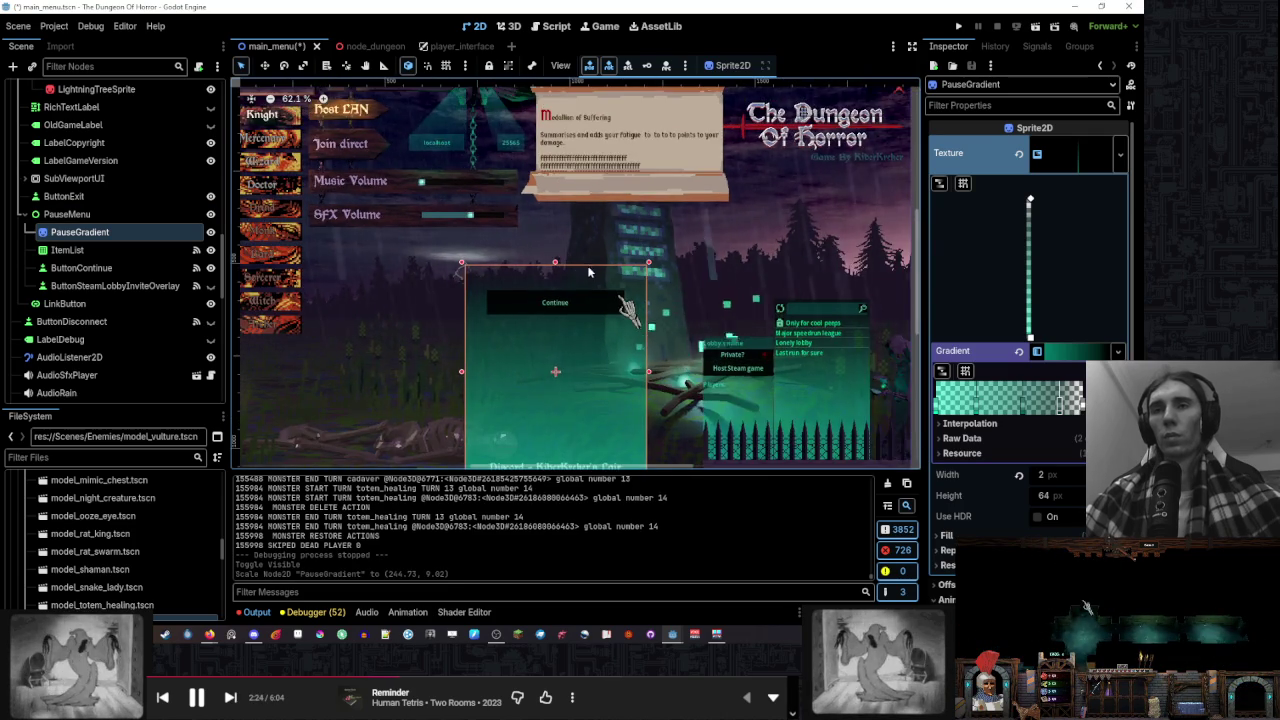
{"action": "scroll", "coordinate": [591, 197], "scroll_direction": "up", "scroll_amount": 1}
{"action": "left_click", "coordinate": [80, 268]}
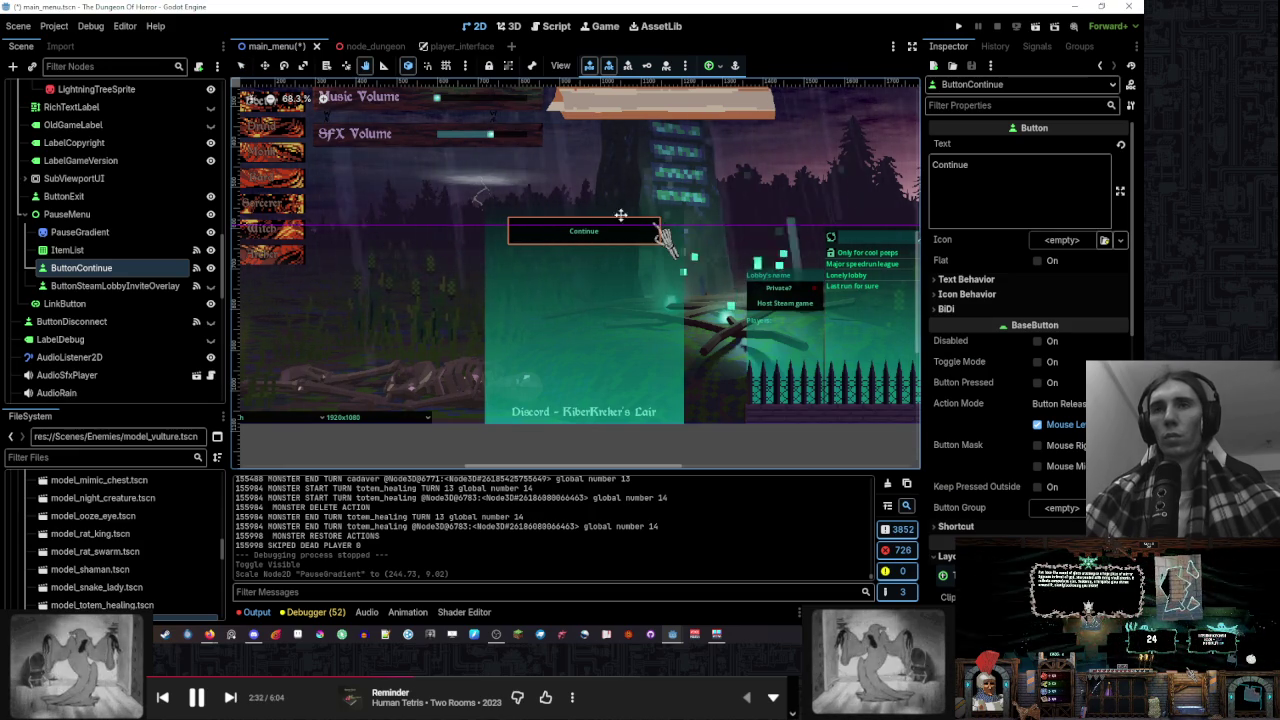
Move the Continue button down to position (773, 766.38)
{"action": "scroll", "coordinate": [947, 360], "scroll_direction": "down", "scroll_amount": 5}
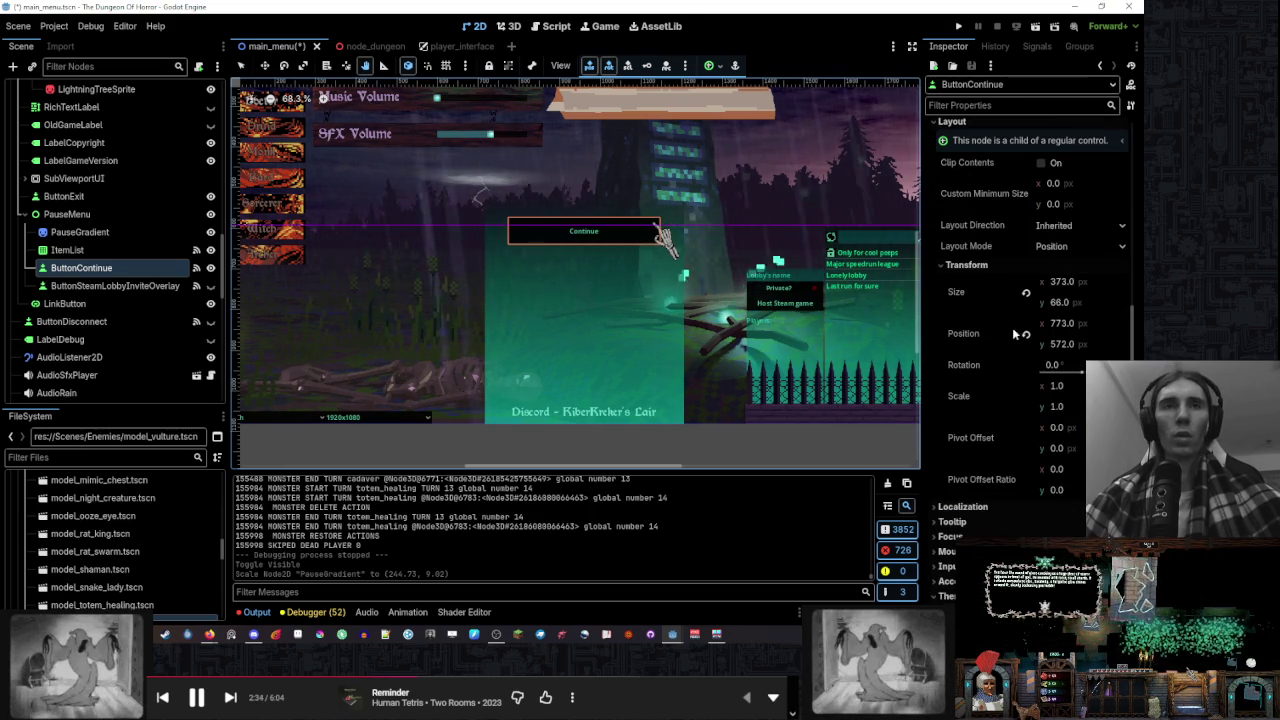
{"action": "left_click_drag", "start_coordinate": [1076, 345], "coordinate": [1128, 345]}
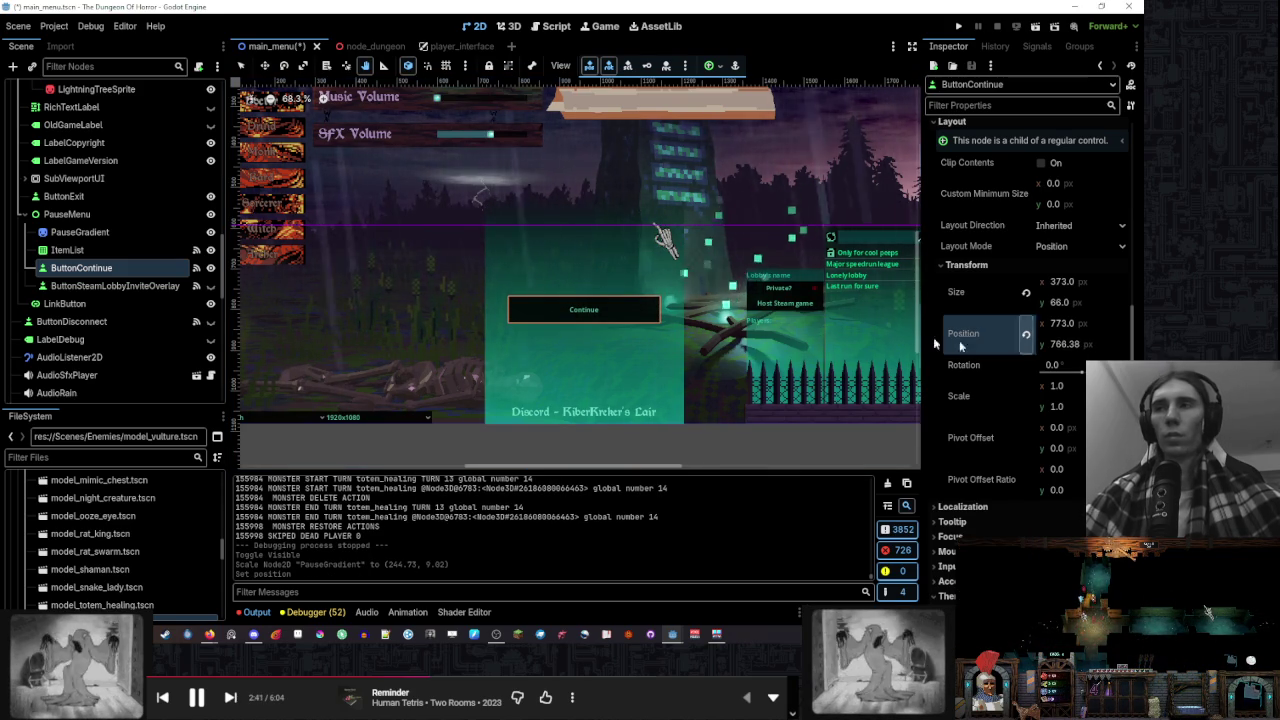
{"action": "left_click", "coordinate": [126, 288]}
Show INVITE FRIENDS at position y 689.865 and make ButtonDisconnect visible
{"action": "left_click", "coordinate": [210, 286]}
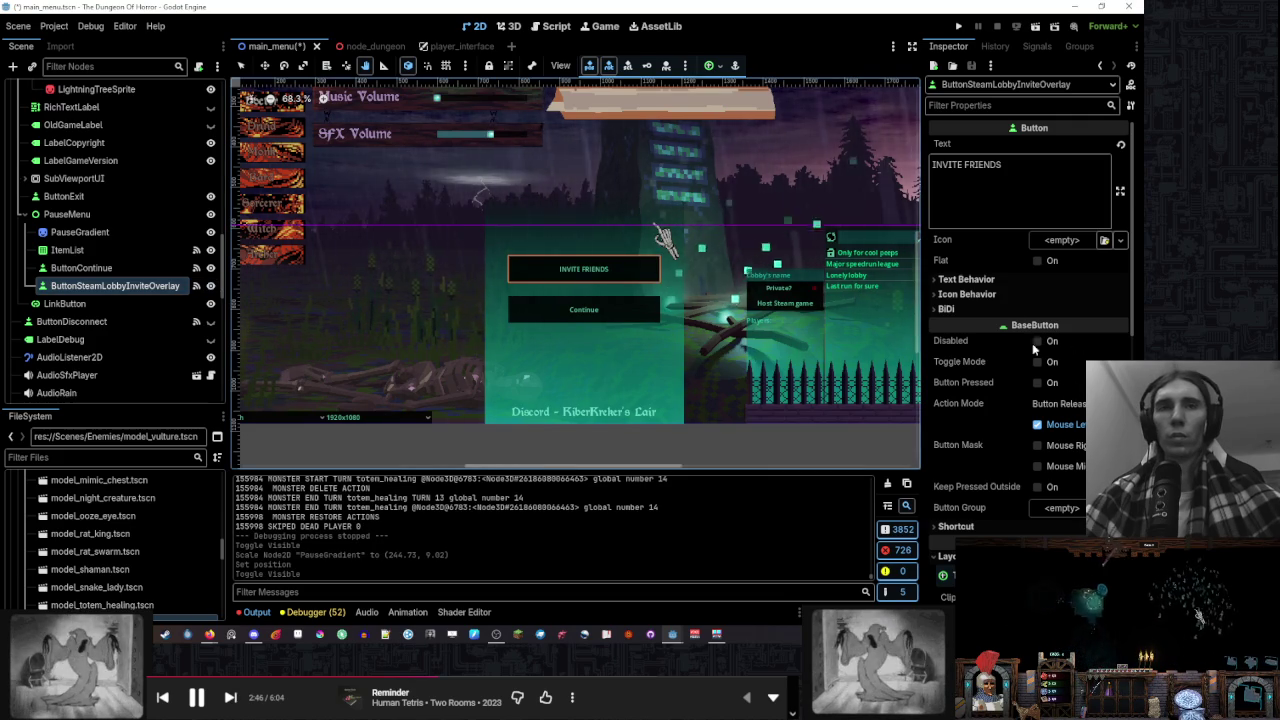
{"action": "scroll", "coordinate": [1040, 360], "scroll_direction": "down", "scroll_amount": 5}
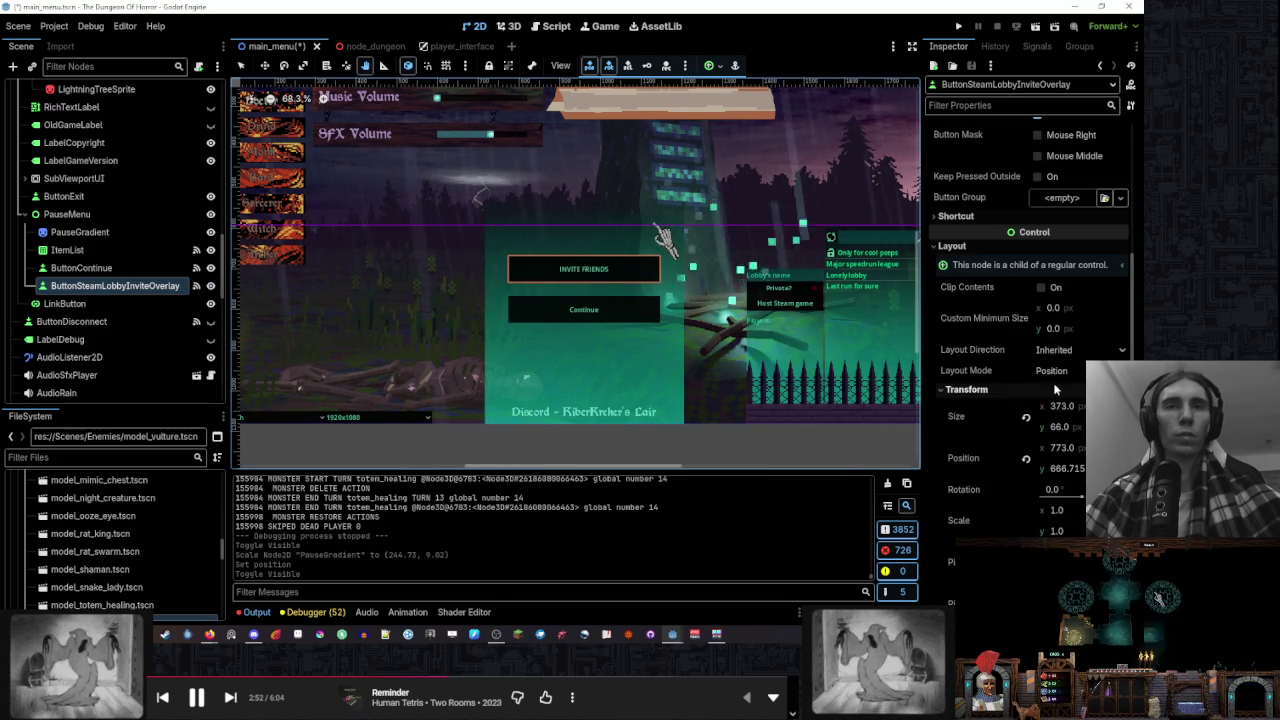
{"action": "left_click_drag", "start_coordinate": [1062, 468], "coordinate": [1084, 468]}
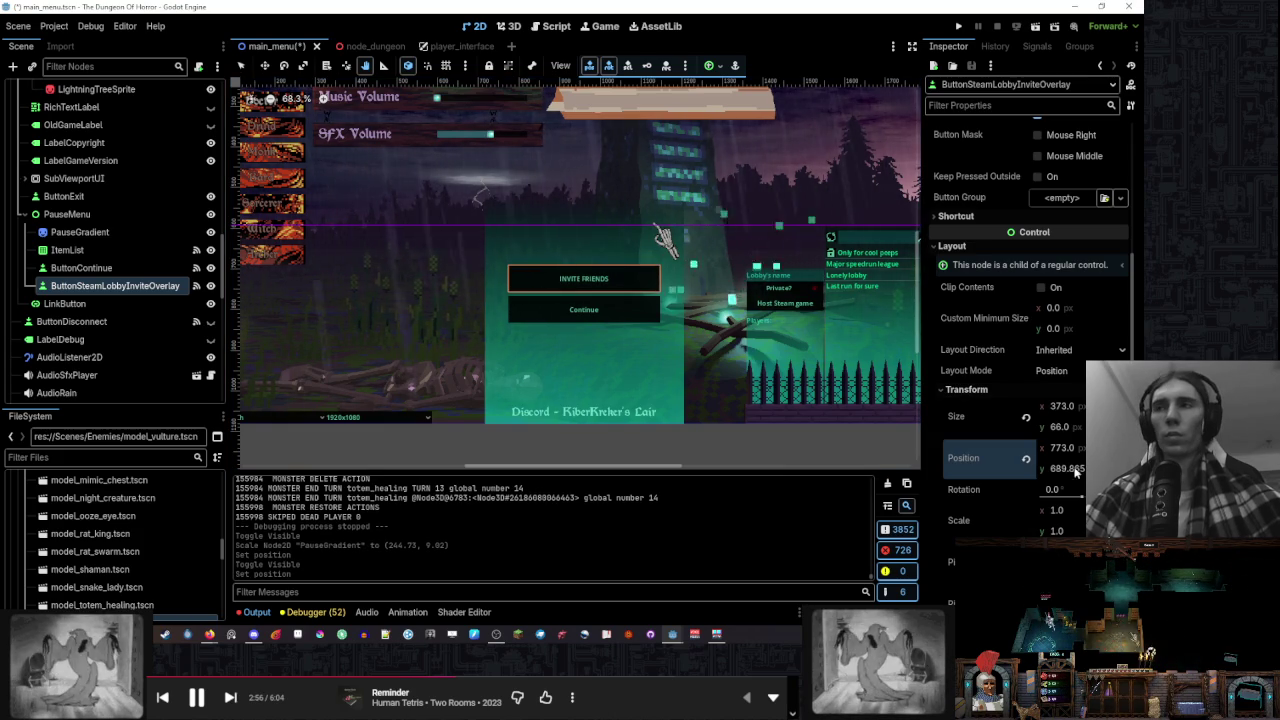
{"action": "left_click", "coordinate": [210, 322]}
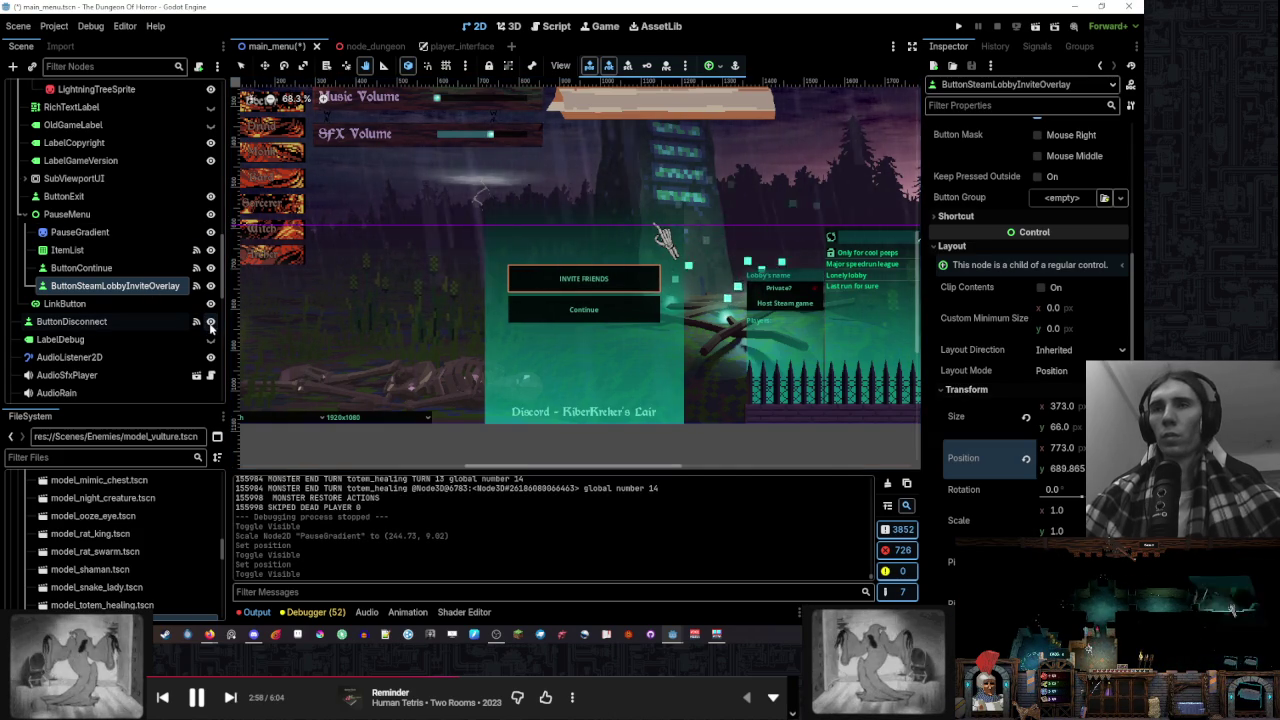
{"action": "left_click", "coordinate": [148, 324]}
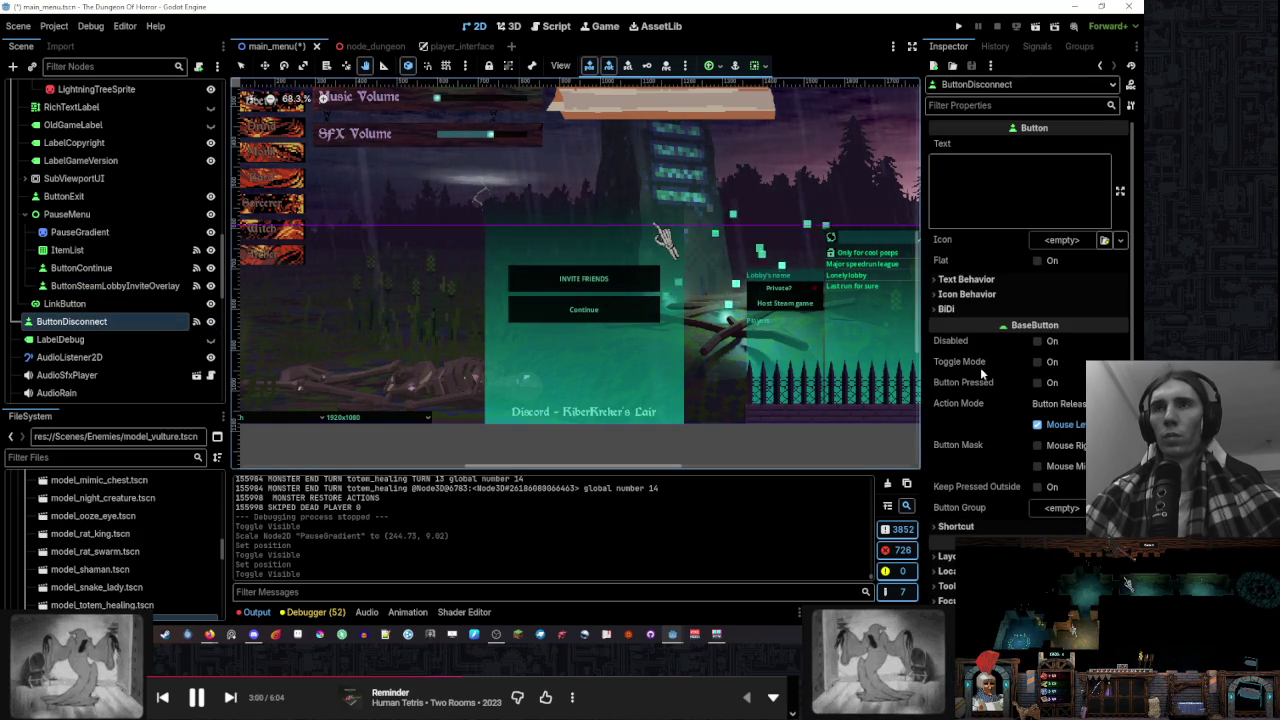
Nudge ButtonDisconnect's Position y, undo it to keep y 138.0, and hide the node again
{"action": "scroll", "coordinate": [622, 289], "scroll_direction": "down", "scroll_amount": 2}
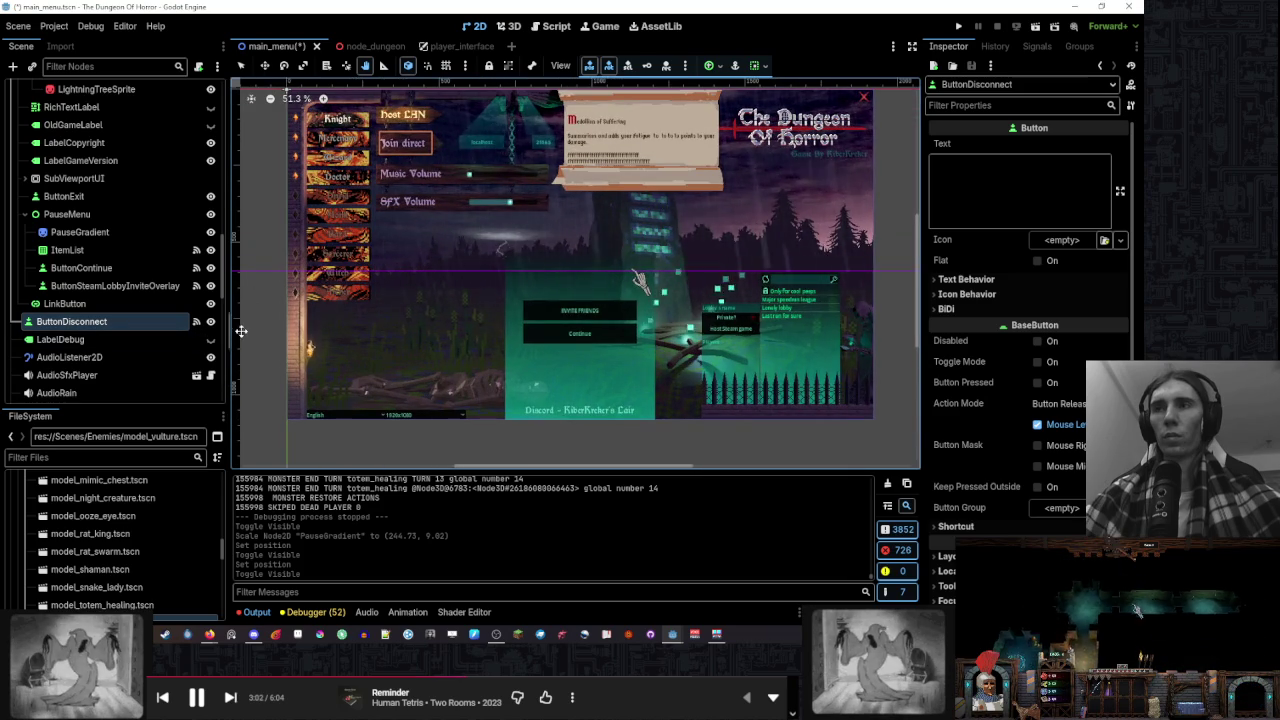
{"action": "scroll", "coordinate": [1075, 446], "scroll_direction": "down", "scroll_amount": 5}
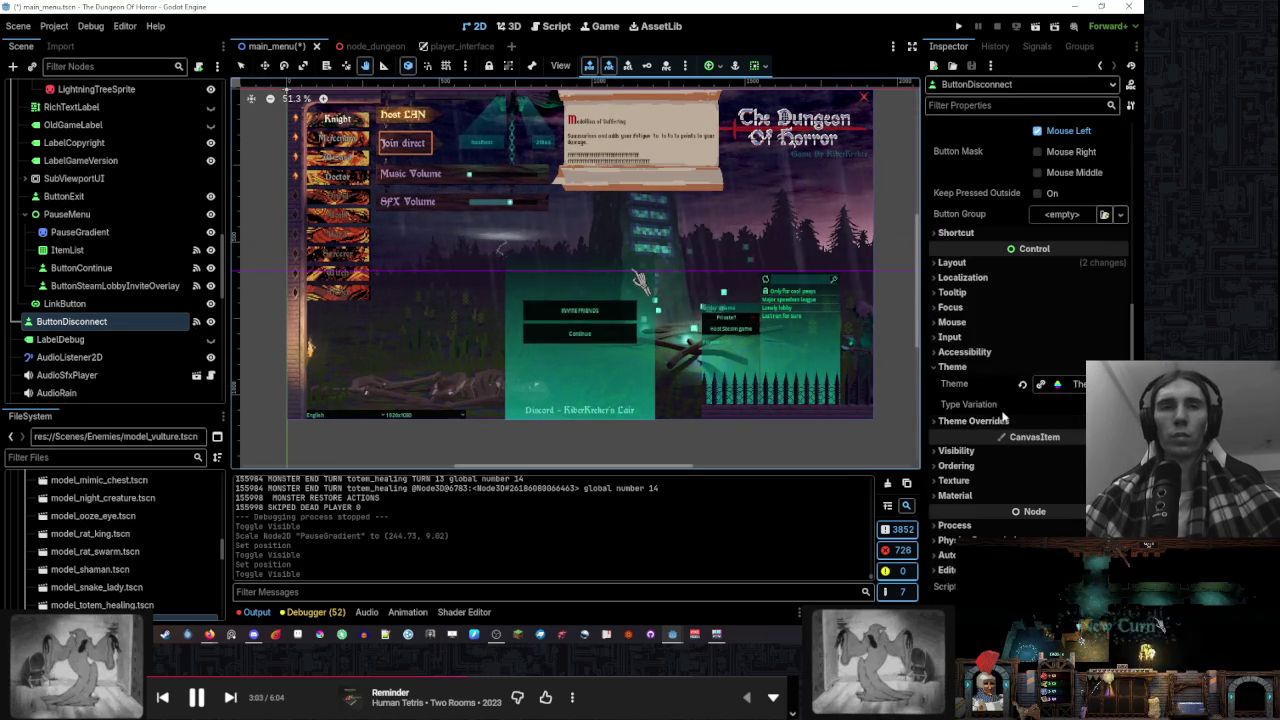
{"action": "left_click", "coordinate": [976, 263]}
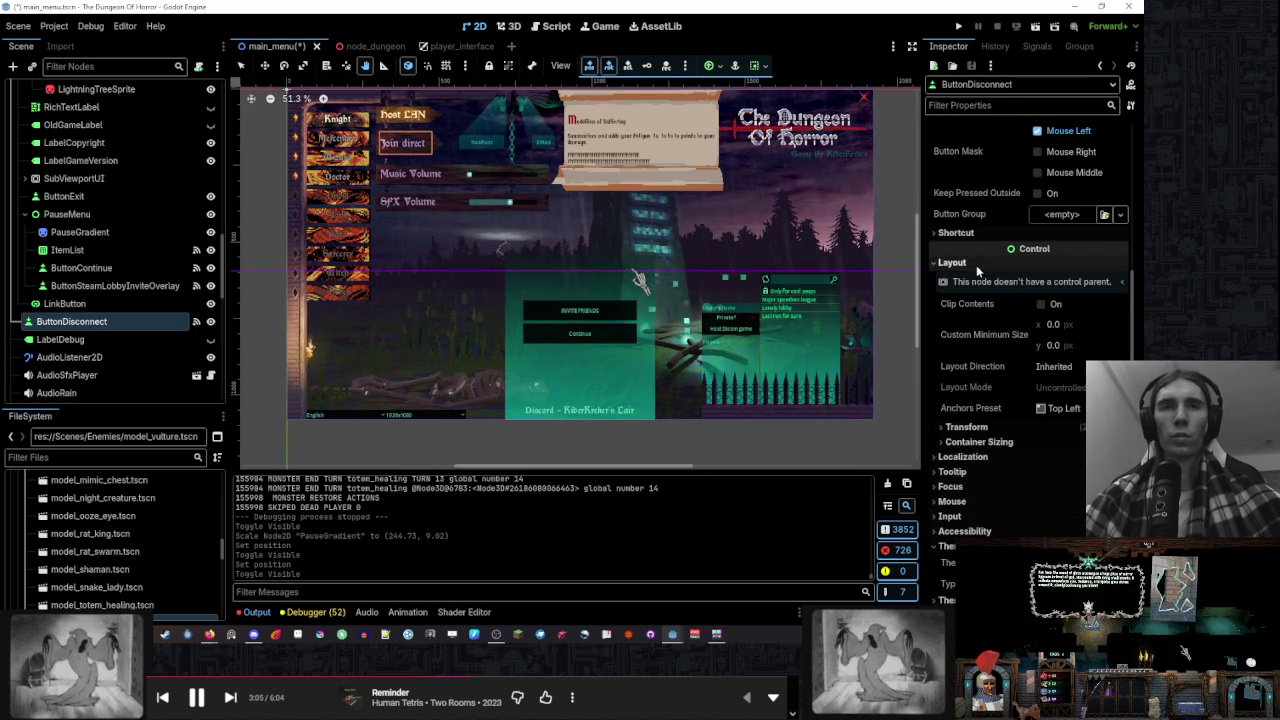
{"action": "left_click", "coordinate": [1000, 428]}
{"action": "left_click_drag", "start_coordinate": [1065, 506], "coordinate": [1055, 506]}
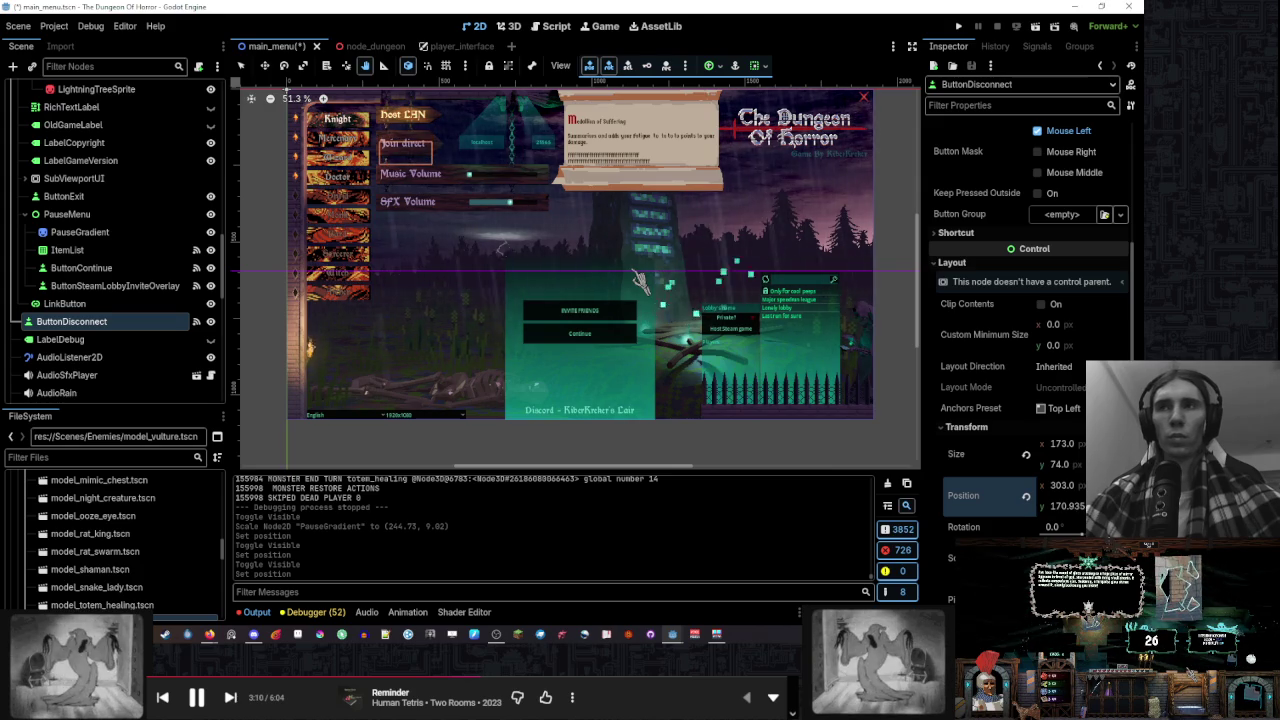
{"action": "key", "text": "ctrl+z"}
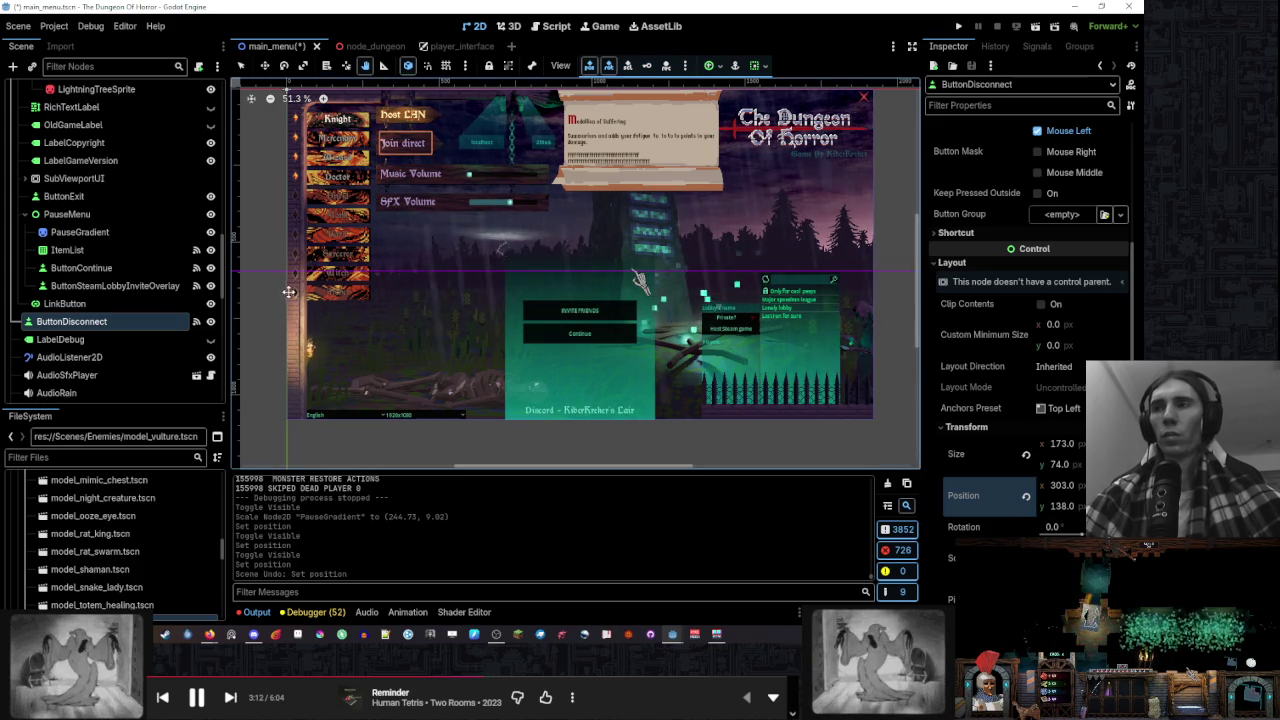
{"action": "left_click", "coordinate": [210, 322]}
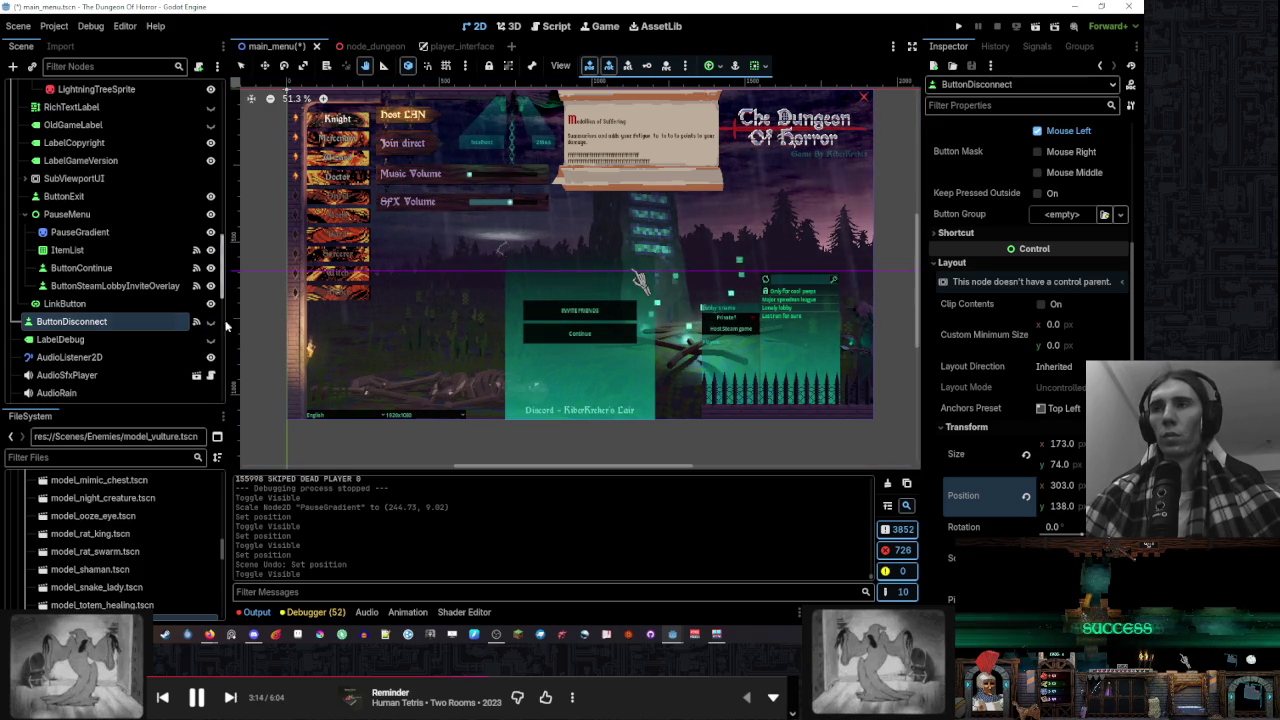
Hide the INVITE FRIENDS button while keeping Continue, PauseMenu and the debug label visible
{"action": "left_click", "coordinate": [211, 286]}
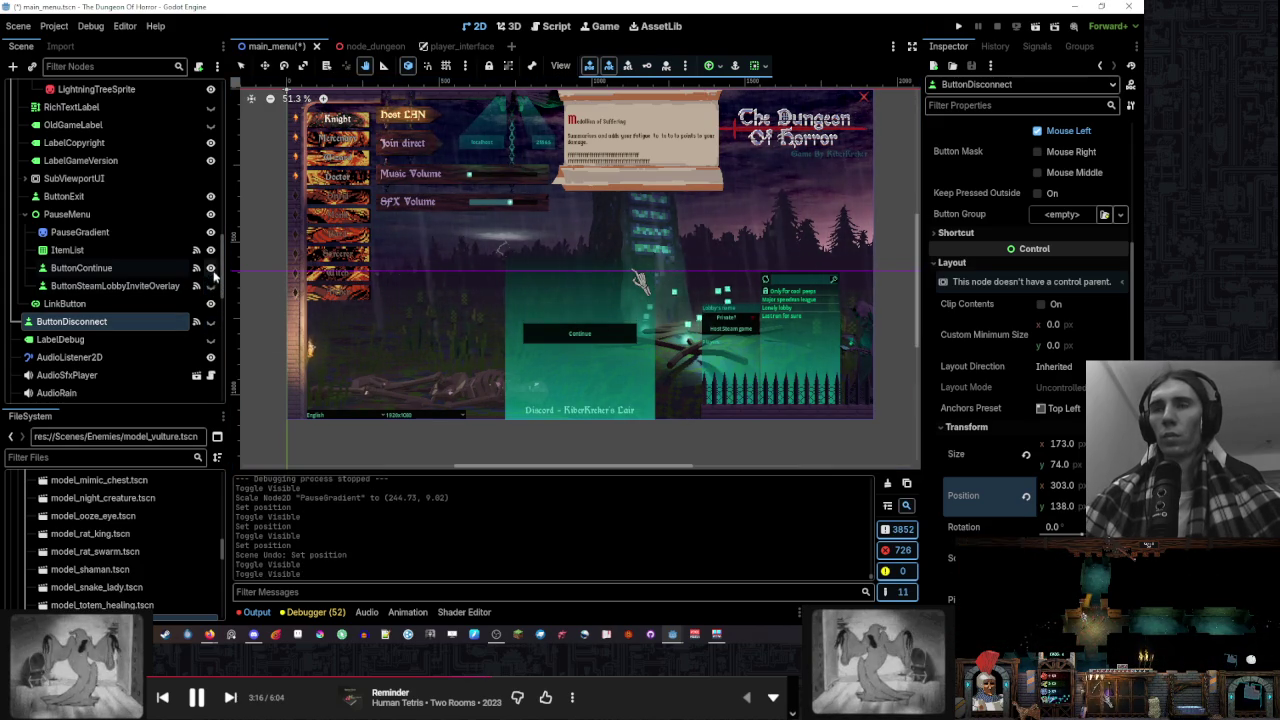
{"action": "left_click", "coordinate": [210, 268]}
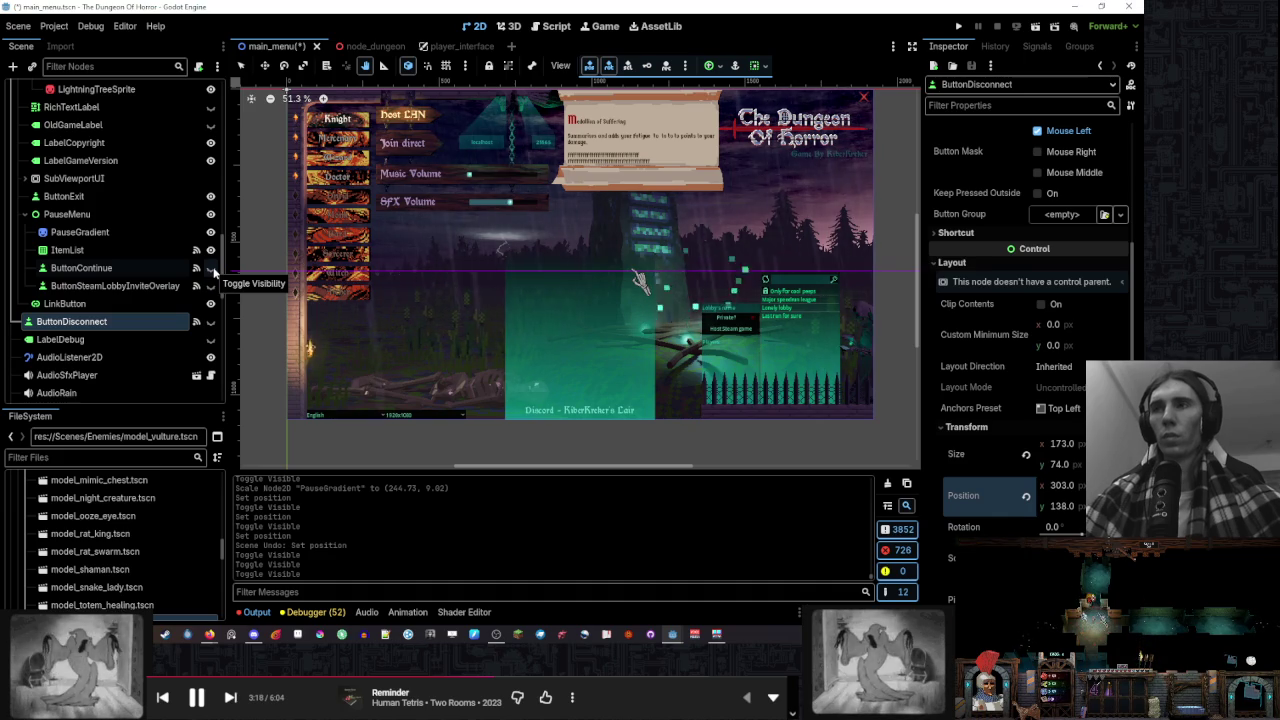
{"action": "left_click", "coordinate": [211, 269]}
{"action": "left_click", "coordinate": [211, 215]}
{"action": "left_click", "coordinate": [211, 215]}
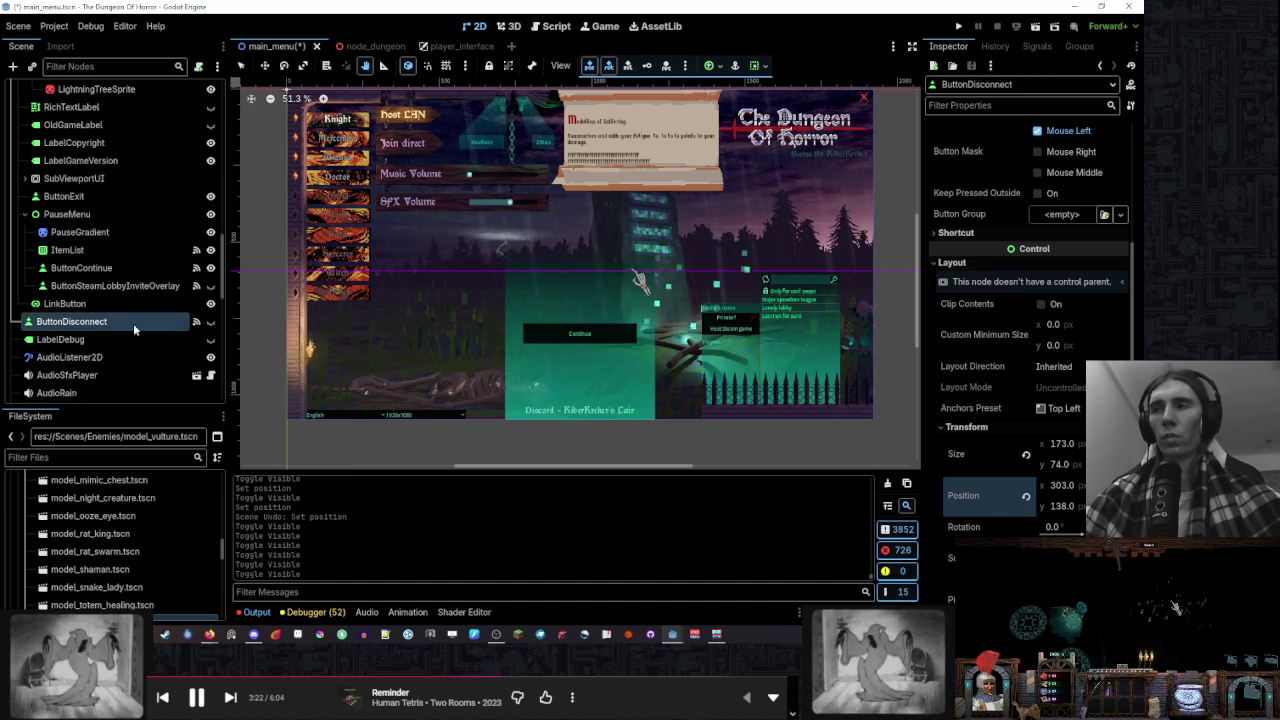
{"action": "left_click", "coordinate": [210, 340]}
{"action": "left_click", "coordinate": [210, 340]}
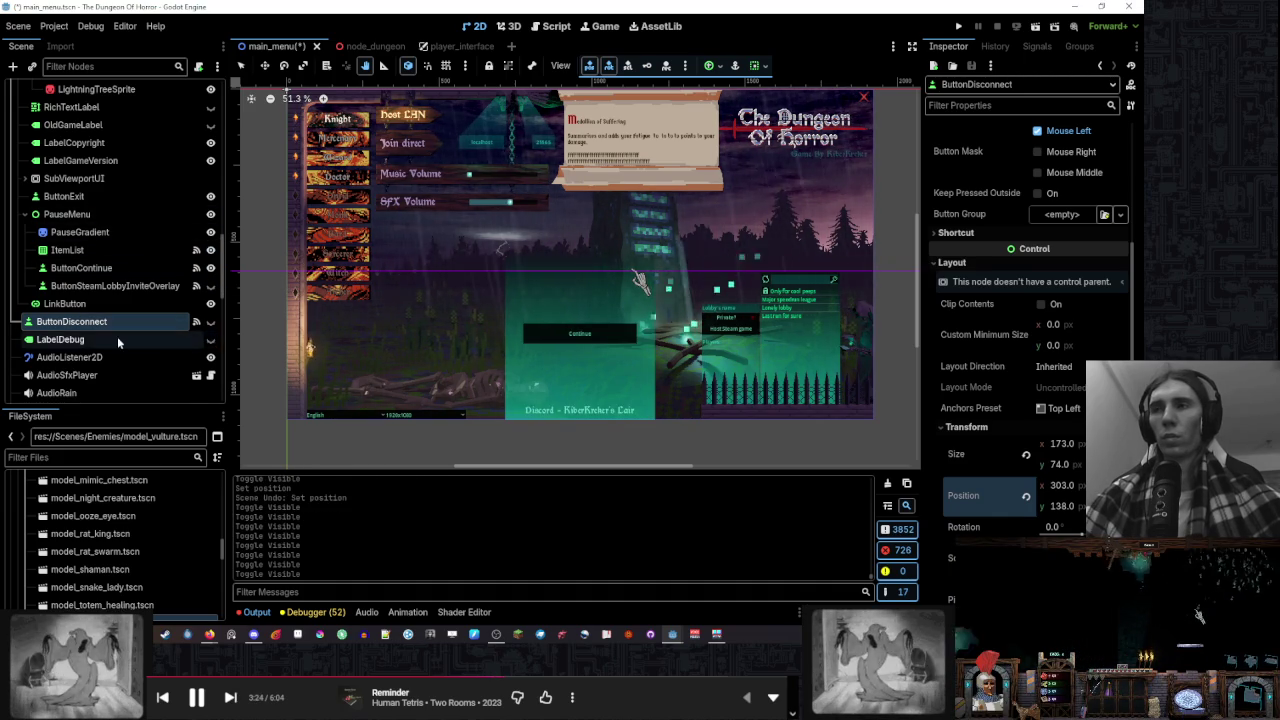
Hide the red ButtonExit node and pan the 2D view onto the pause-menu controls
{"action": "scroll", "coordinate": [116, 336], "scroll_direction": "down", "scroll_amount": 5}
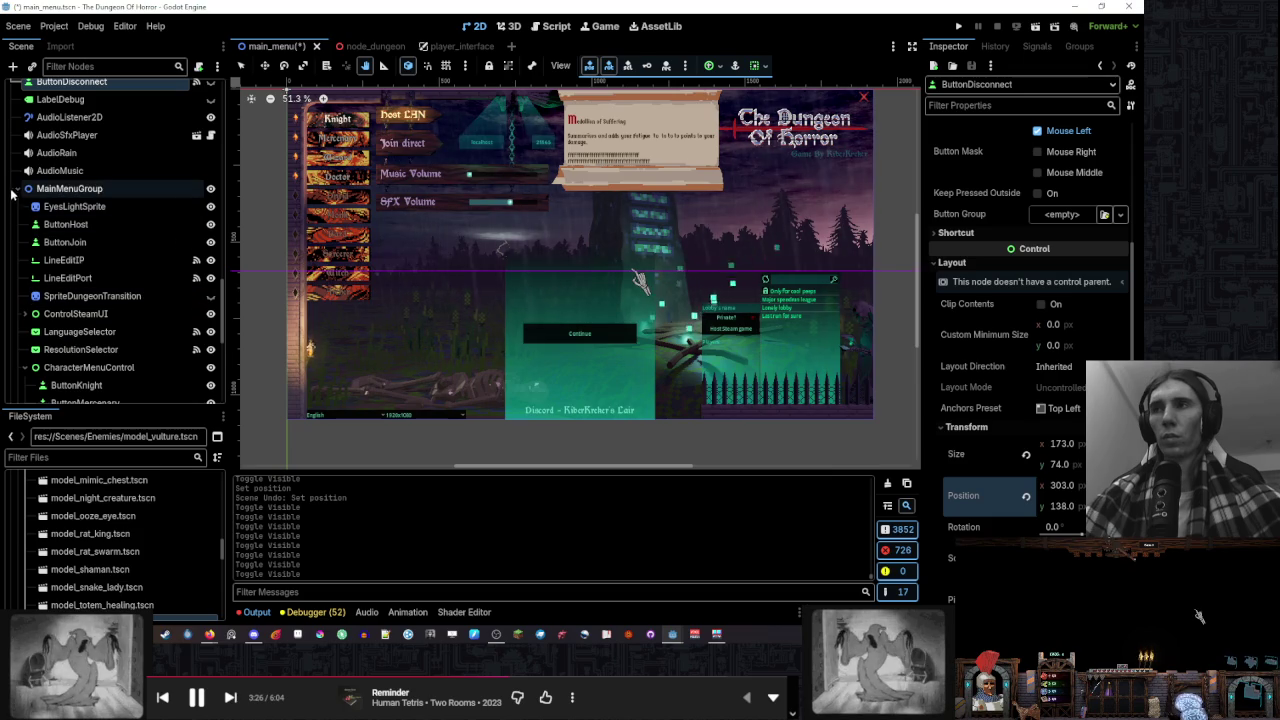
{"action": "left_click", "coordinate": [17, 189]}
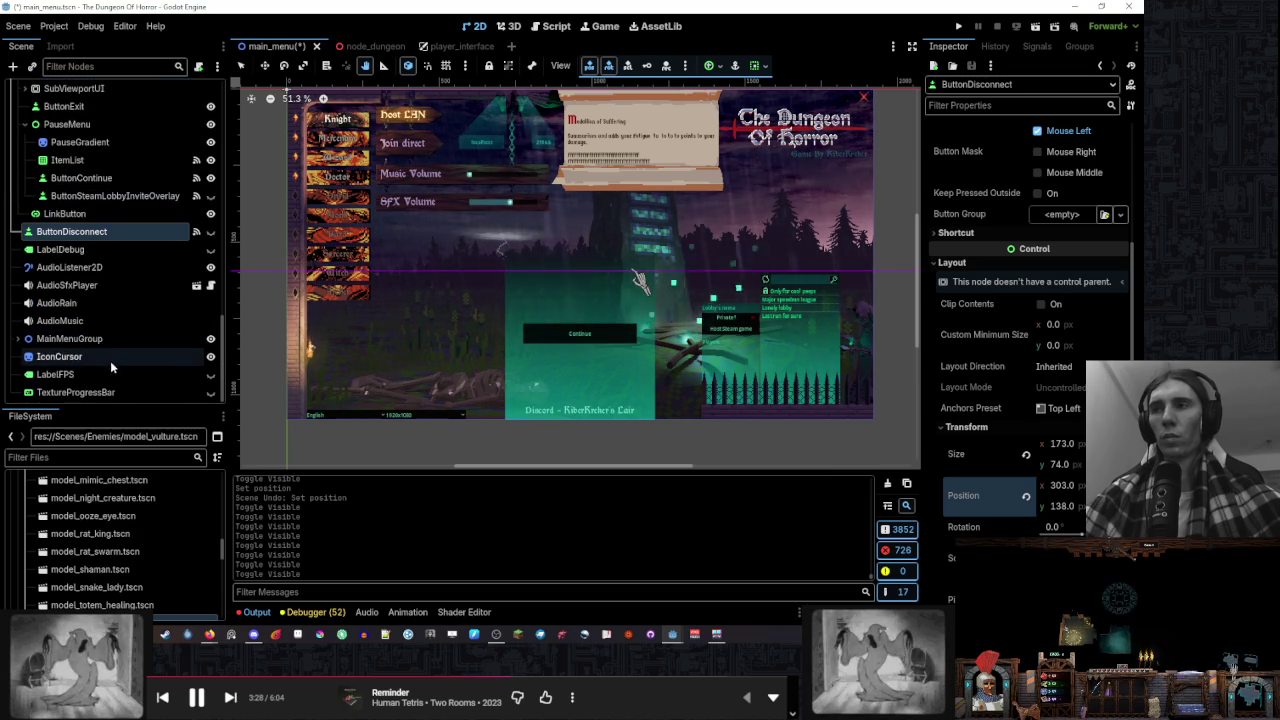
{"action": "scroll", "coordinate": [120, 365], "scroll_direction": "up", "scroll_amount": 3}
{"action": "scroll", "coordinate": [123, 366], "scroll_direction": "up", "scroll_amount": 2}
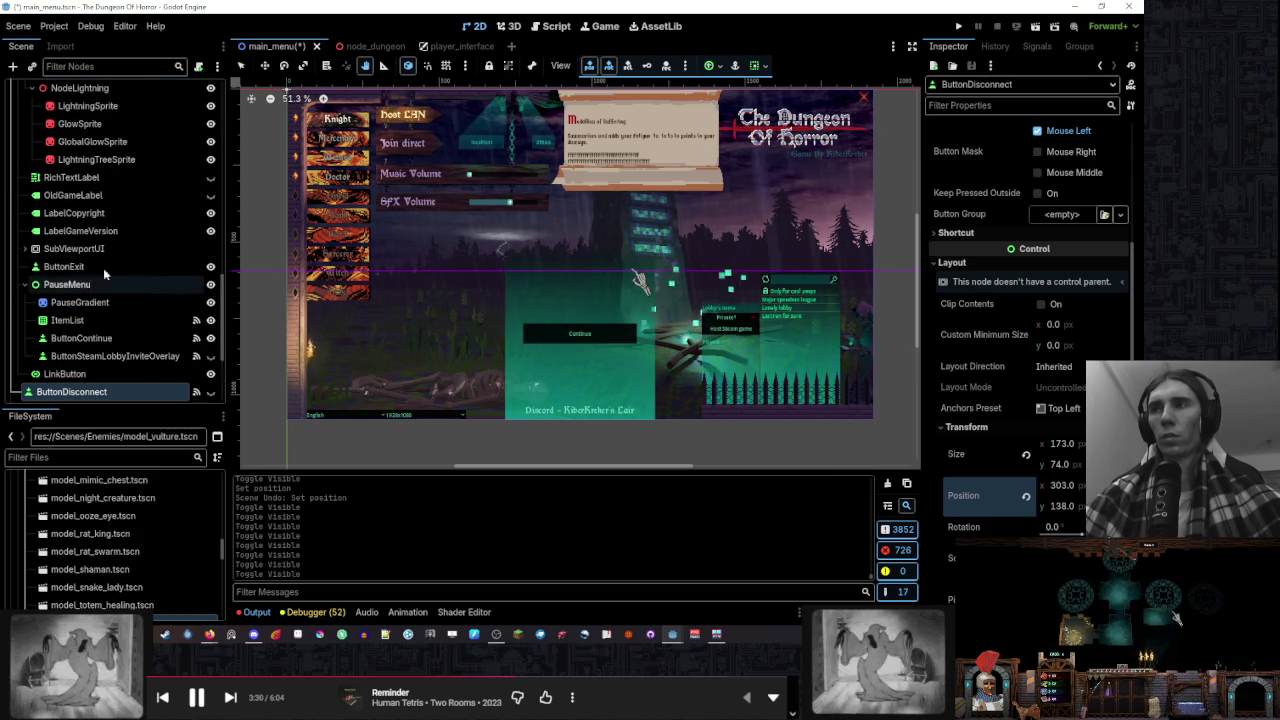
{"action": "left_click", "coordinate": [23, 249]}
{"action": "left_click", "coordinate": [34, 249]}
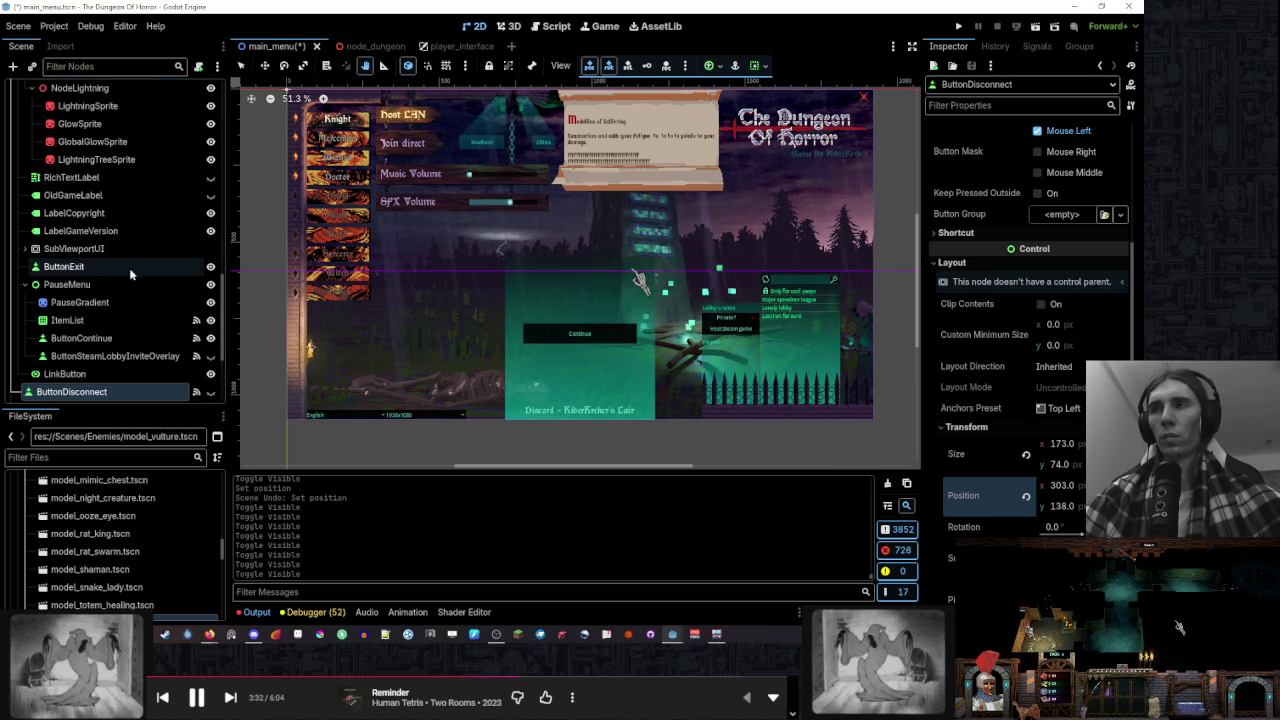
{"action": "left_click", "coordinate": [126, 267]}
{"action": "double_click", "coordinate": [210, 267]}
{"action": "left_click", "coordinate": [210, 267]}
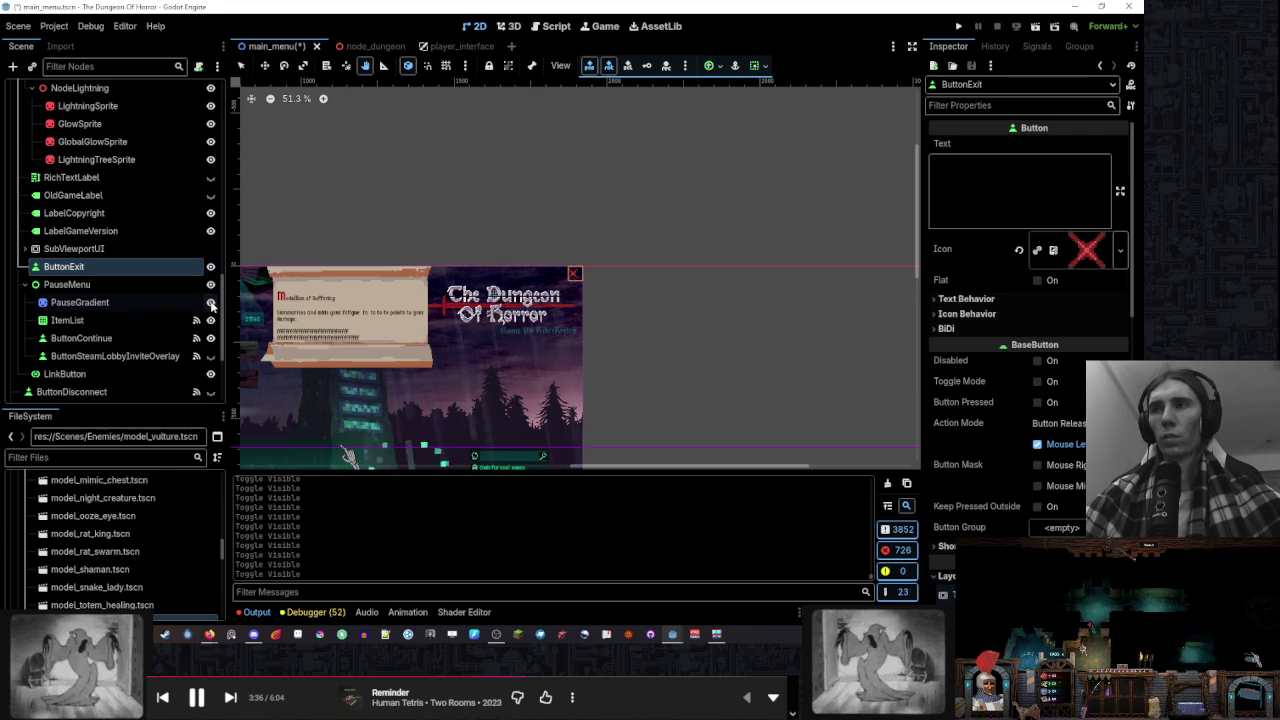
{"action": "left_click_drag", "start_coordinate": [517, 325], "coordinate": [657, 230]}
{"action": "left_click_drag", "start_coordinate": [469, 290], "coordinate": [591, 200]}
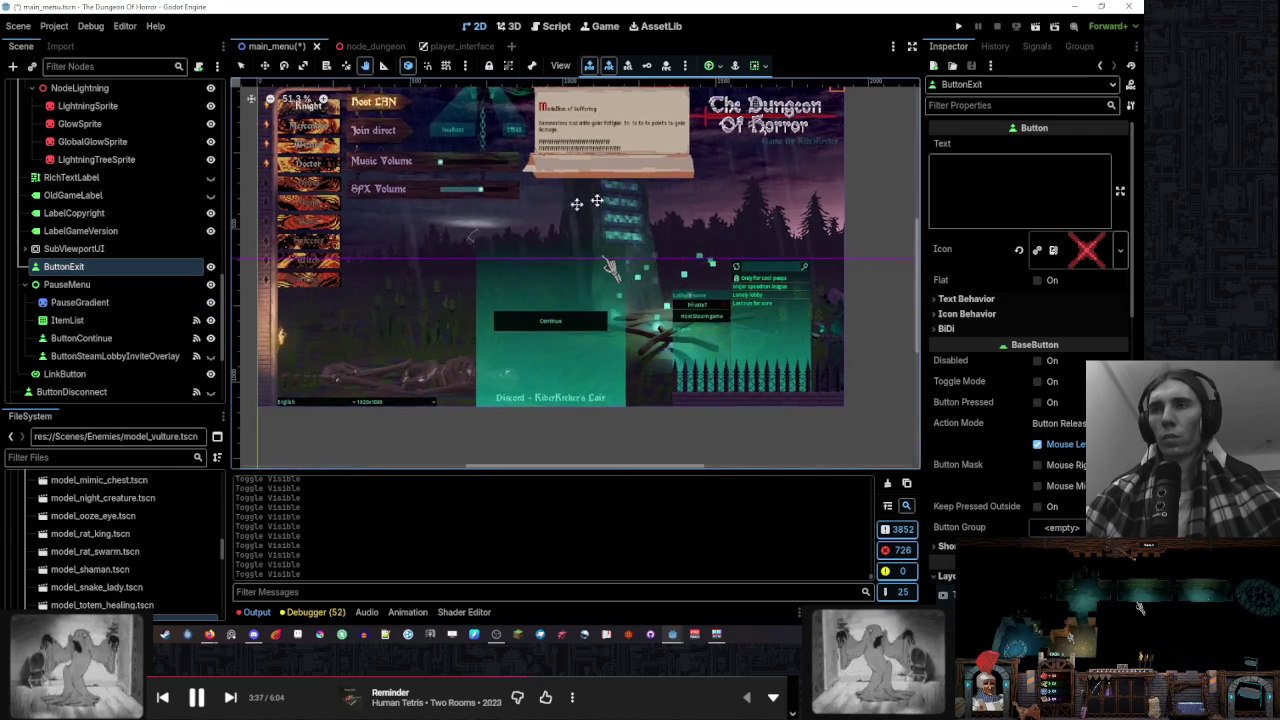
{"action": "left_click_drag", "start_coordinate": [510, 224], "coordinate": [486, 243]}
Add one item reading 234234234 to the pause menu's ItemList
{"action": "left_click", "coordinate": [112, 285]}
{"action": "left_click", "coordinate": [67, 320]}
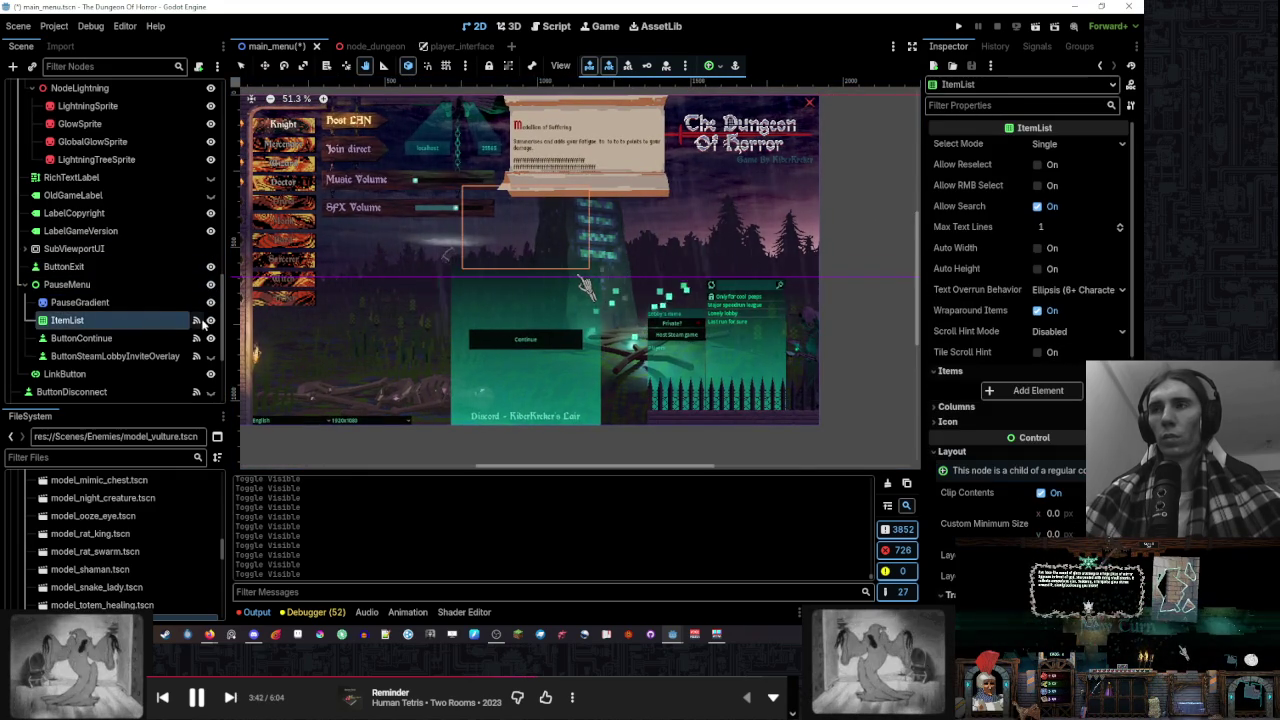
{"action": "scroll", "coordinate": [450, 244], "scroll_direction": "up", "scroll_amount": 3}
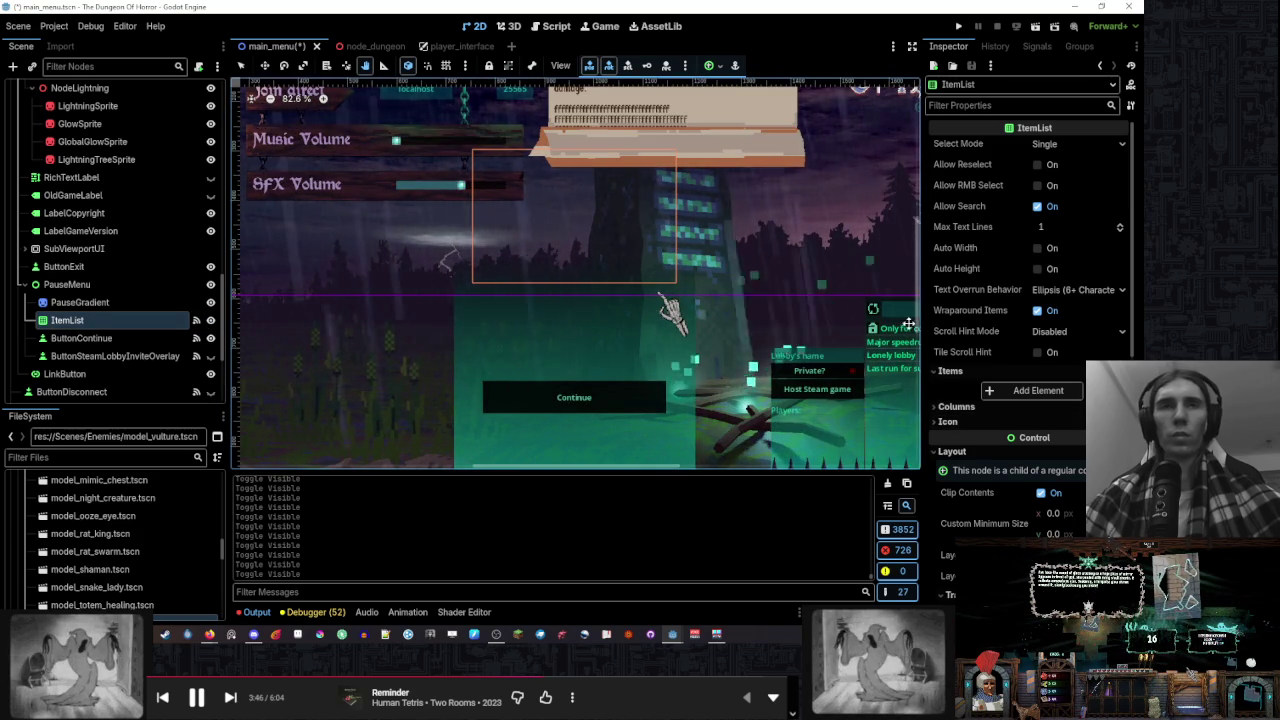
{"action": "left_click", "coordinate": [1013, 389]}
{"action": "left_click", "coordinate": [1055, 391]}
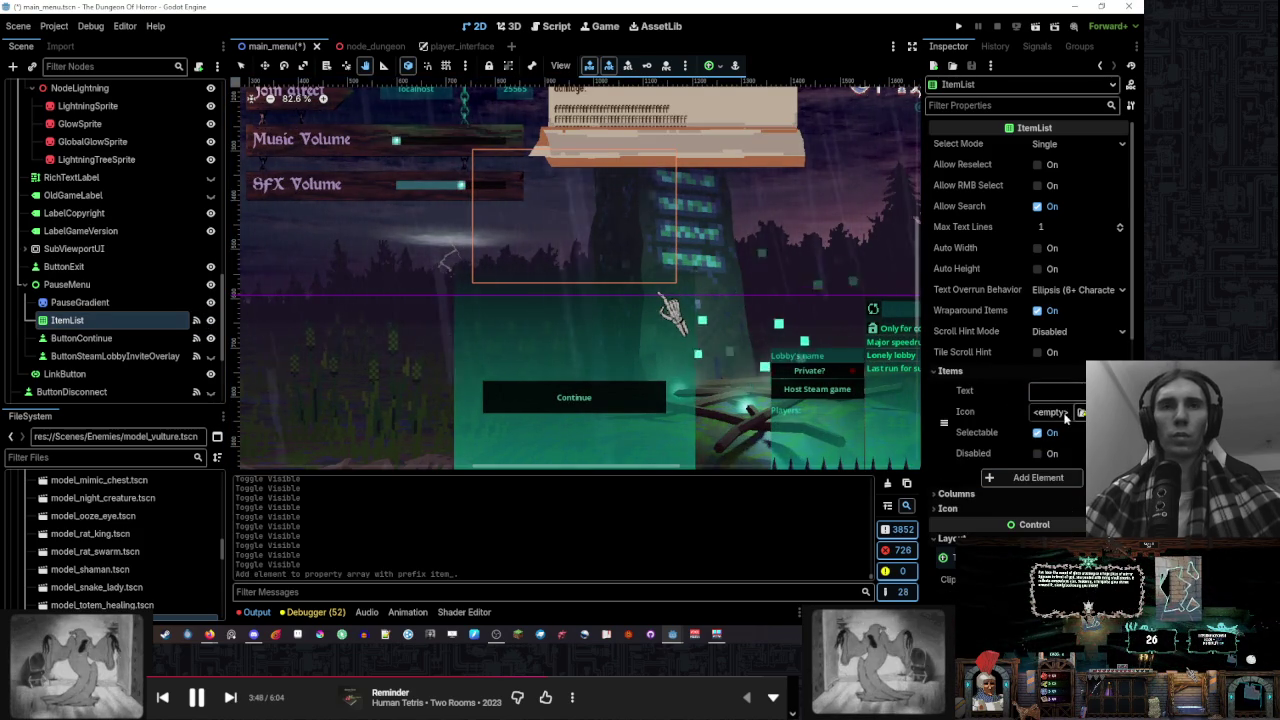
{"action": "type", "text": "234234234"}
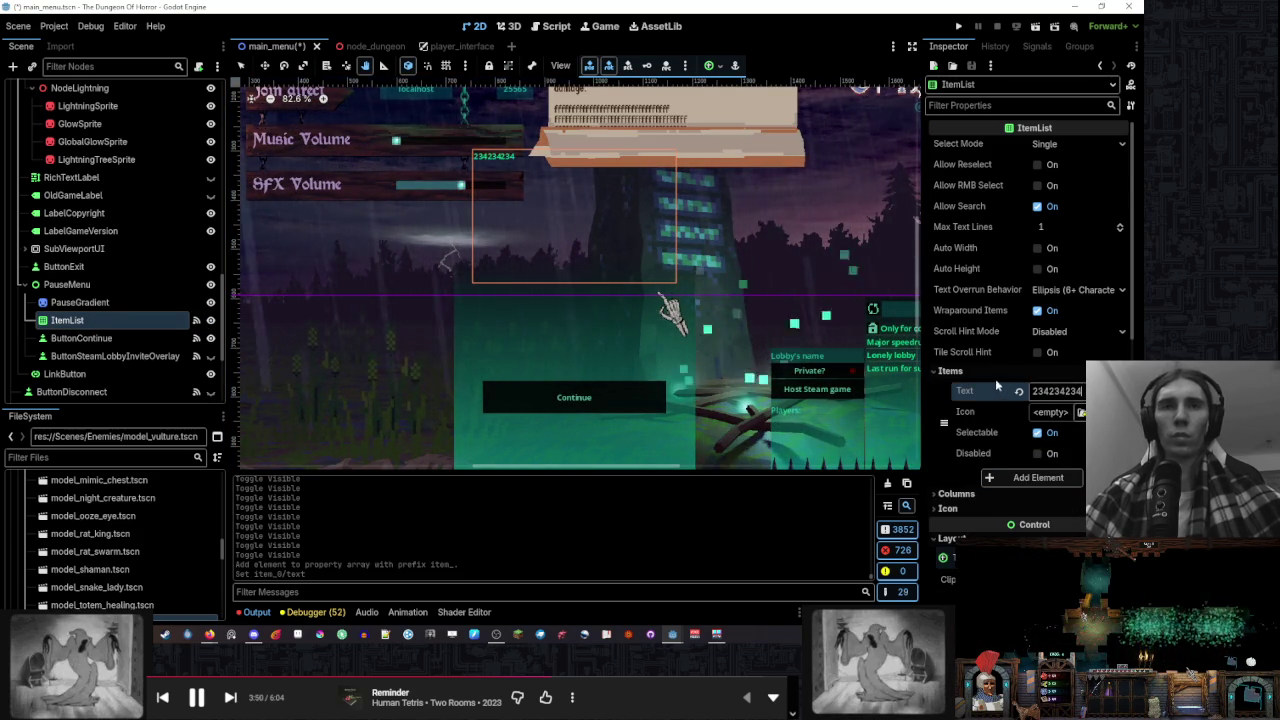
Move the ItemList down to position (753, 537.45), overlapping the Continue button
{"action": "scroll", "coordinate": [984, 380], "scroll_direction": "down", "scroll_amount": 5}
{"action": "scroll", "coordinate": [1028, 333], "scroll_direction": "down", "scroll_amount": 3}
{"action": "left_click_drag", "start_coordinate": [1076, 398], "coordinate": [1176, 398]}
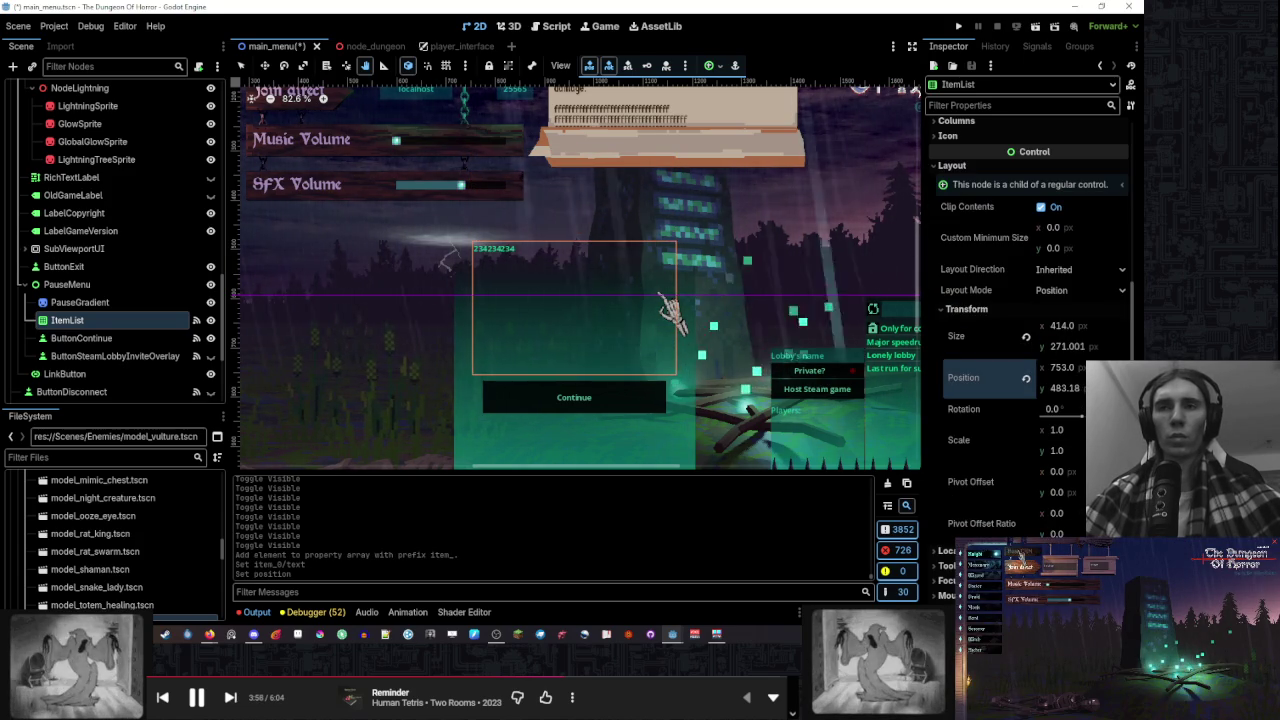
{"action": "left_click_drag", "start_coordinate": [1176, 607], "coordinate": [1200, 615]}
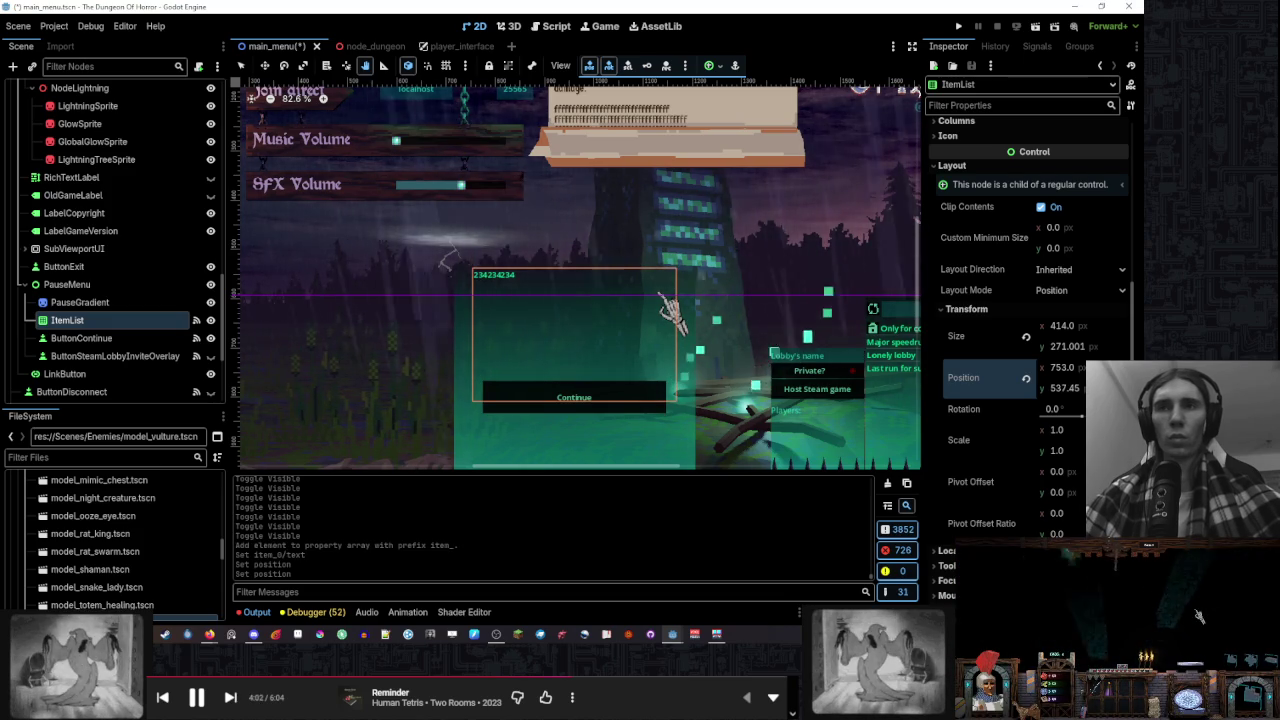
{"action": "left_click_drag", "start_coordinate": [600, 306], "coordinate": [586, 263]}
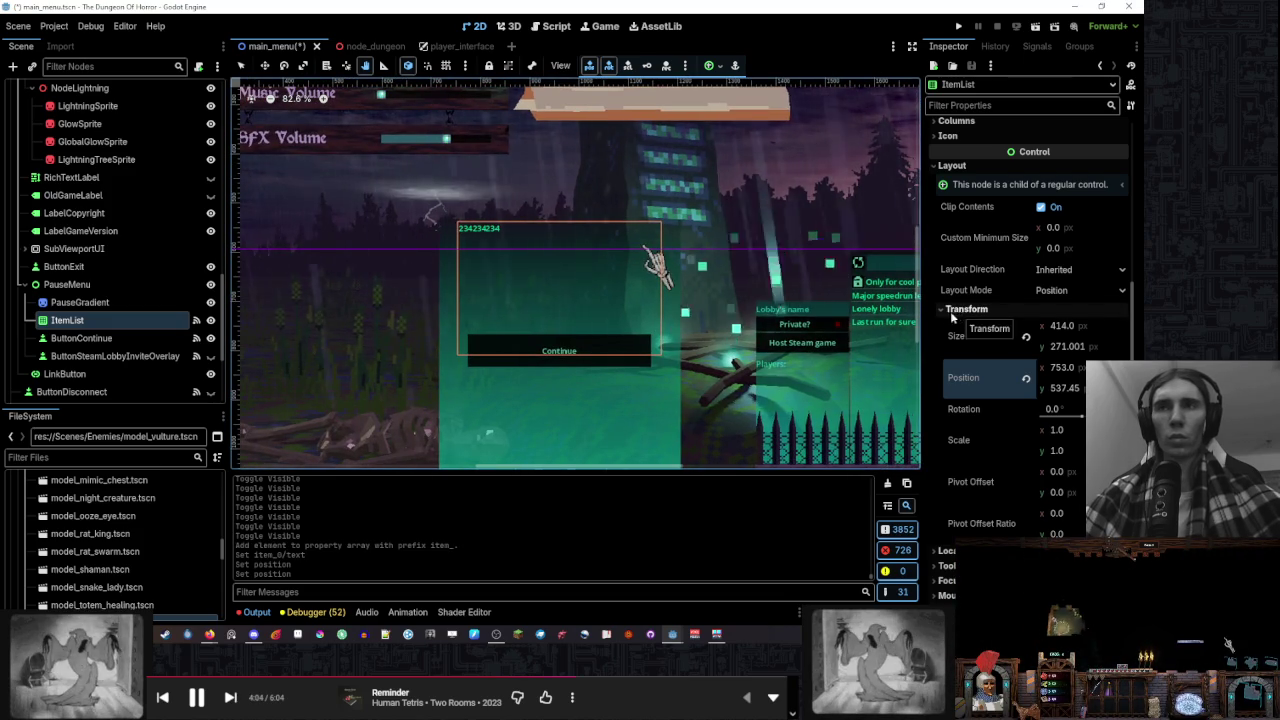
{"action": "scroll", "coordinate": [975, 317], "scroll_direction": "up", "scroll_amount": 3}
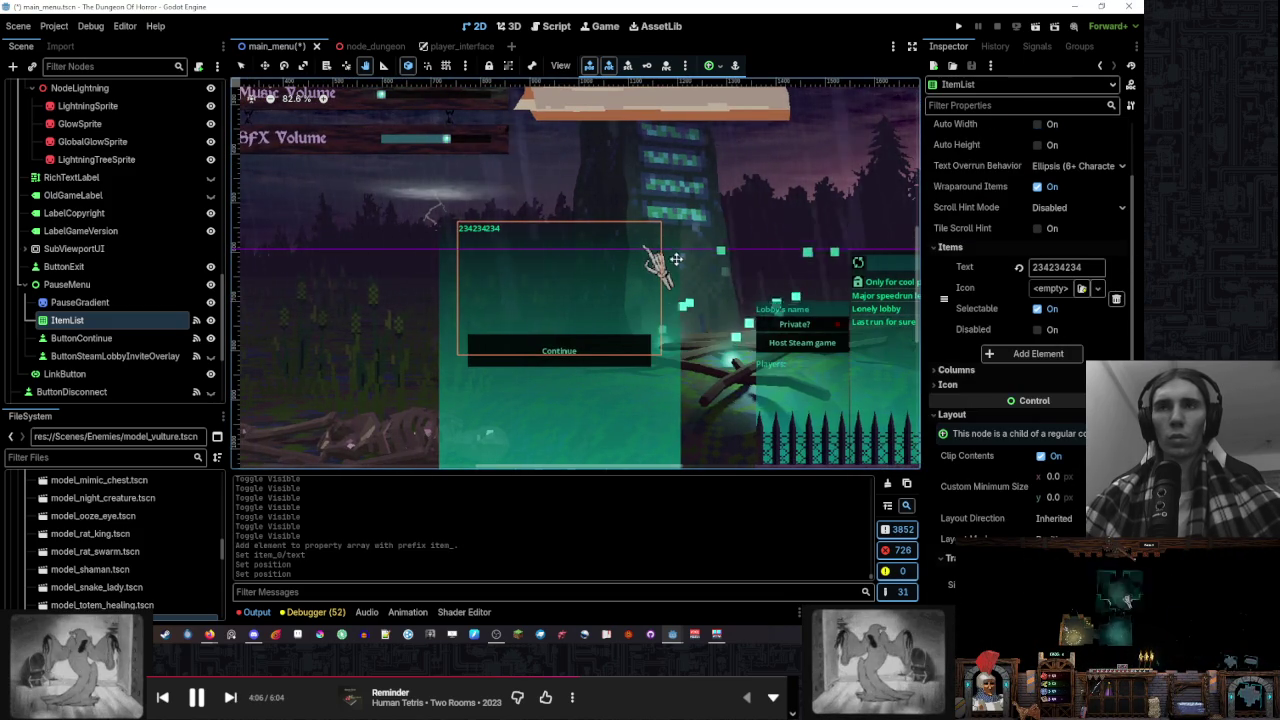
{"action": "double_click", "coordinate": [133, 302]}
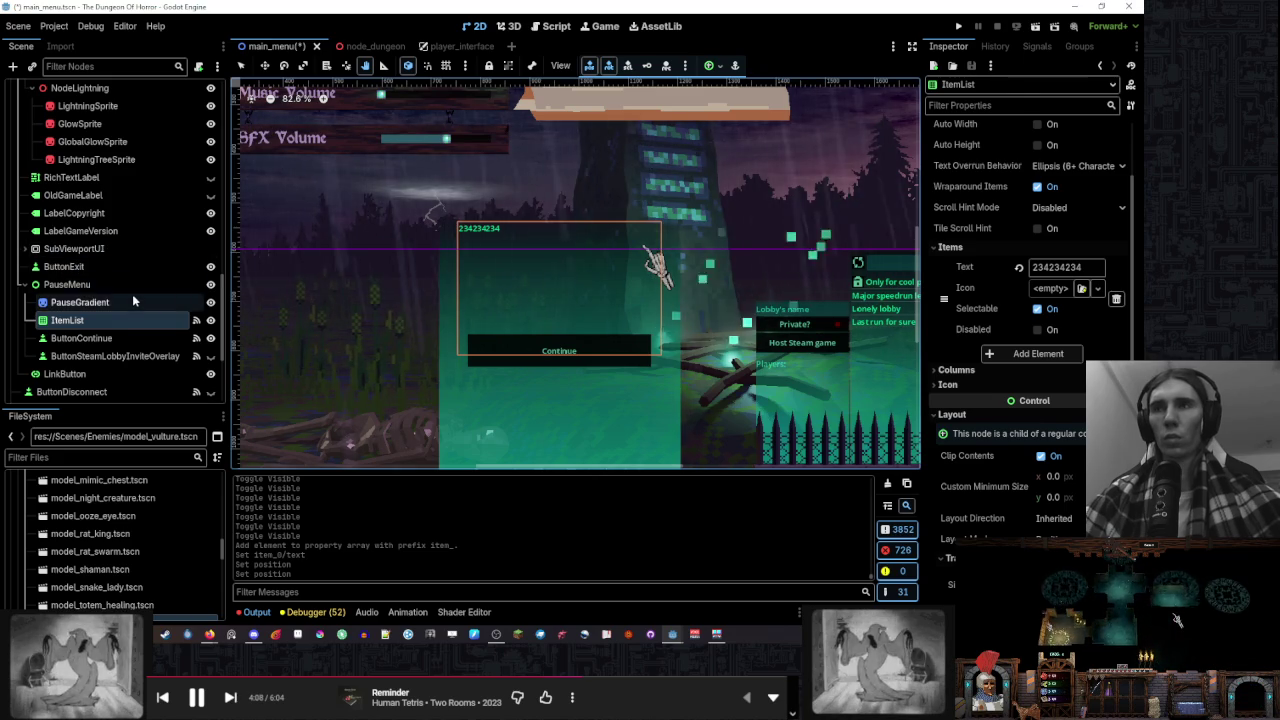
{"action": "left_click", "coordinate": [156, 321]}
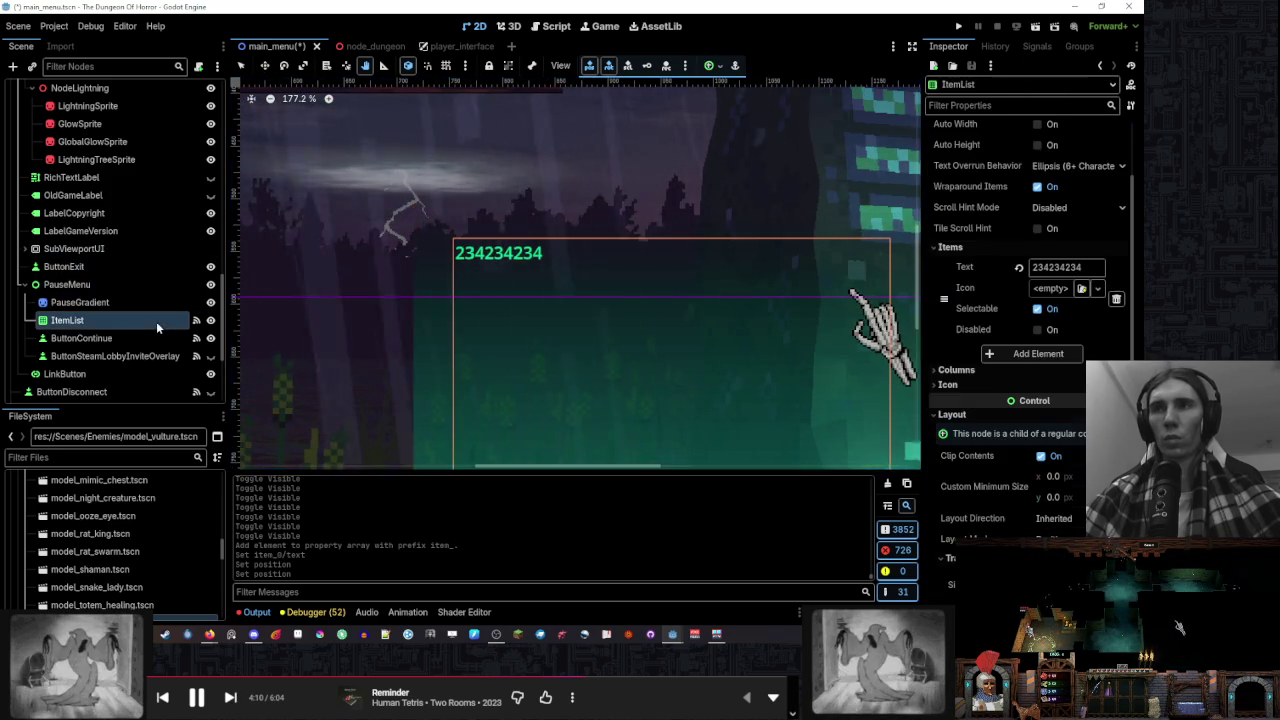
Move the Continue button further down to y 817.37
{"action": "key", "text": "f"}
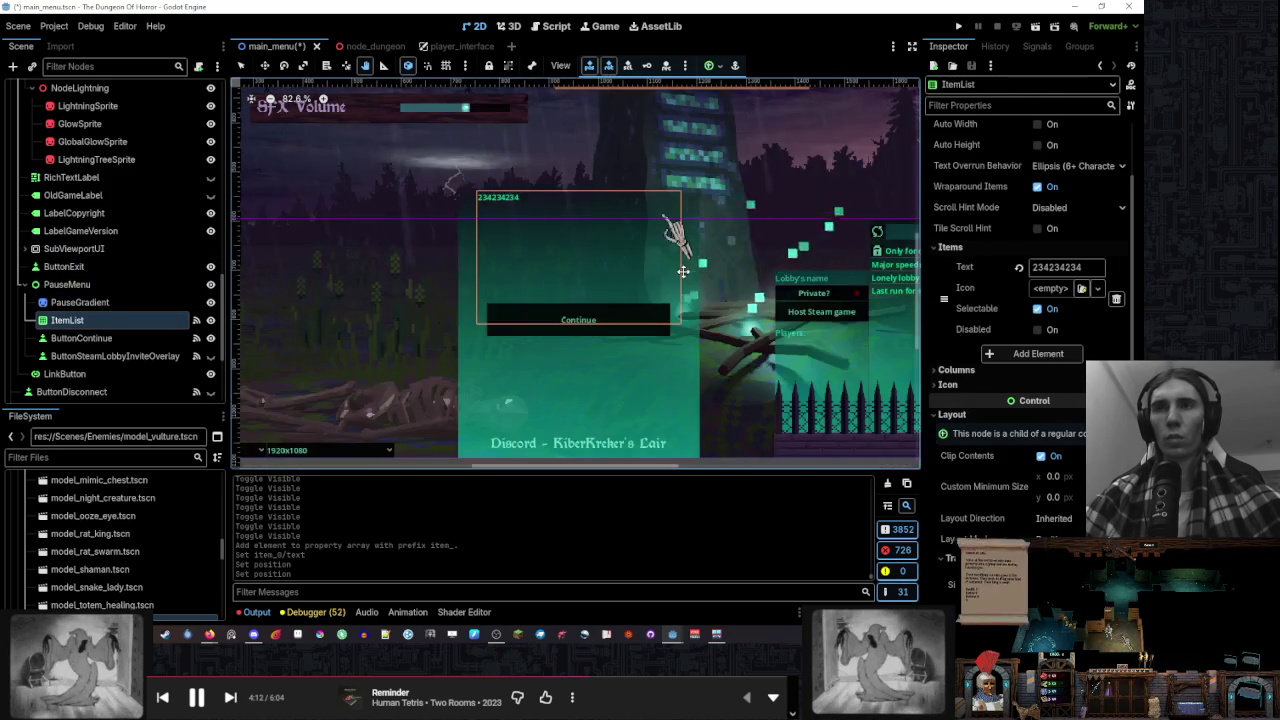
{"action": "left_click", "coordinate": [81, 338]}
{"action": "left_click_drag", "start_coordinate": [1078, 345], "coordinate": [1092, 345]}
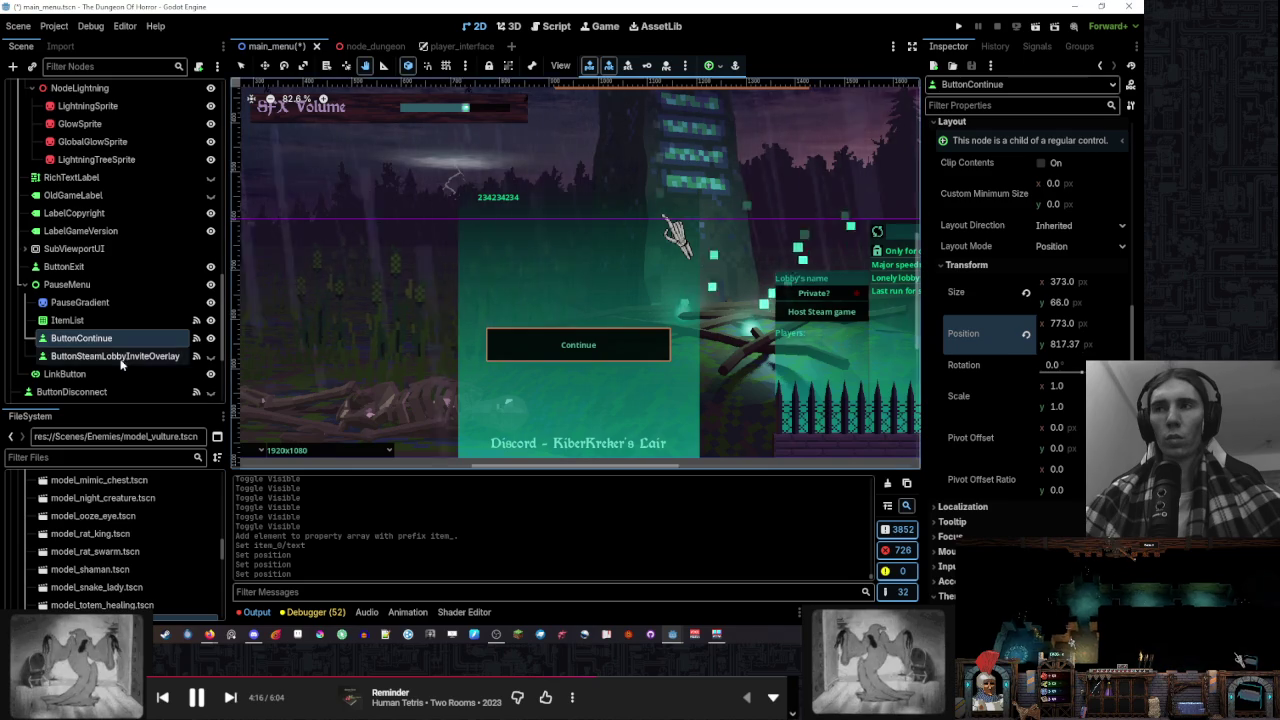
Make INVITE FRIENDS visible and place it just below Continue at y 891.5
{"action": "left_click", "coordinate": [210, 356]}
{"action": "left_click", "coordinate": [115, 356]}
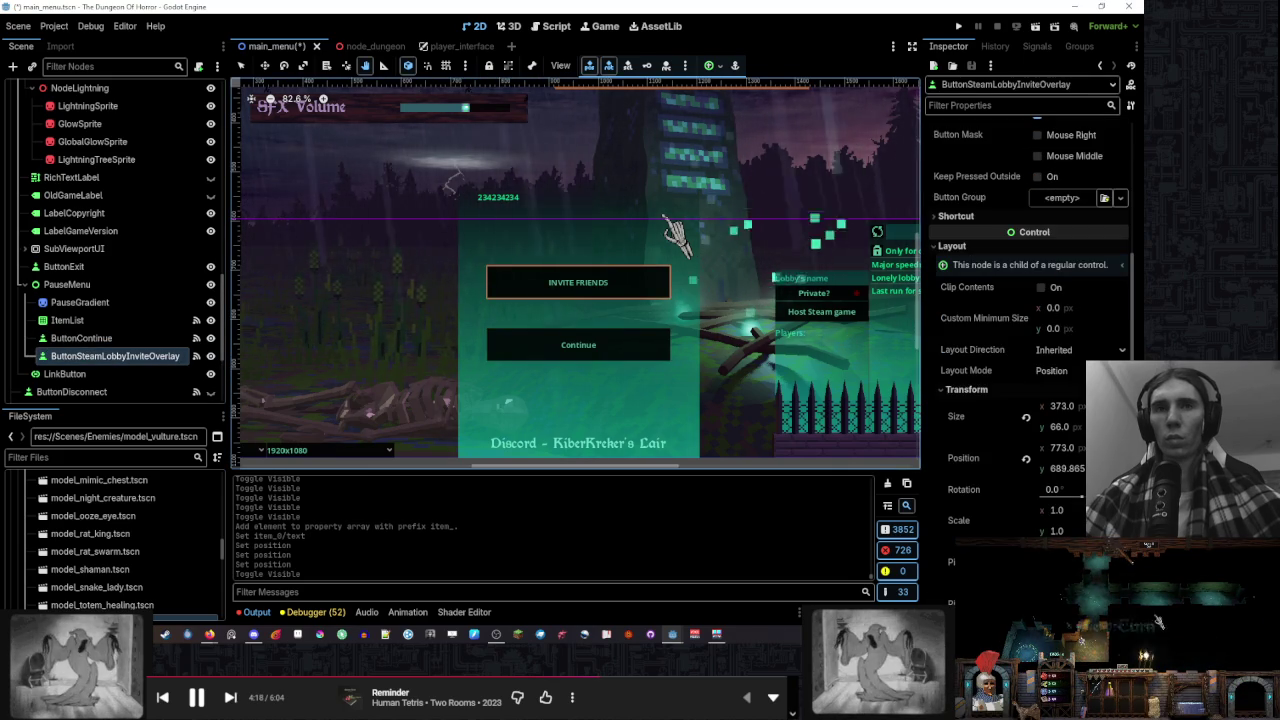
{"action": "mouse_move", "coordinate": [1068, 466]}
{"action": "left_mouse_down"}
{"action": "mouse_move", "coordinate": [1092, 468]}
{"action": "mouse_move", "coordinate": [1080, 468]}
{"action": "left_mouse_up"}
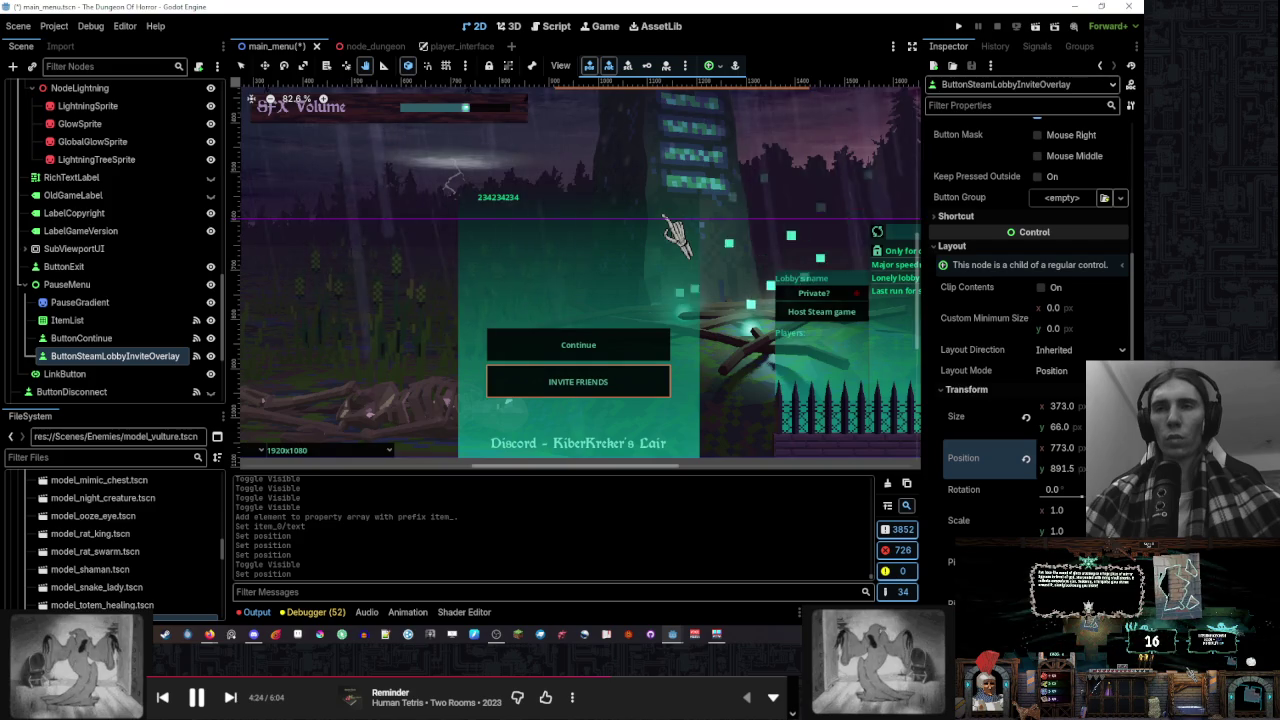
{"action": "scroll", "coordinate": [390, 423], "scroll_direction": "down", "scroll_amount": 4}
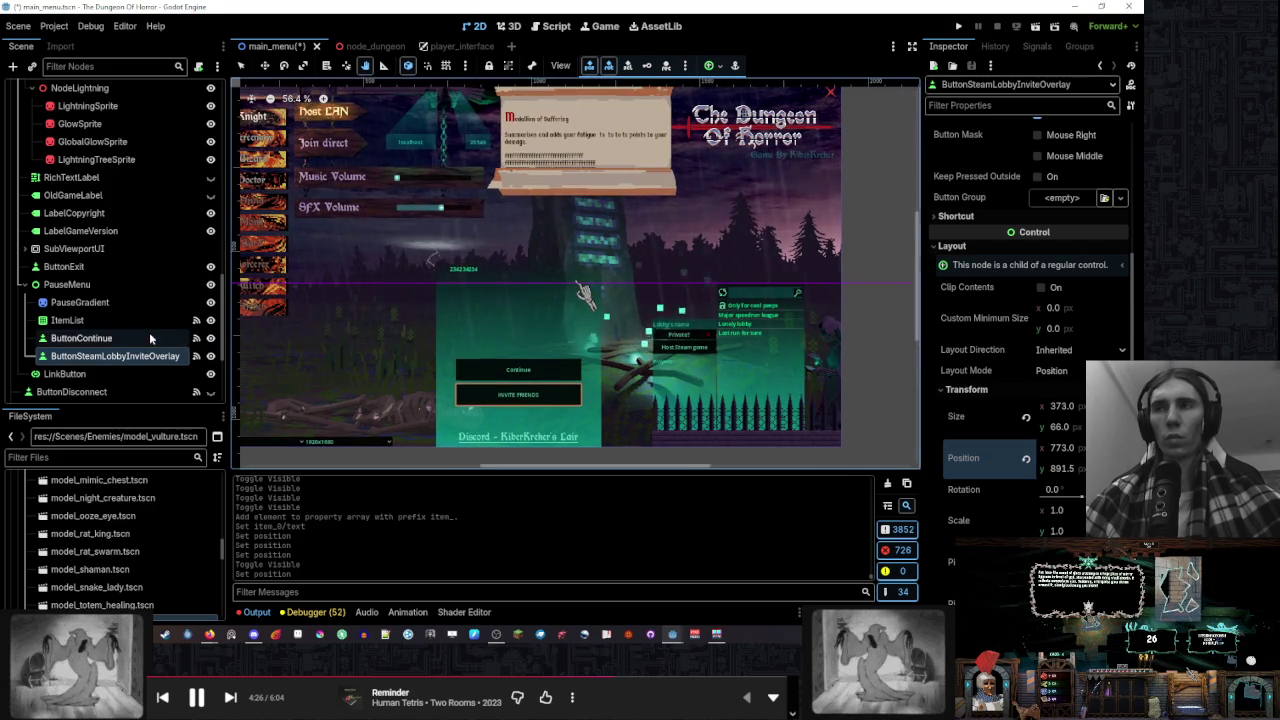
{"action": "left_click", "coordinate": [152, 340]}
{"action": "left_click", "coordinate": [148, 320]}
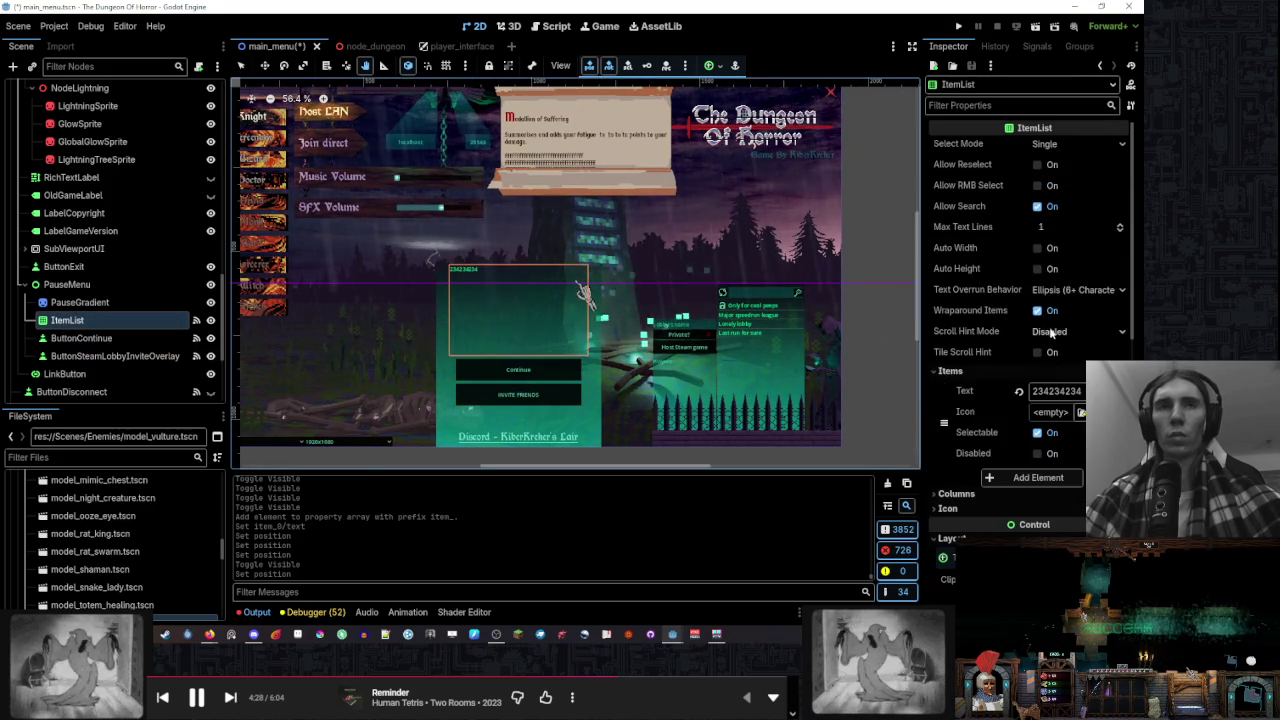
{"action": "left_click", "coordinate": [1115, 411]}
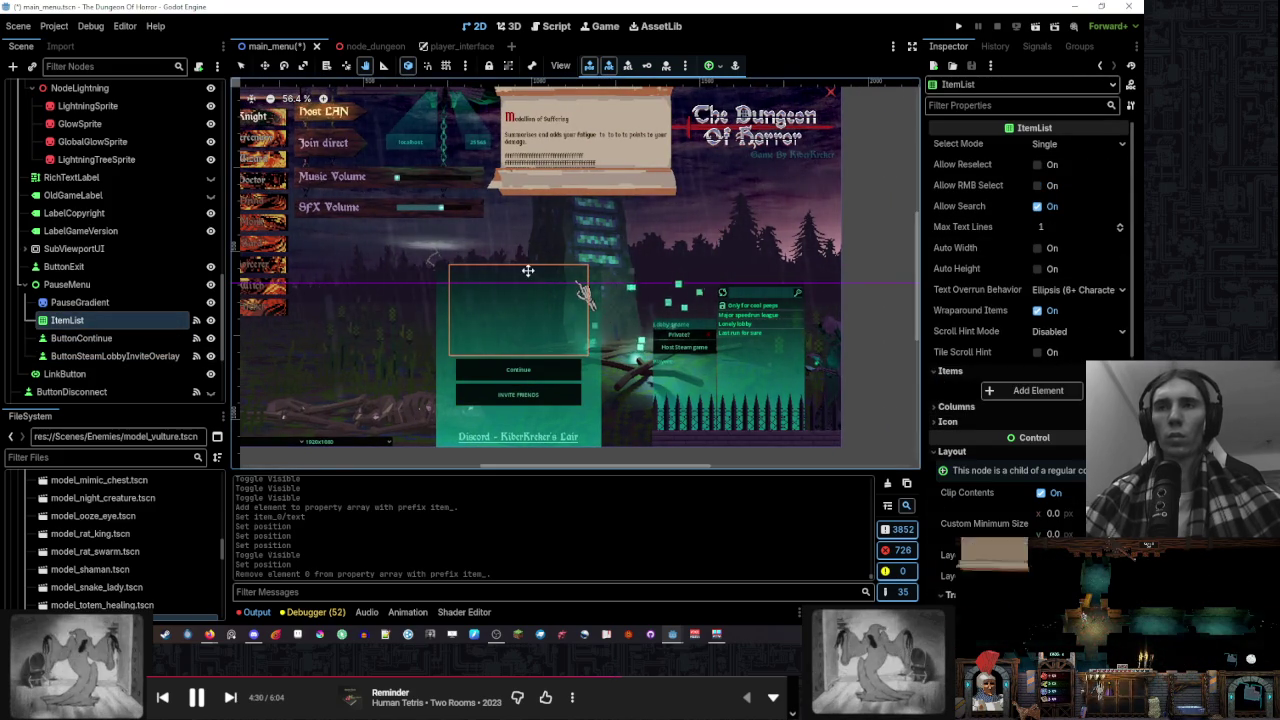
{"action": "scroll", "coordinate": [528, 290], "scroll_direction": "up", "scroll_amount": 4}
{"action": "scroll", "coordinate": [543, 340], "scroll_direction": "down", "scroll_amount": 3}
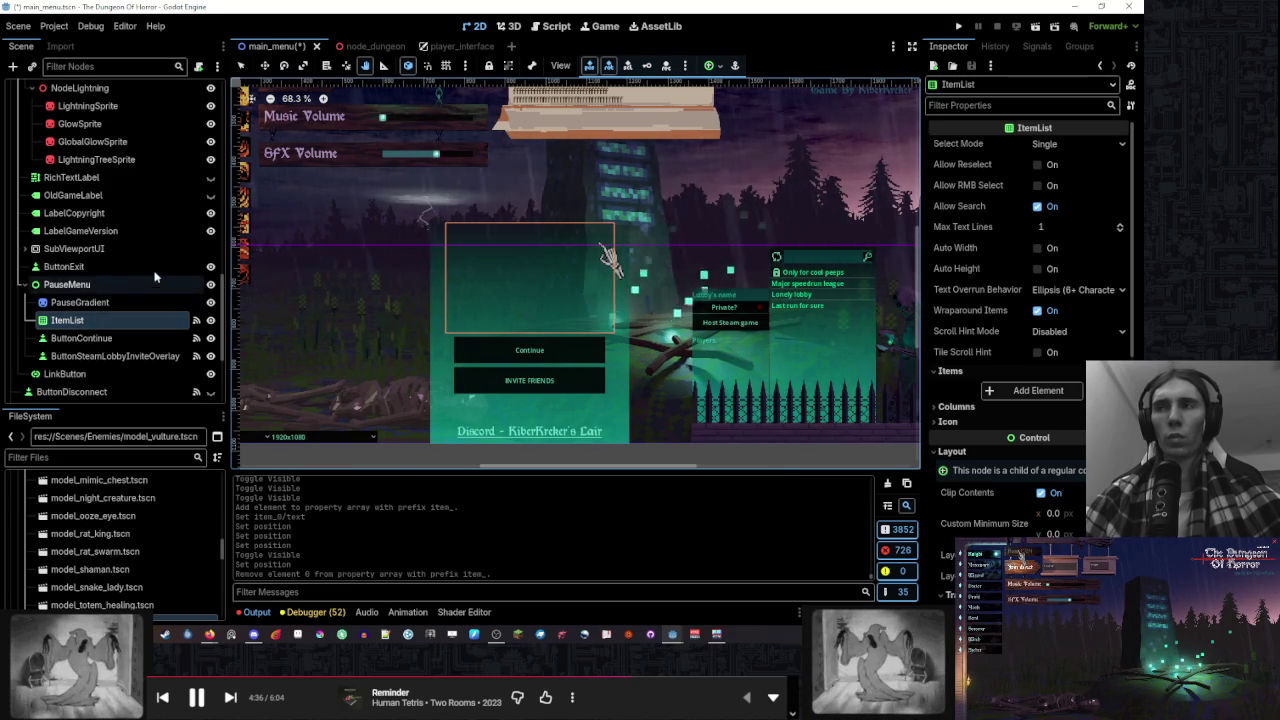
{"action": "scroll", "coordinate": [147, 258], "scroll_direction": "down", "scroll_amount": 4}
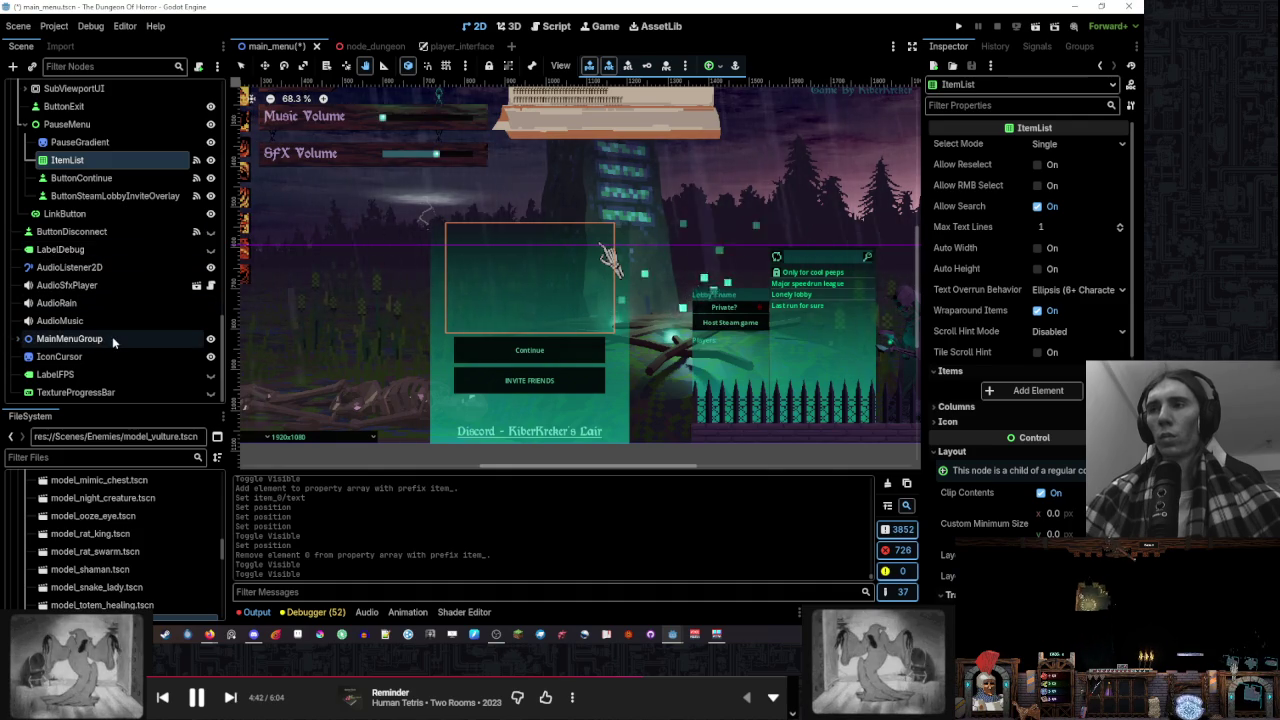
{"action": "scroll", "coordinate": [115, 335], "scroll_direction": "down", "scroll_amount": 5}
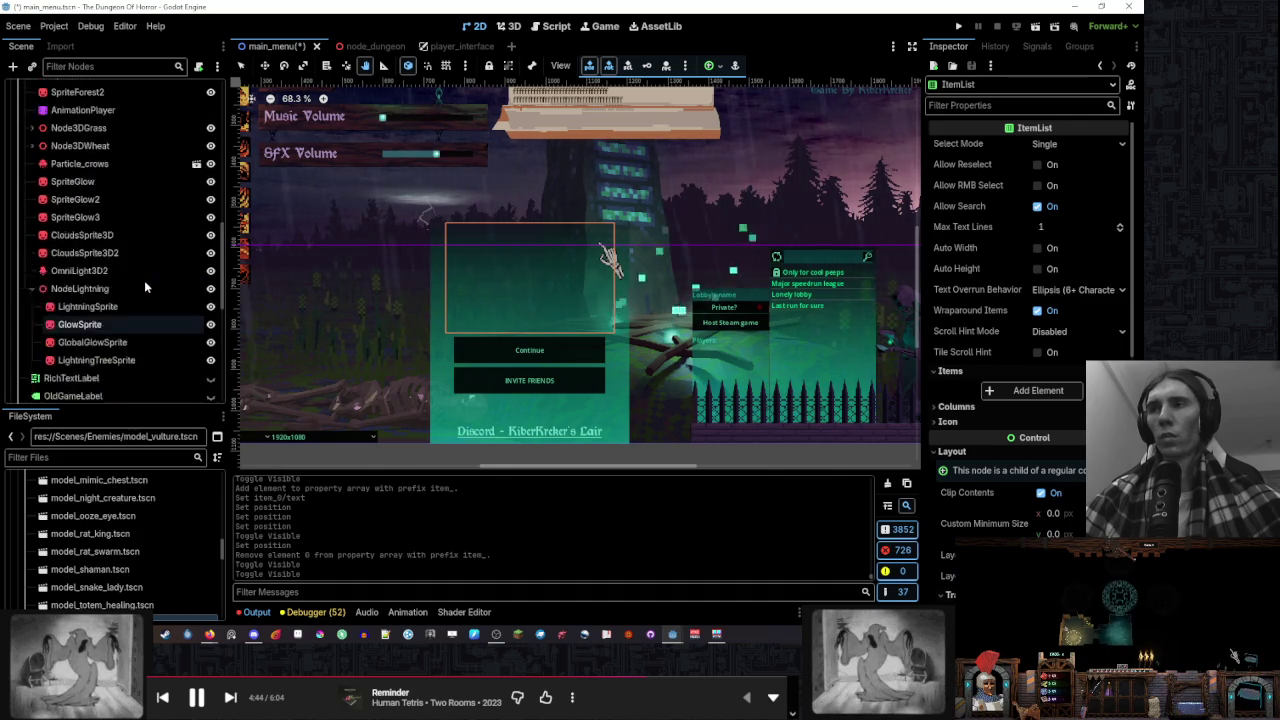
{"action": "scroll", "coordinate": [144, 280], "scroll_direction": "up", "scroll_amount": 10}
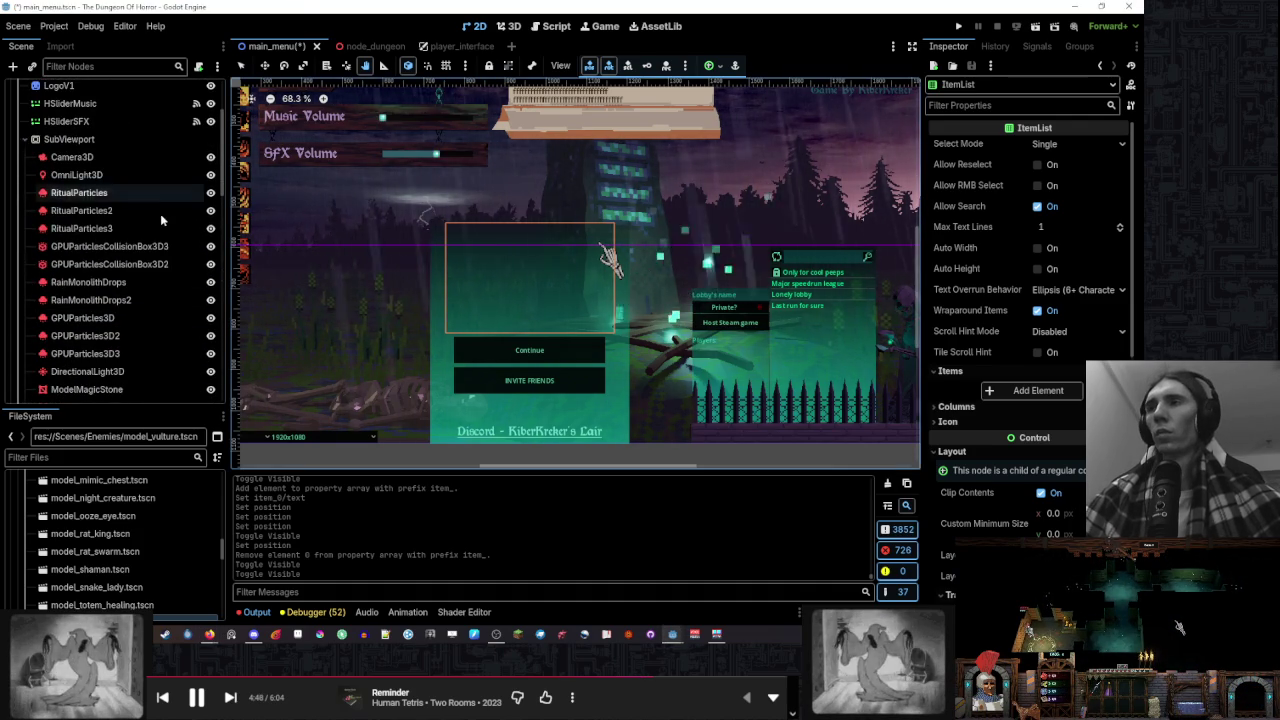
{"action": "left_click", "coordinate": [24, 139]}
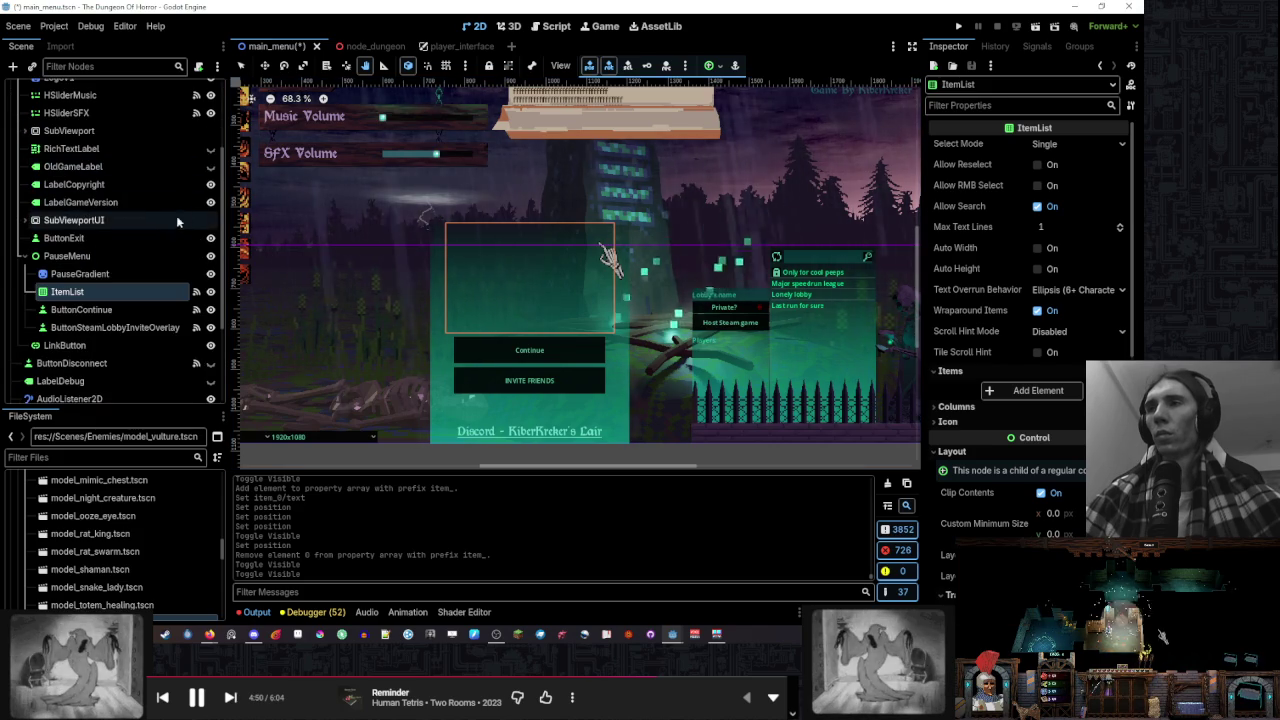
{"action": "left_click", "coordinate": [24, 220]}
{"action": "left_click", "coordinate": [24, 220]}
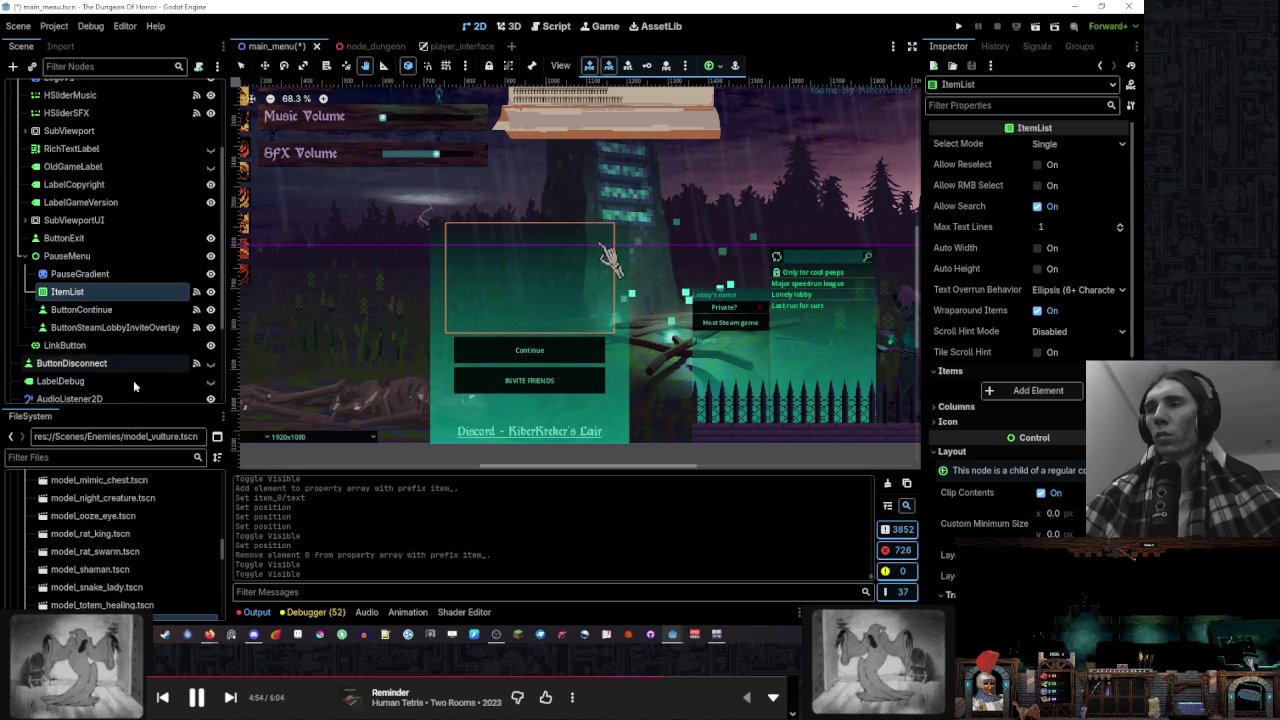
{"action": "mouse_move", "coordinate": [577, 392]}
{"action": "left_mouse_down"}
{"action": "mouse_move", "coordinate": [684, 345]}
{"action": "mouse_move", "coordinate": [540, 310]}
{"action": "left_mouse_up"}
{"action": "scroll", "coordinate": [540, 310], "scroll_direction": "up", "scroll_amount": 3}
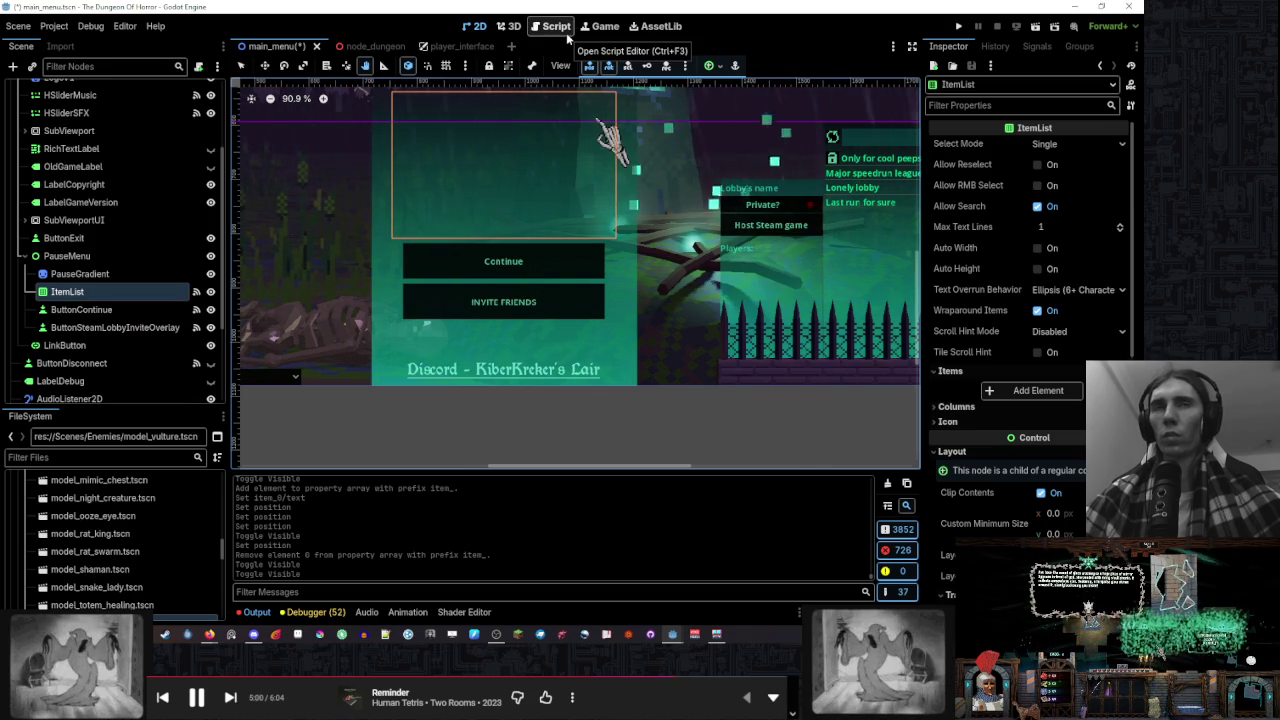
Set the project to run two debug instances and launch it
{"action": "left_click", "coordinate": [90, 27]}
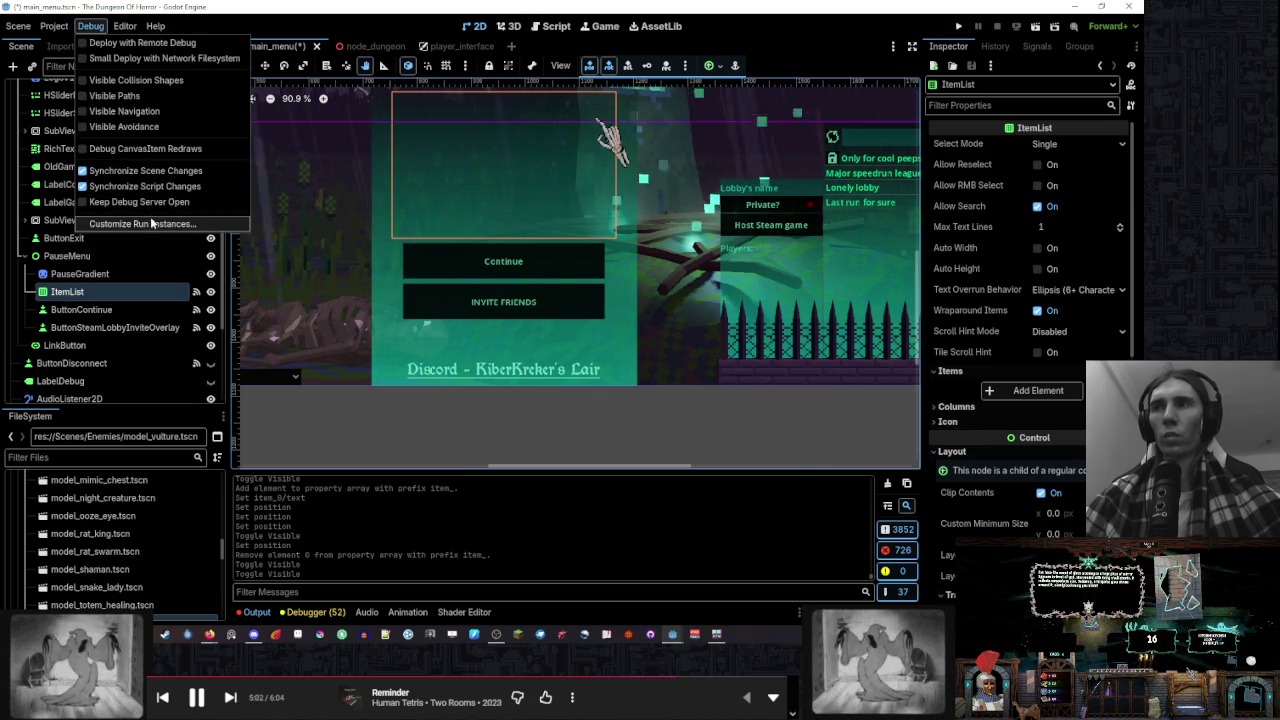
{"action": "left_click", "coordinate": [140, 223]}
{"action": "left_click", "coordinate": [571, 484]}
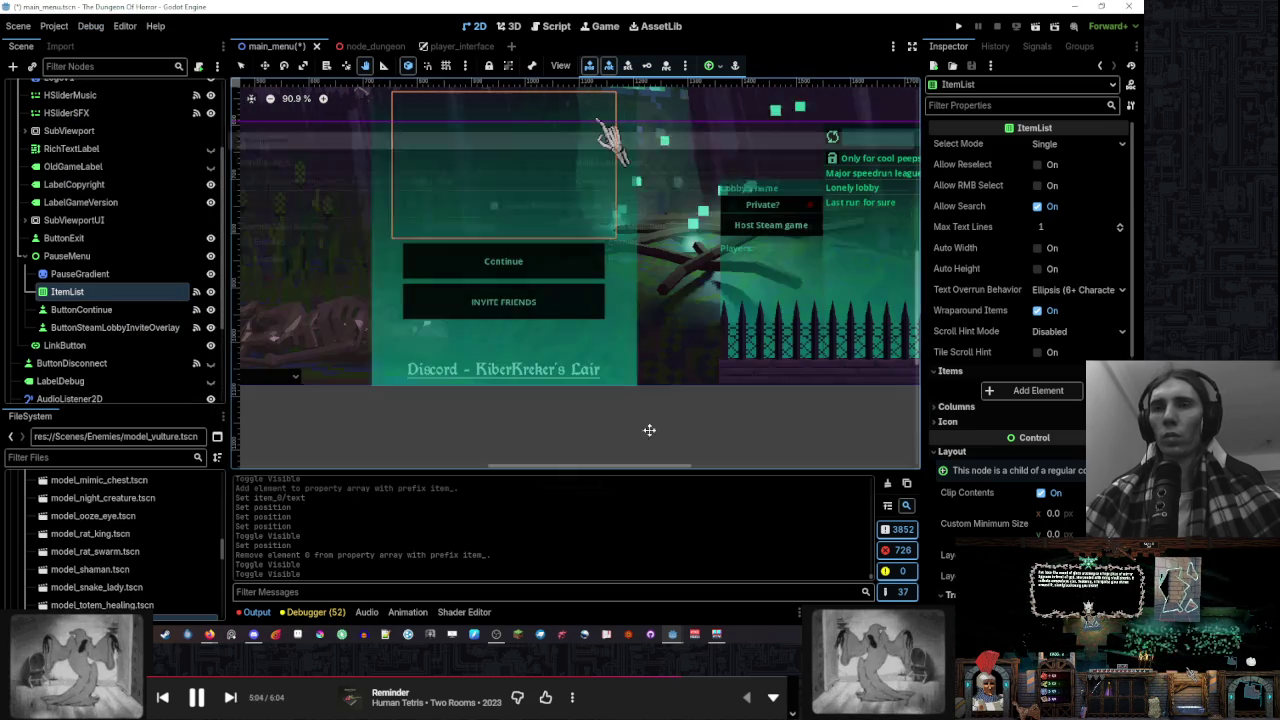
{"action": "left_click", "coordinate": [957, 27]}
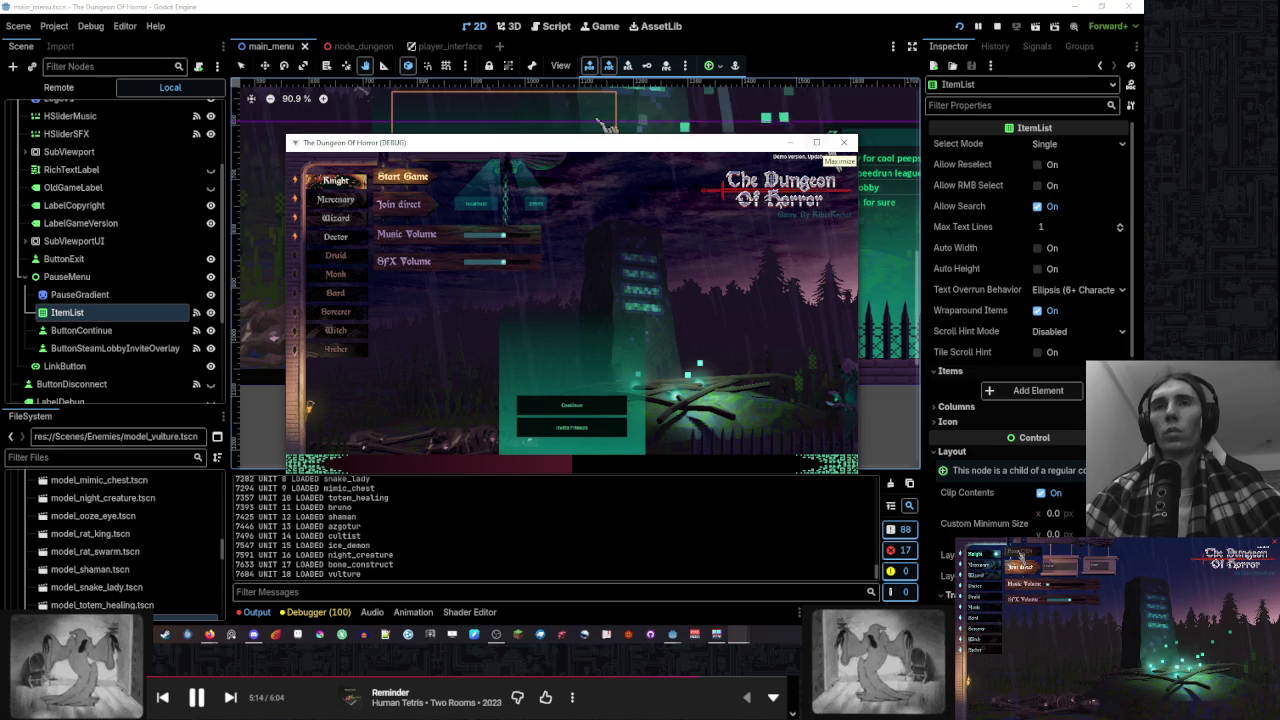
Hide PauseMenu in the scene, save it, and relaunch the two instances
{"action": "left_click", "coordinate": [210, 277]}
{"action": "left_click", "coordinate": [210, 349]}
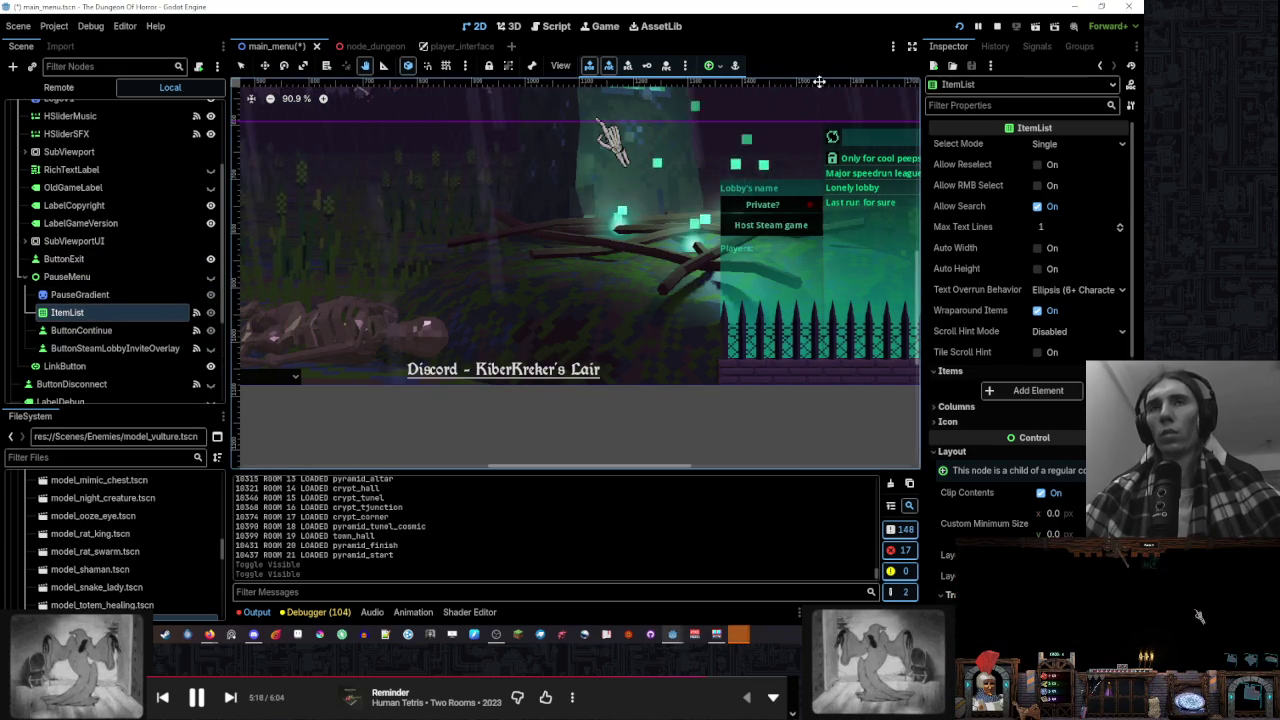
{"action": "key", "text": "F8"}
{"action": "key", "text": "ctrl+s"}
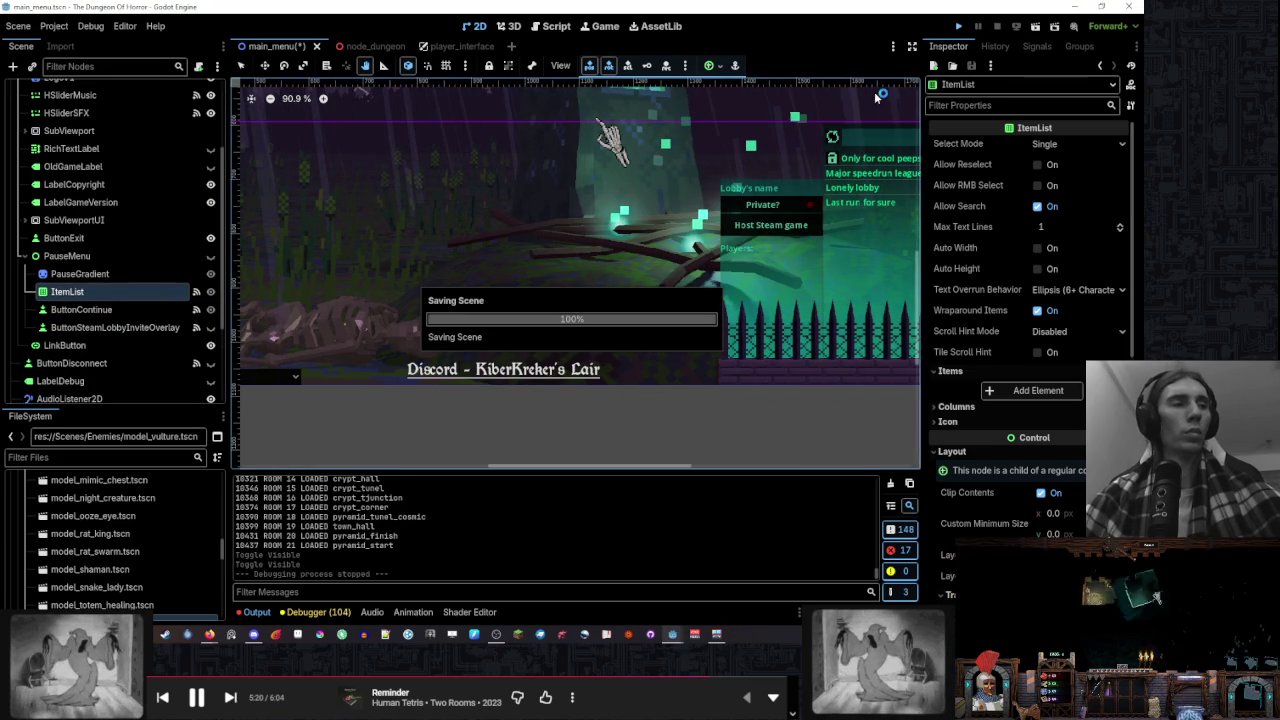
{"action": "key", "text": "F5"}
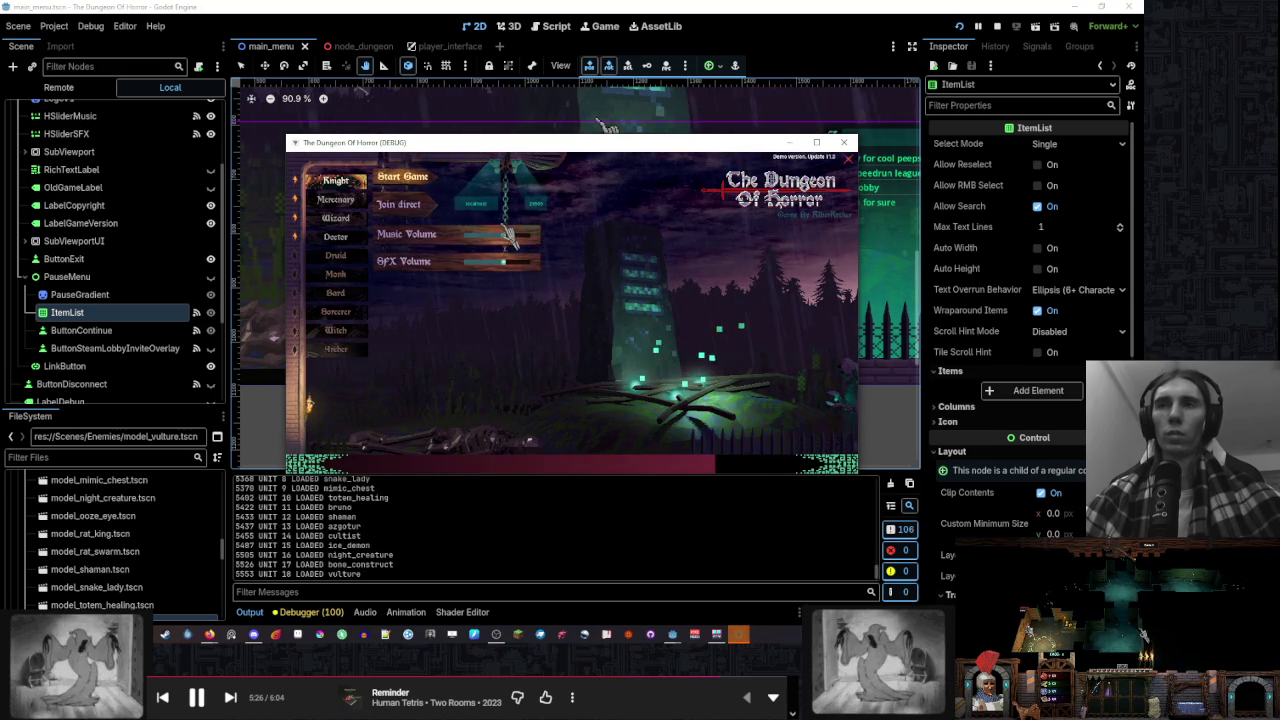
Lower the game music and snap the two game windows to the left and right halves
{"action": "left_click", "coordinate": [463, 234]}
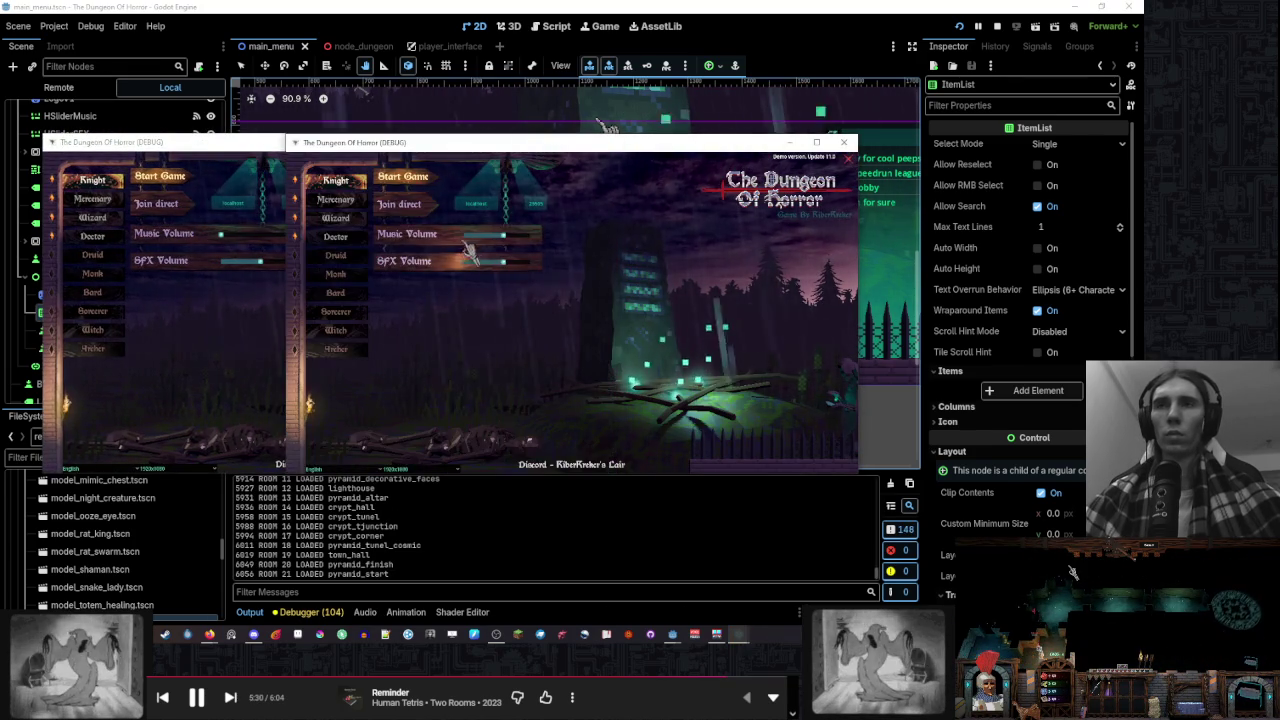
{"action": "left_click_drag", "start_coordinate": [455, 142], "coordinate": [1143, 187]}
{"action": "left_click", "coordinate": [160, 95]}
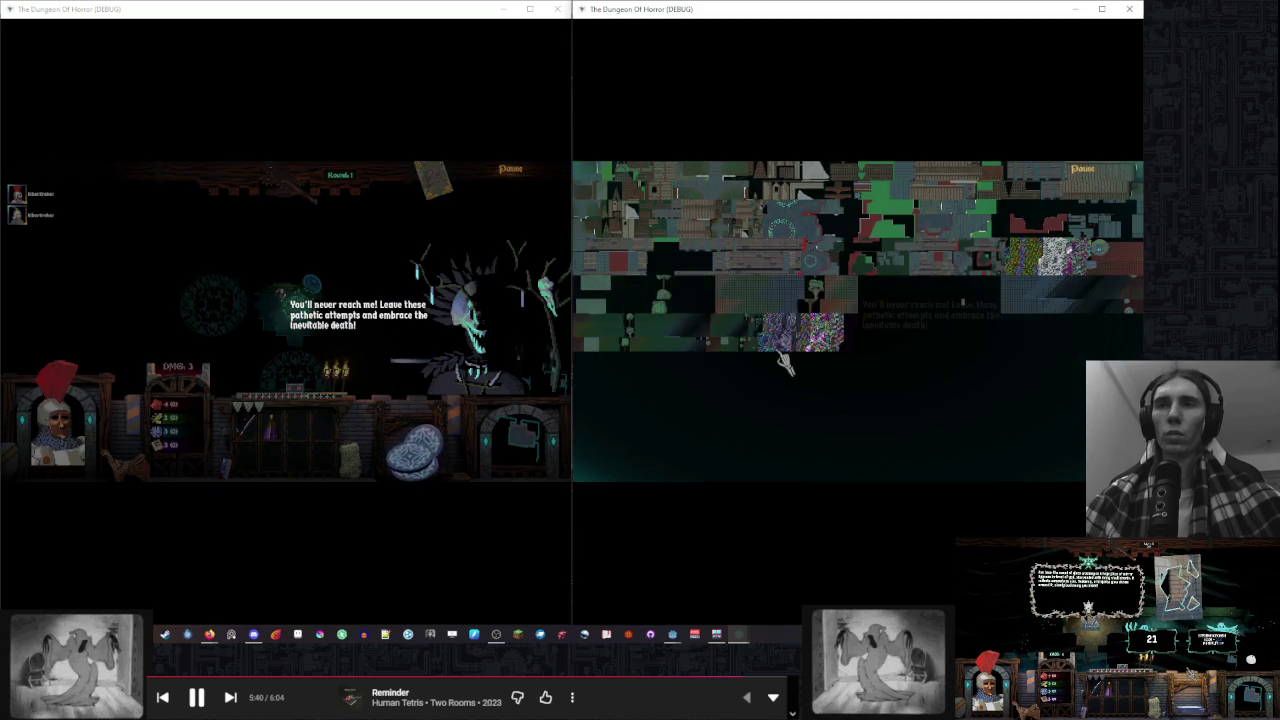
Disconnect the client from the match via its pause menu, then toggle the host's pause menu
{"action": "key", "text": "Escape"}
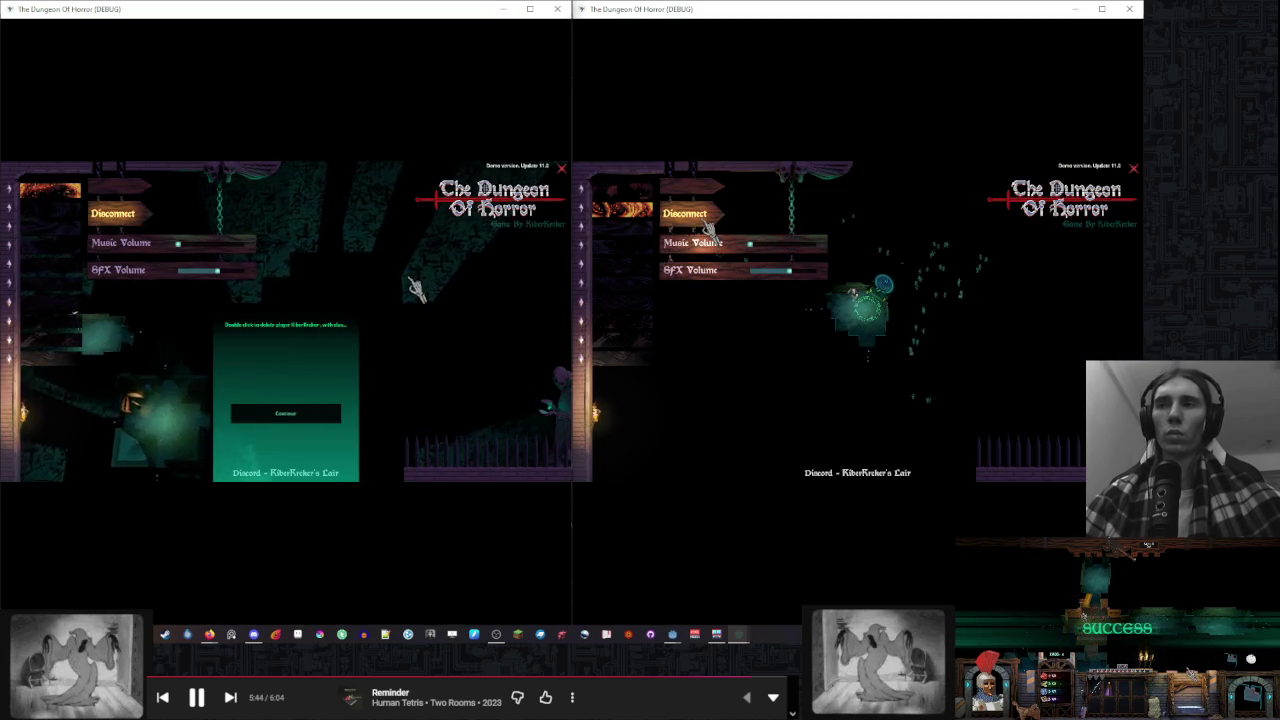
{"action": "left_click", "coordinate": [310, 352]}
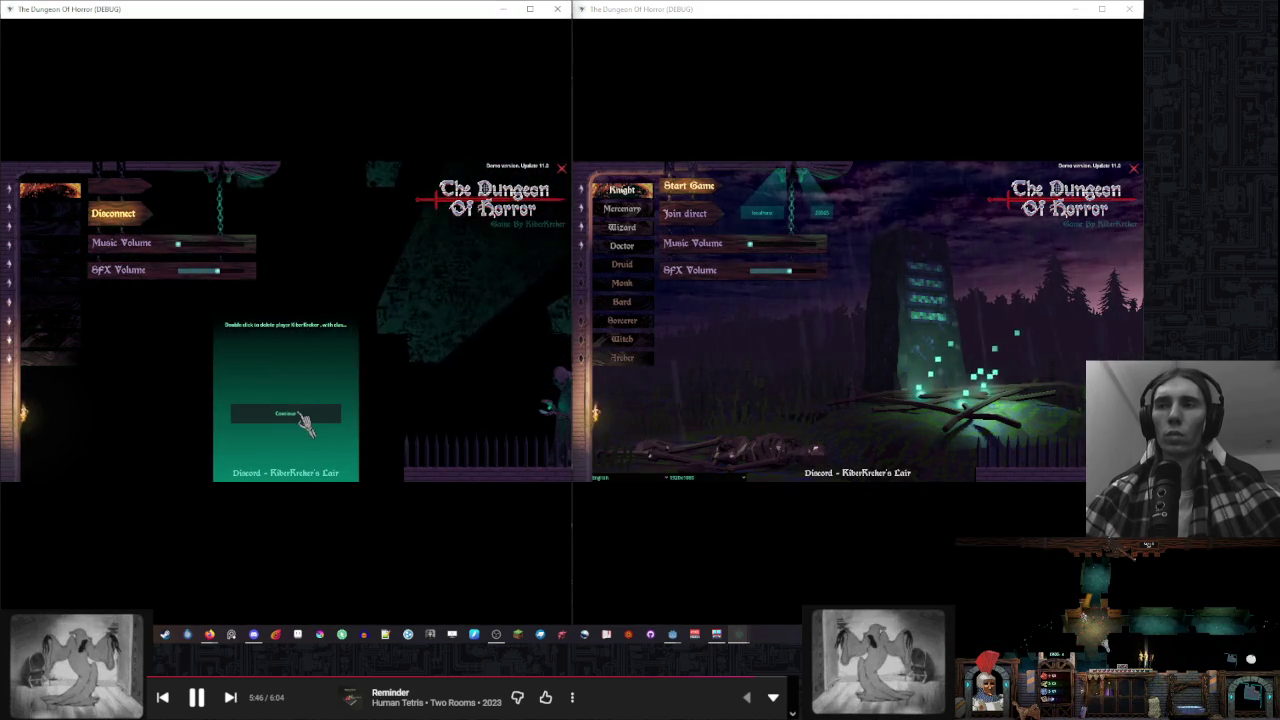
{"action": "key", "text": "Escape"}
{"action": "key", "text": "Escape"}
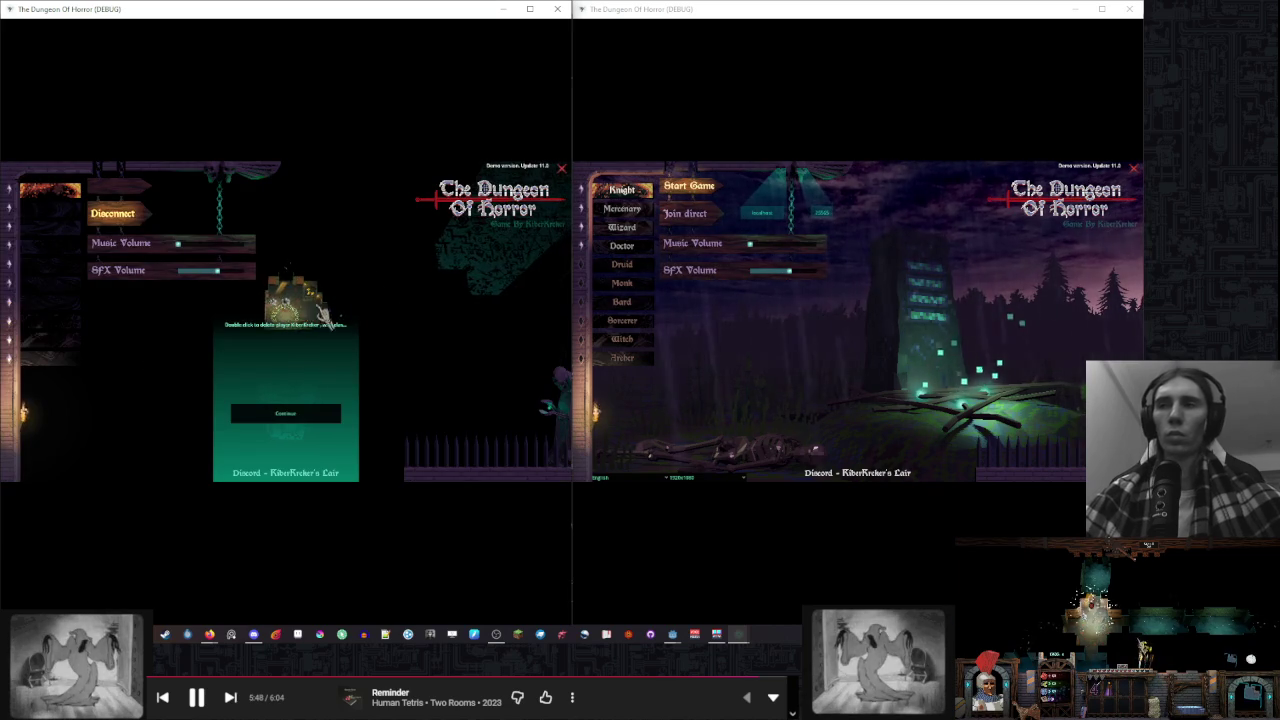
{"action": "key", "text": "Escape"}
{"action": "key", "text": "Escape"}
{"action": "key", "text": "Escape"}
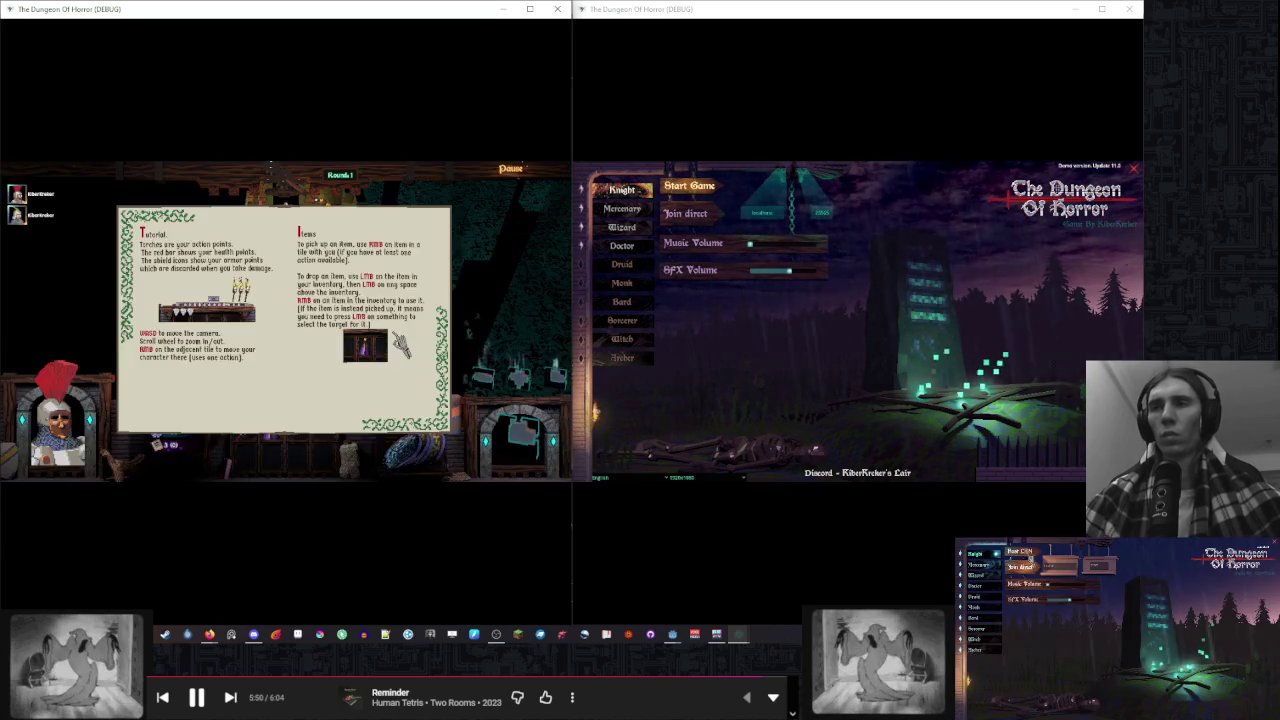
{"action": "key", "text": "Escape"}
{"action": "key", "text": "Escape"}
{"action": "key", "text": "Escape"}
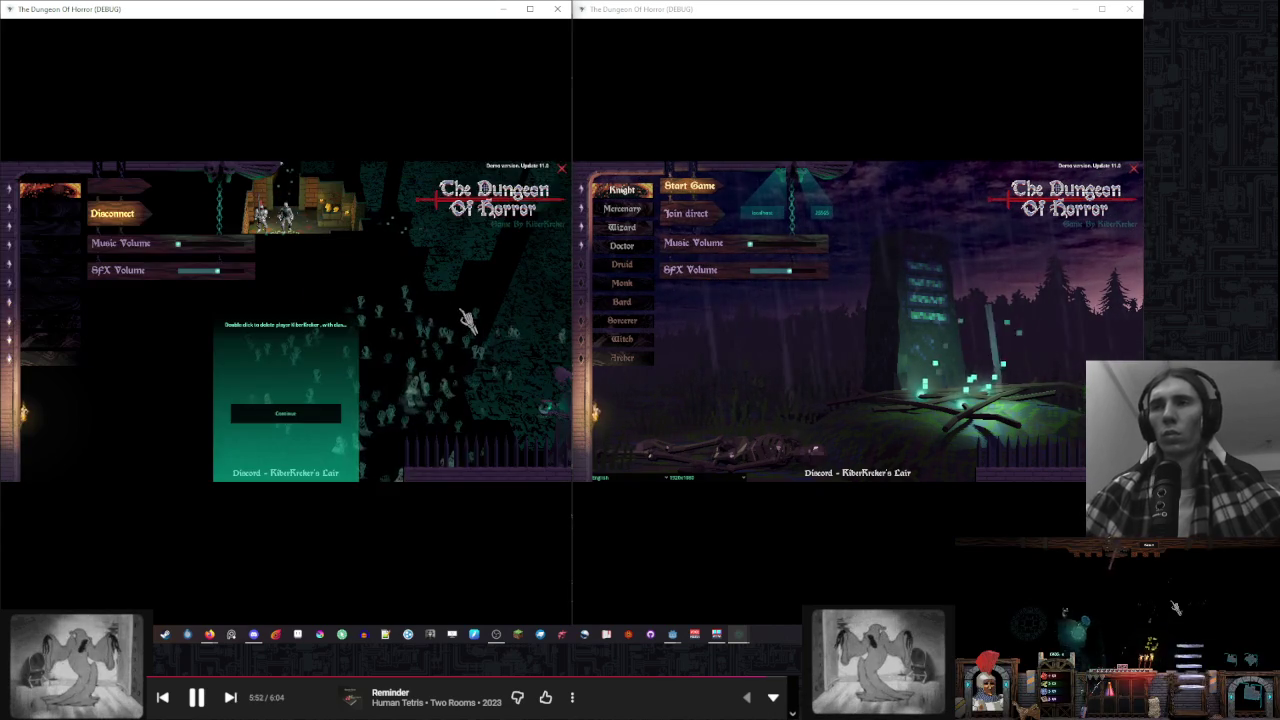
{"action": "key", "text": "Escape"}
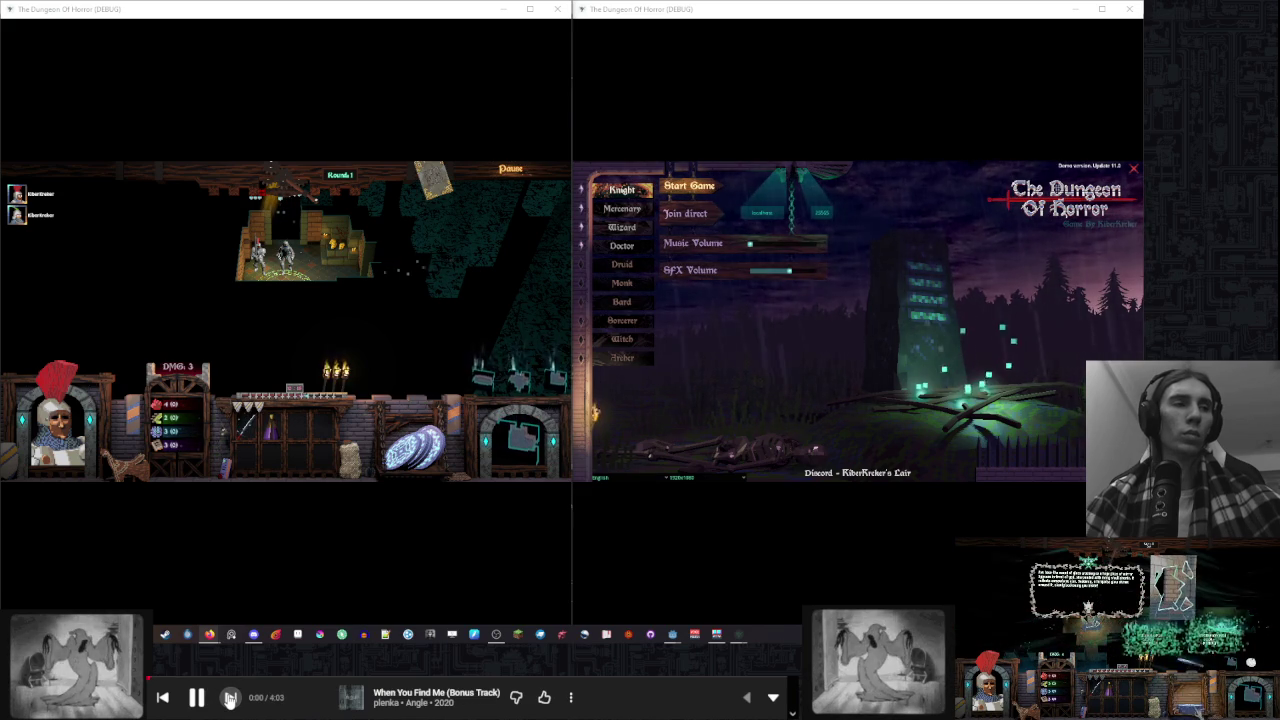
Rejoin the client to the host's Round 1 match directly with its existing character
{"action": "left_click", "coordinate": [229, 698]}
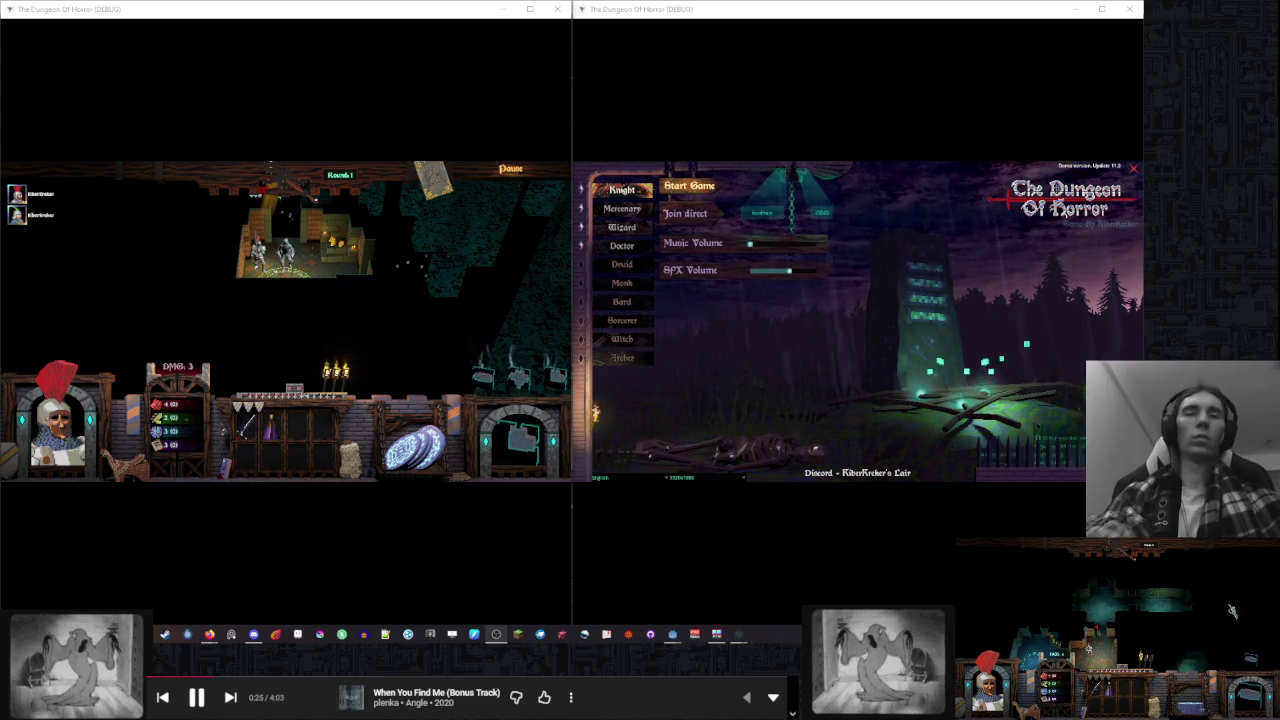
{"action": "mouse_move", "coordinate": [650, 245]}
{"action": "left_click", "coordinate": [390, 262]}
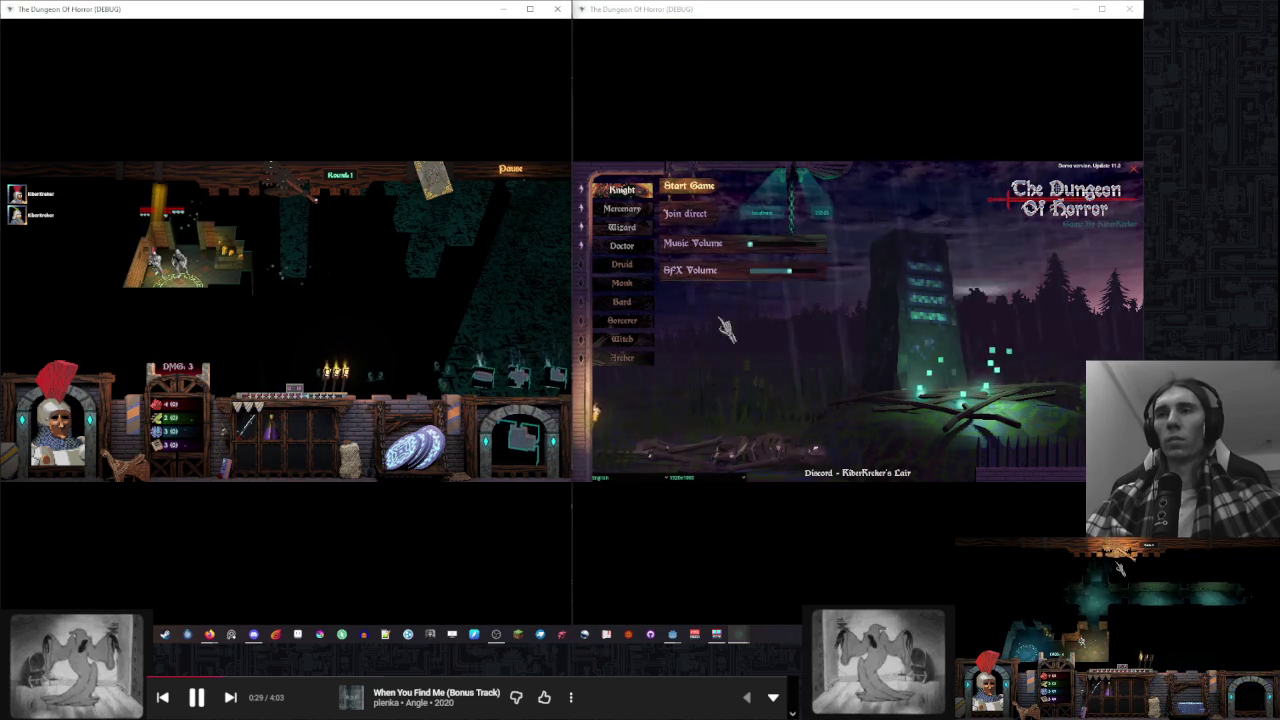
{"action": "left_click", "coordinate": [704, 222]}
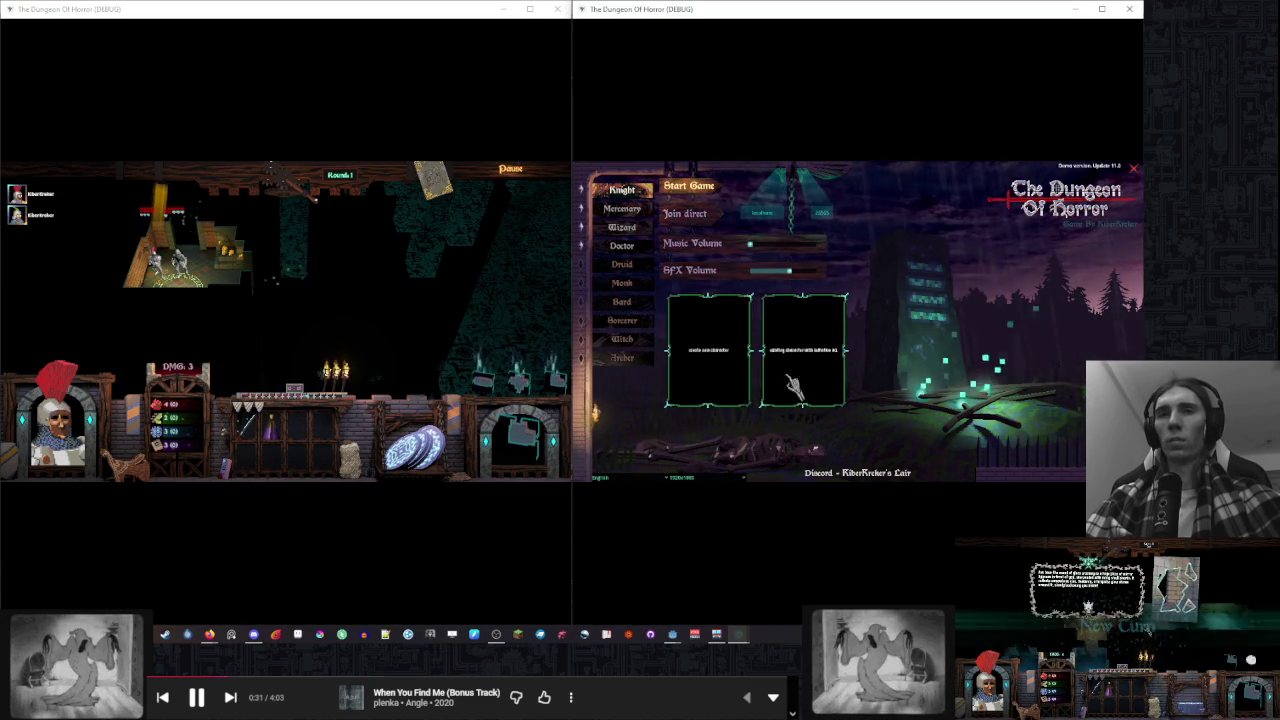
{"action": "left_click", "coordinate": [820, 387]}
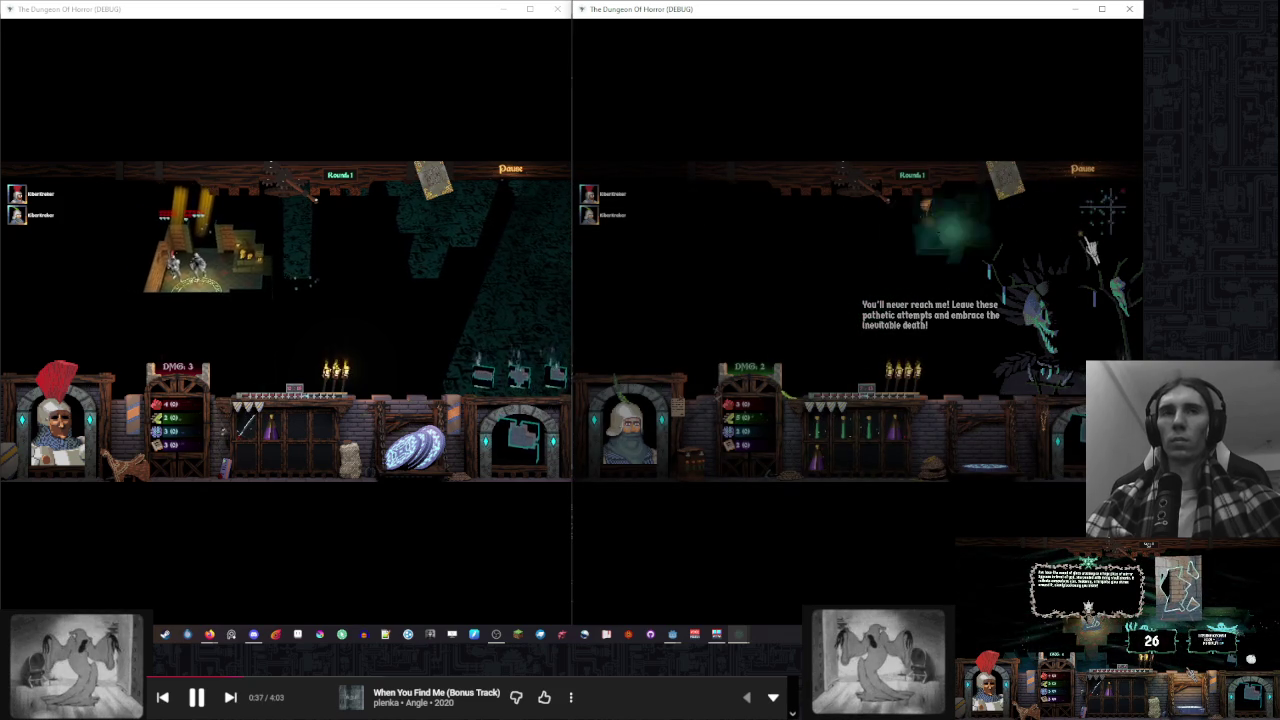
{"action": "left_click", "coordinate": [527, 238]}
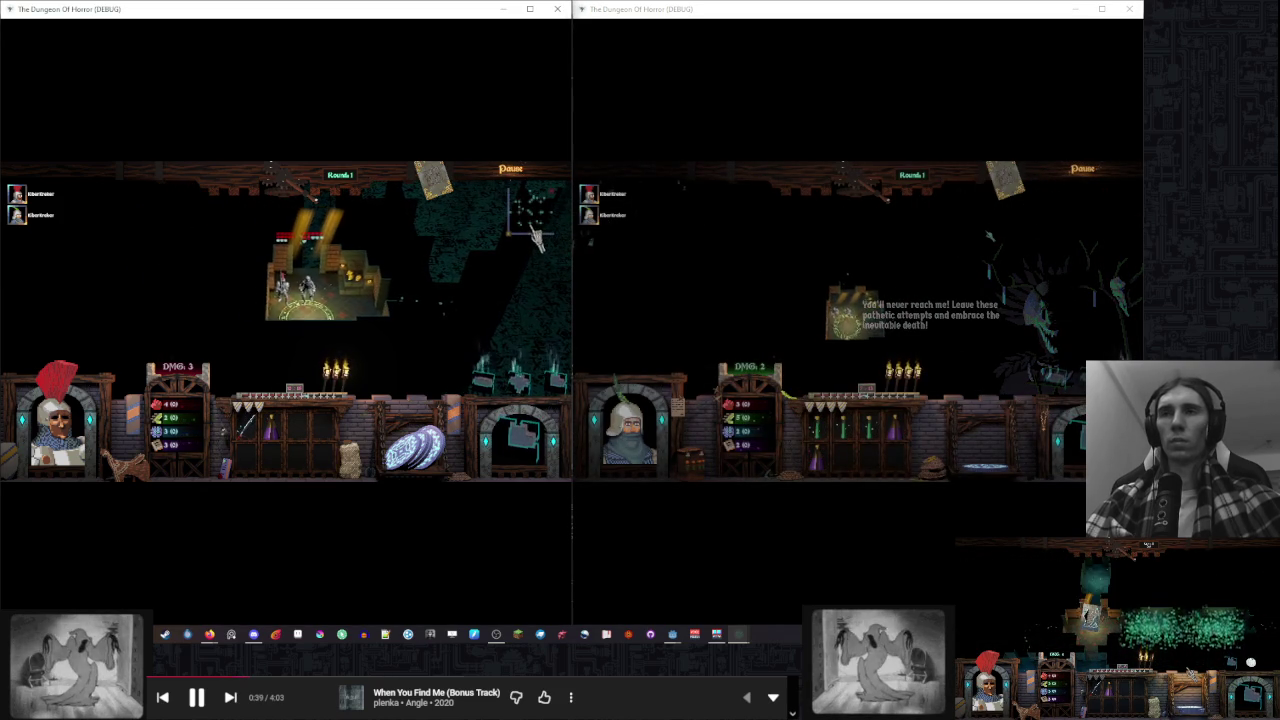
{"action": "left_click", "coordinate": [975, 275]}
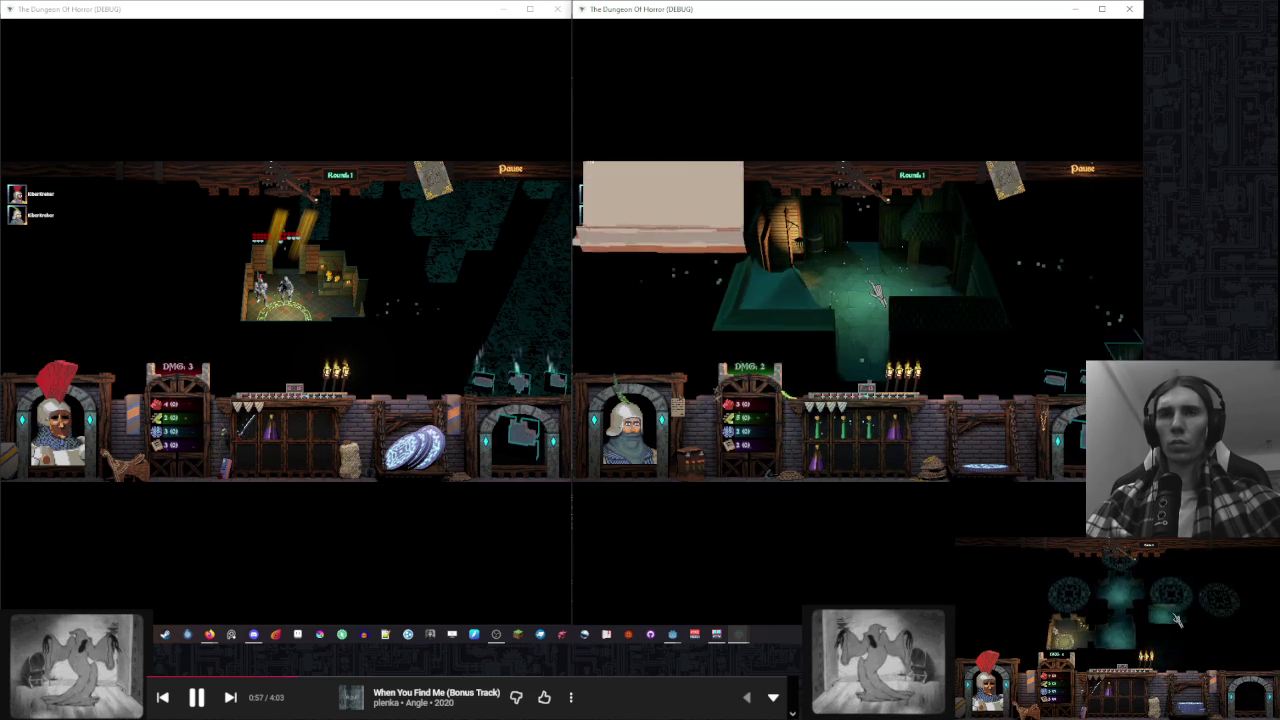
Disconnect the client and rejoin the host's game with the existing character
{"action": "key", "text": "Escape"}
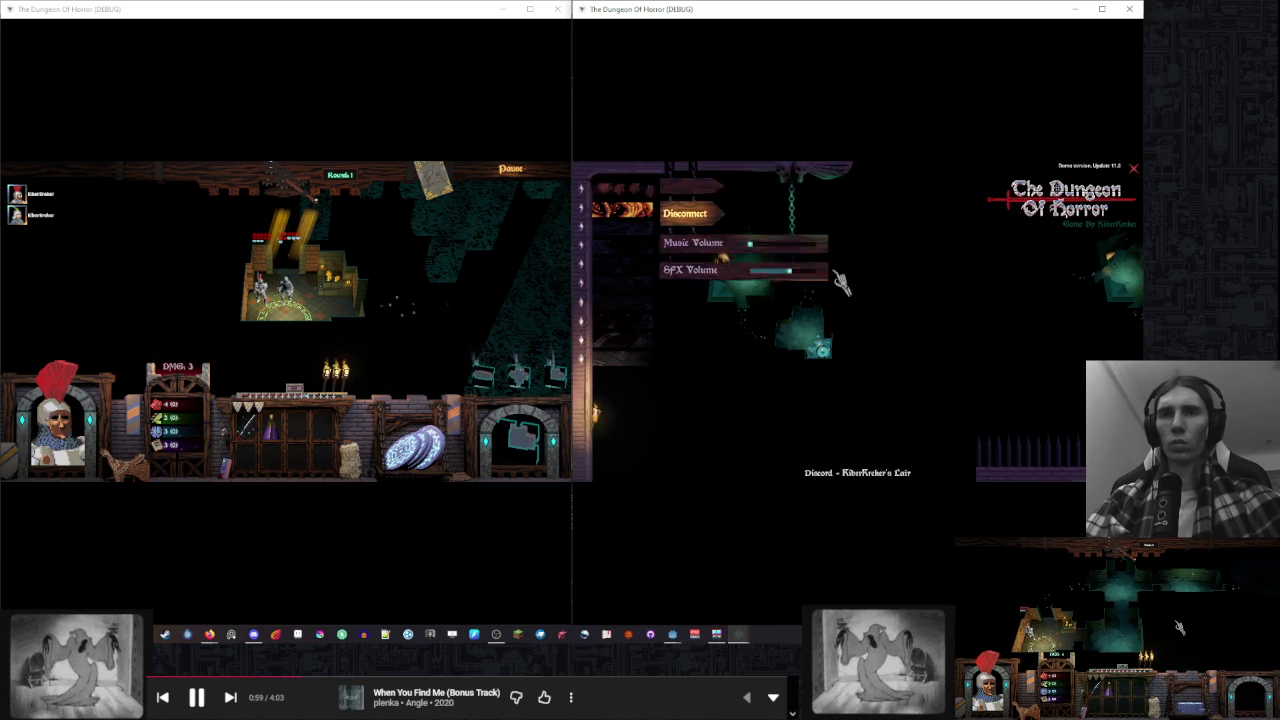
{"action": "left_click", "coordinate": [686, 216]}
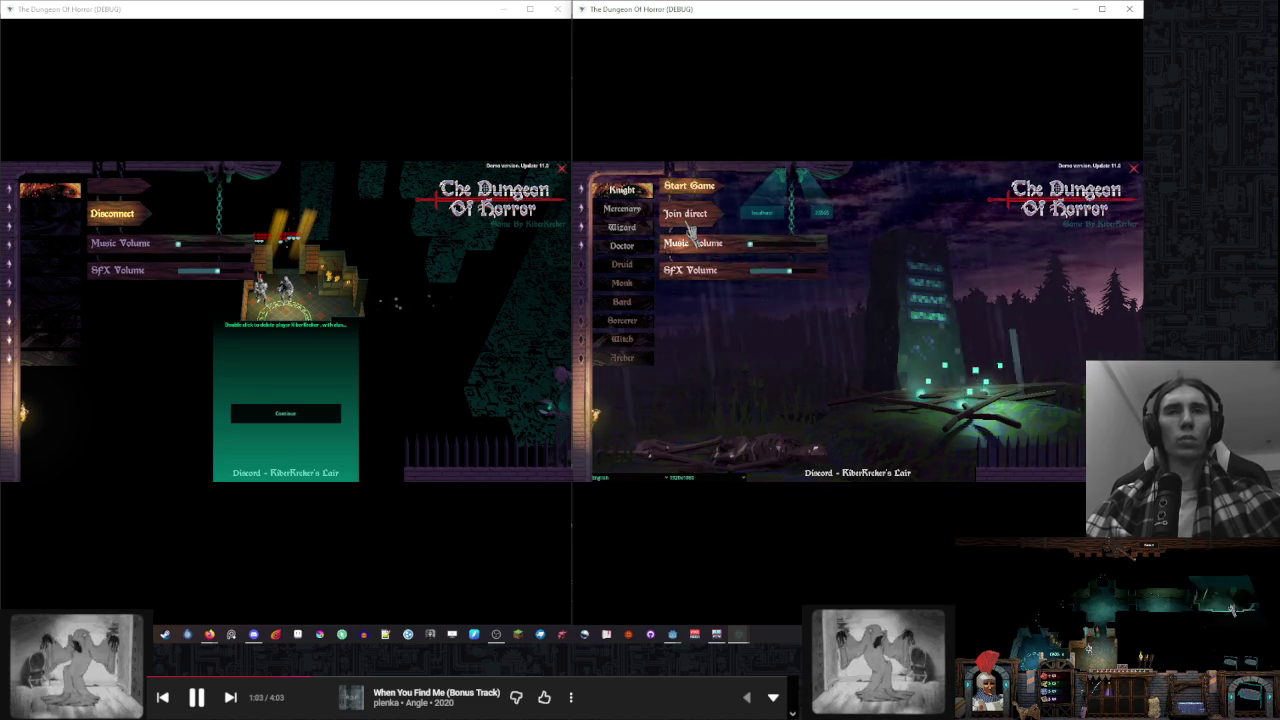
{"action": "left_click", "coordinate": [622, 227]}
{"action": "left_click", "coordinate": [822, 347]}
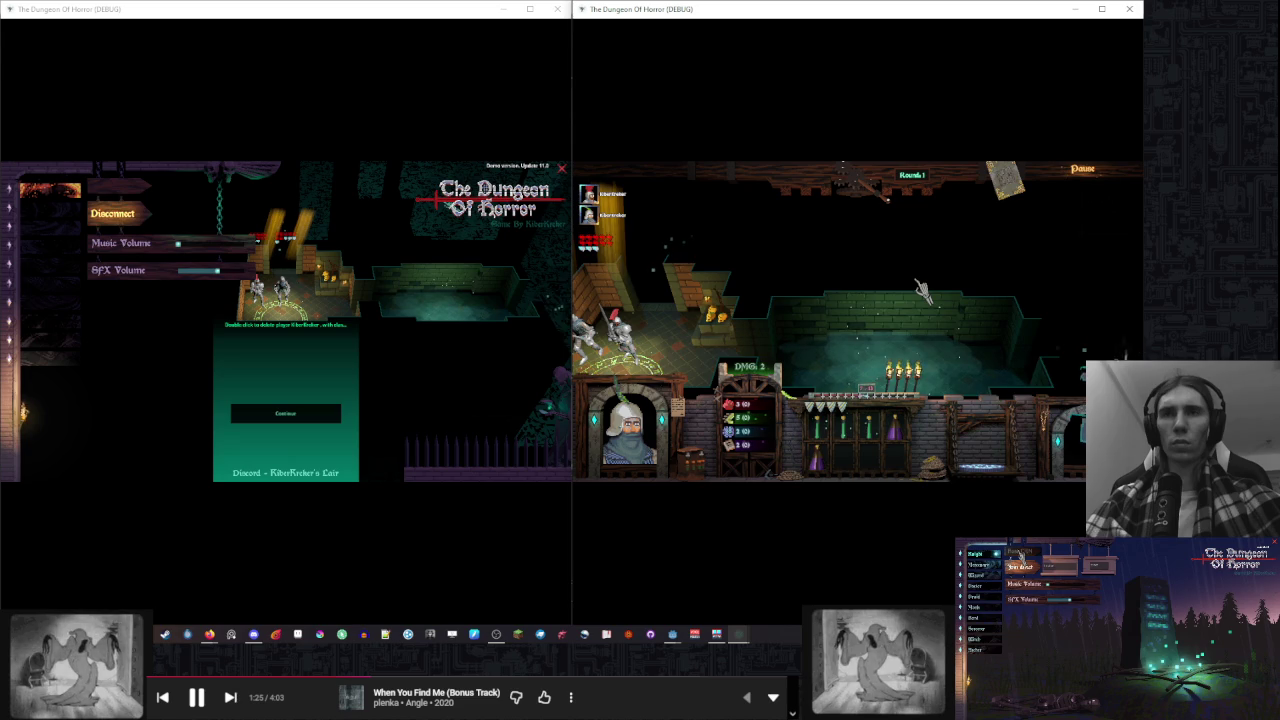
Resume the host's game, then close both the client and host game windows
{"action": "left_click", "coordinate": [305, 420]}
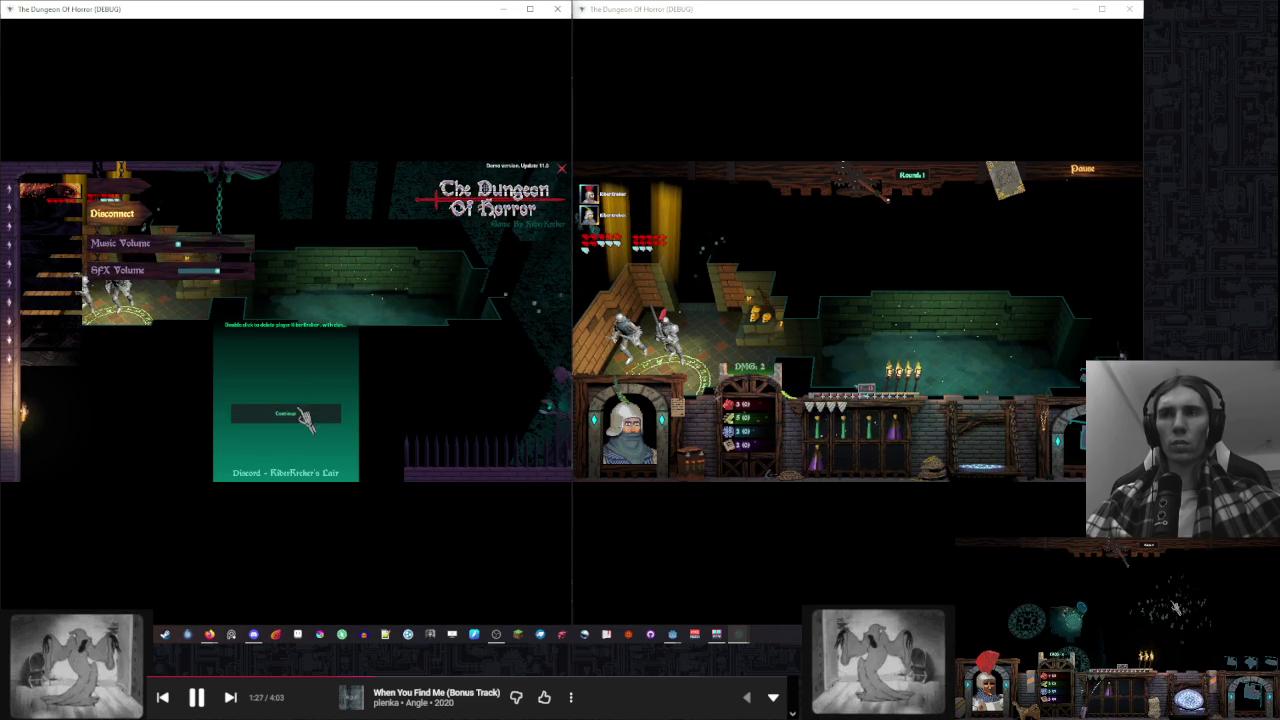
{"action": "left_click", "coordinate": [305, 420]}
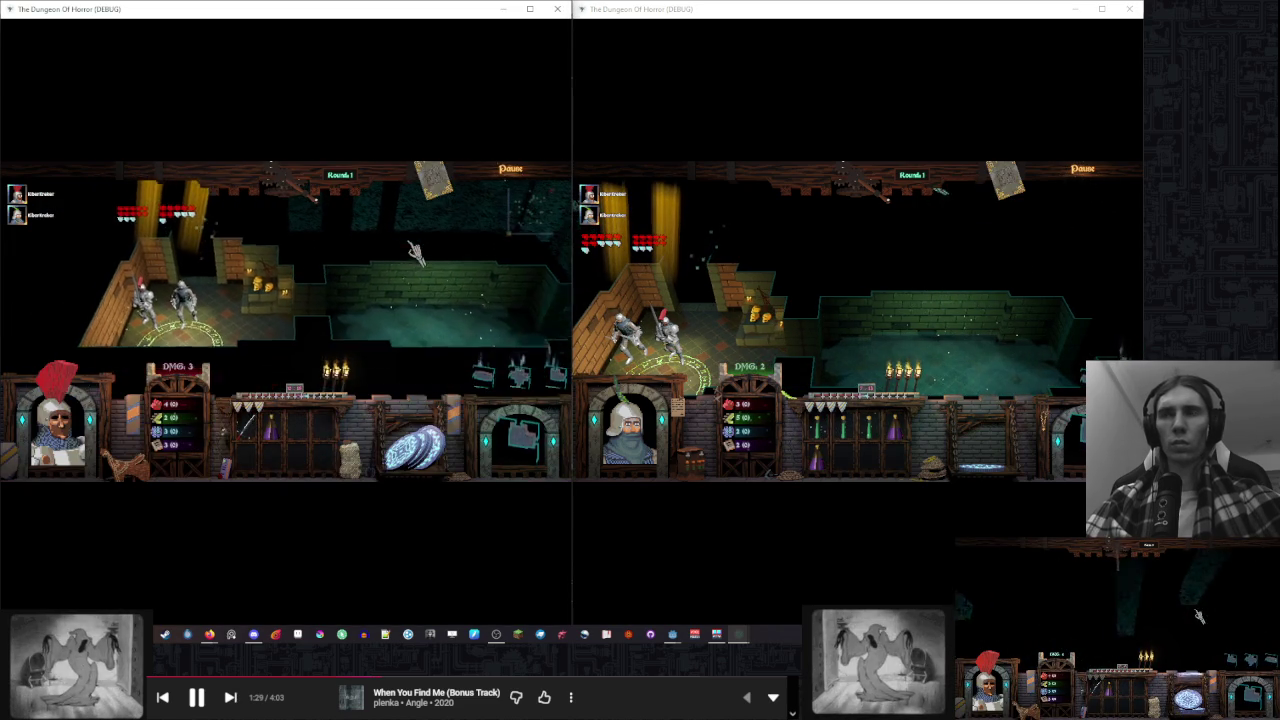
{"action": "key", "text": "Escape"}
{"action": "key", "text": "Escape"}
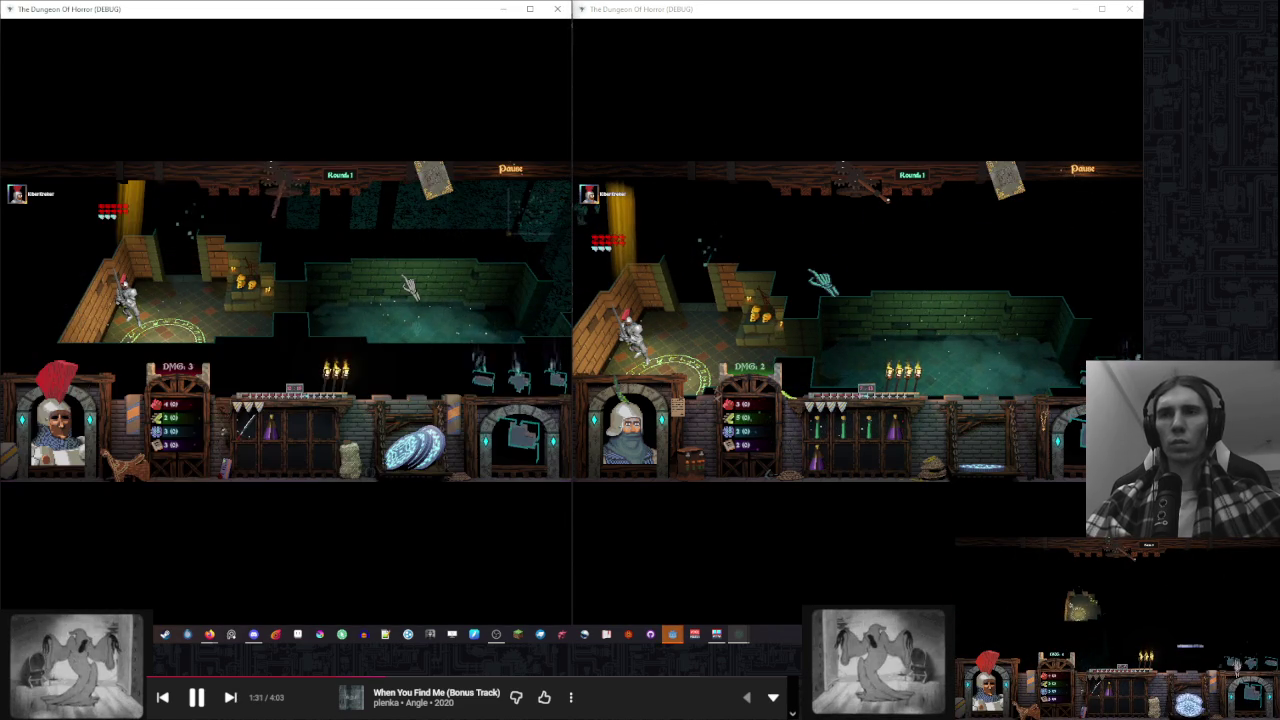
{"action": "left_click", "coordinate": [932, 260]}
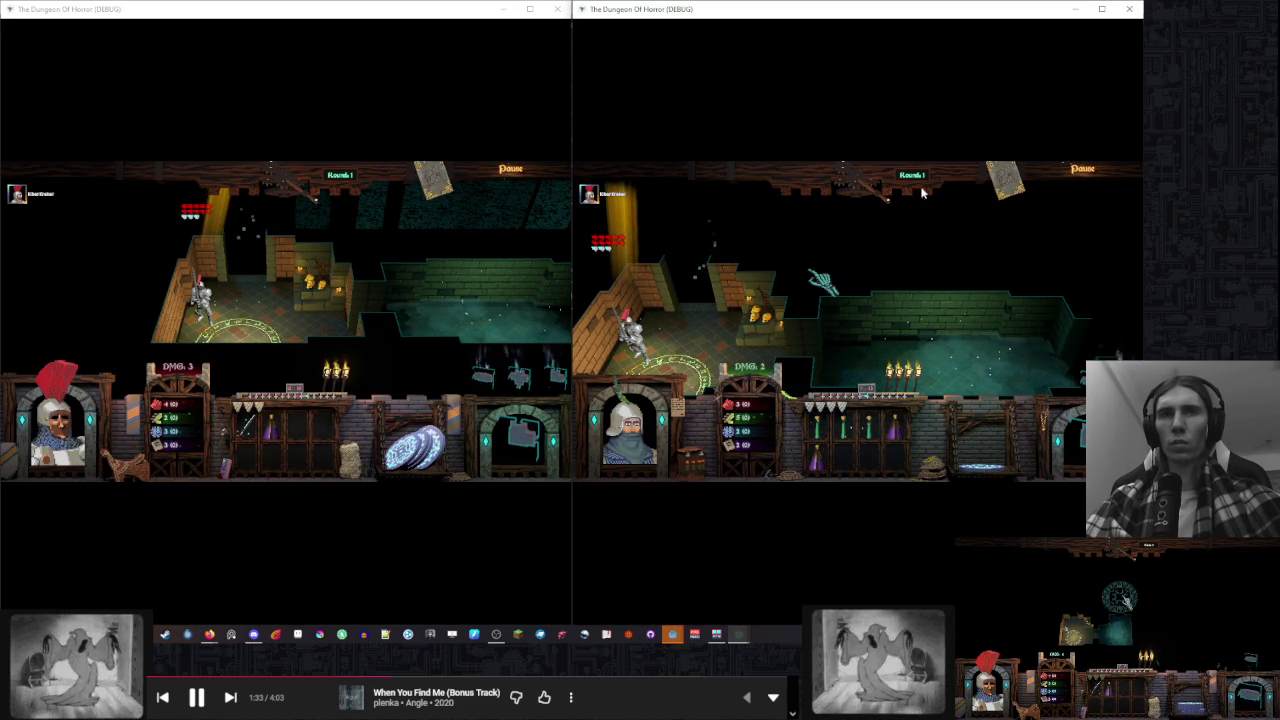
{"action": "left_click", "coordinate": [1128, 10]}
{"action": "left_click", "coordinate": [558, 8]}
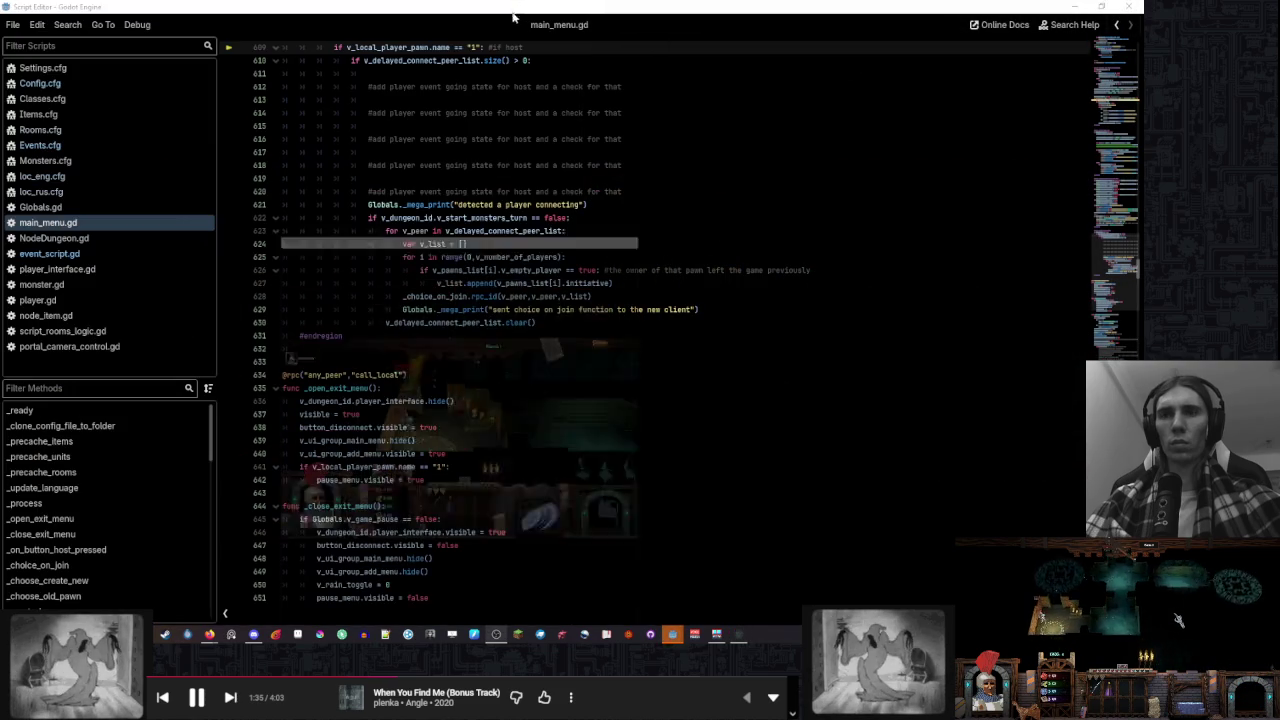
Open main_menu.gd at the error line from the debugger and scroll through the code
{"action": "mouse_move", "coordinate": [672, 634]}
{"action": "left_click", "coordinate": [625, 570]}
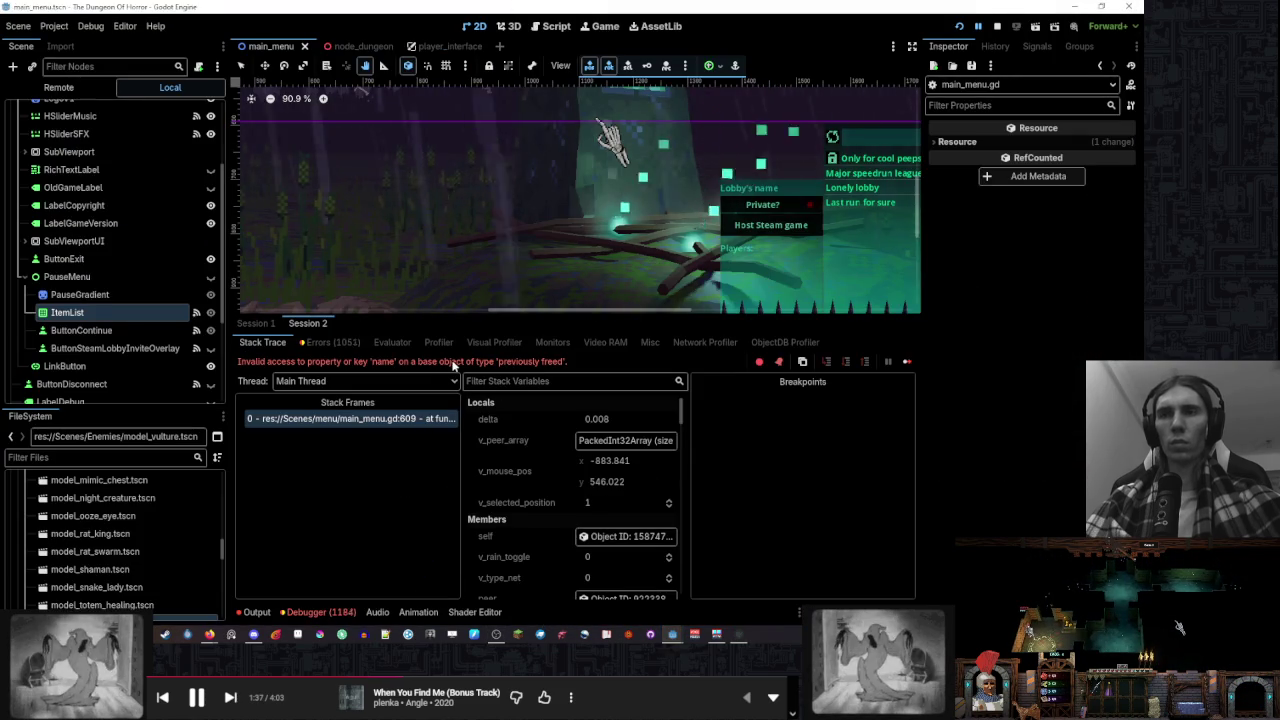
{"action": "left_click", "coordinate": [440, 418]}
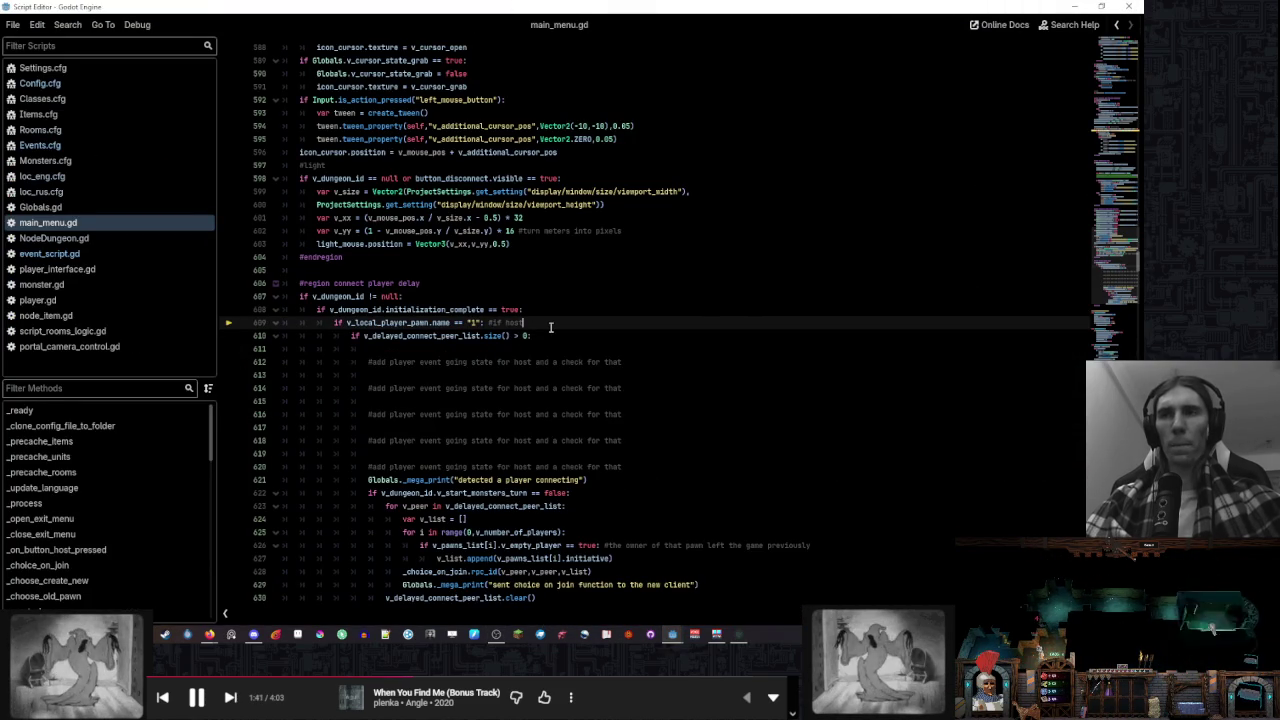
{"action": "scroll", "coordinate": [550, 327], "scroll_direction": "up", "scroll_amount": 20}
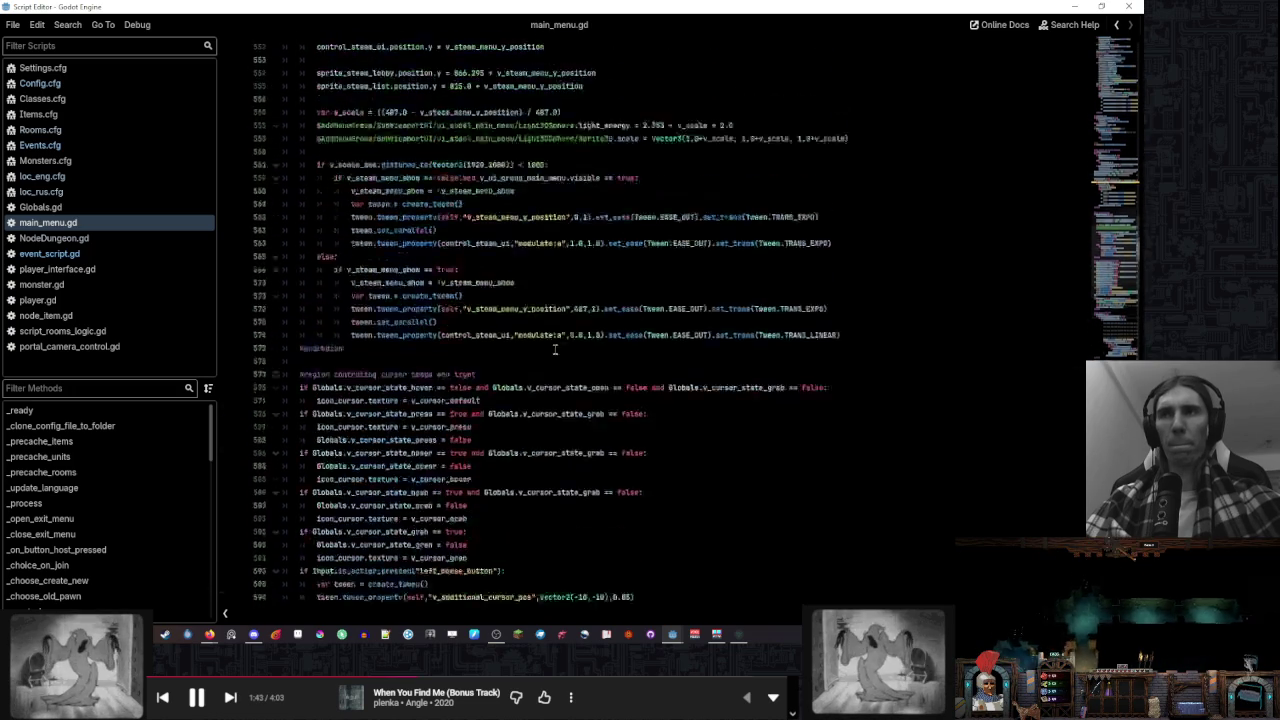
{"action": "scroll", "coordinate": [555, 348], "scroll_direction": "up", "scroll_amount": 20}
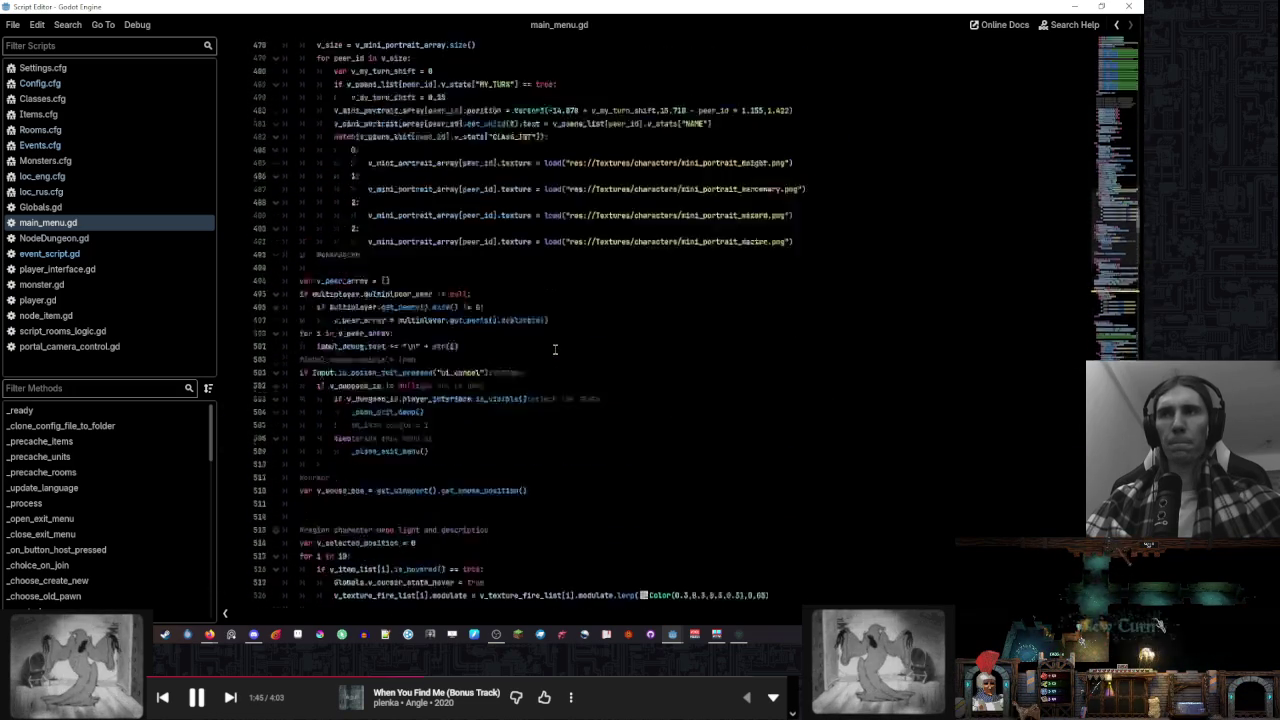
{"action": "scroll", "coordinate": [555, 348], "scroll_direction": "up", "scroll_amount": 20}
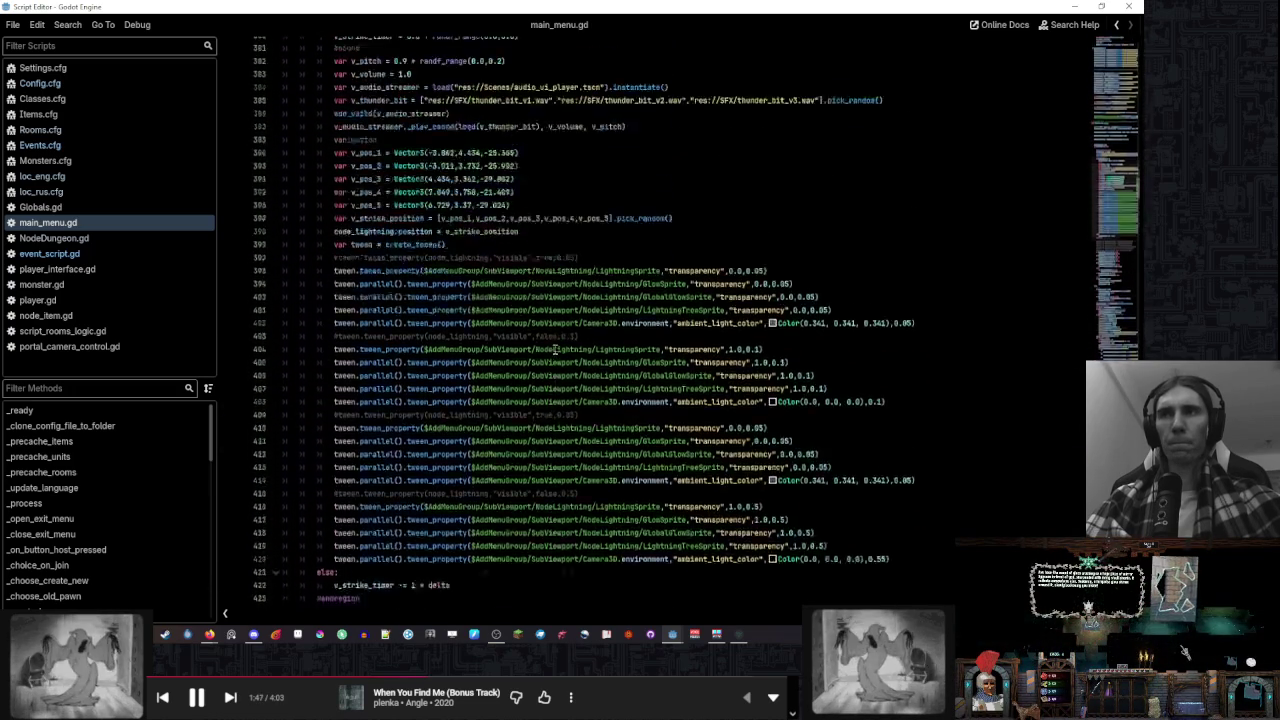
{"action": "scroll", "coordinate": [555, 348], "scroll_direction": "up", "scroll_amount": 9}
{"action": "scroll", "coordinate": [555, 350], "scroll_direction": "down", "scroll_amount": 18}
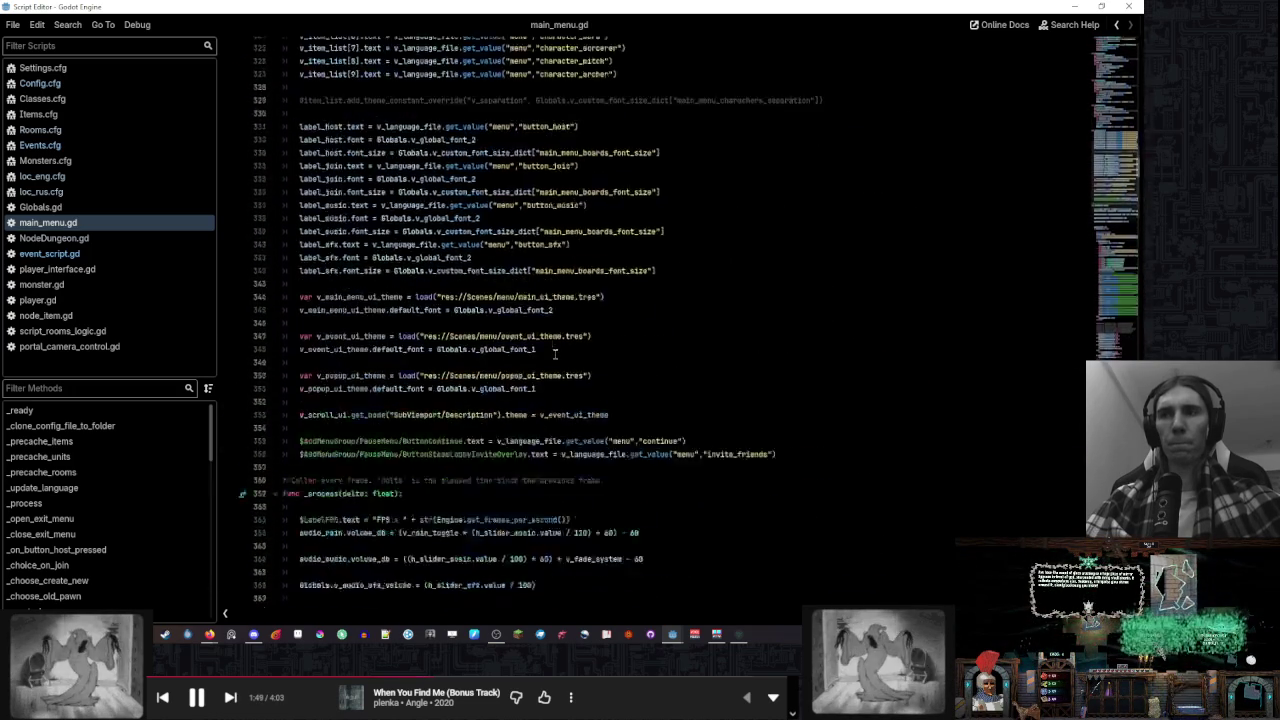
{"action": "scroll", "coordinate": [553, 360], "scroll_direction": "down", "scroll_amount": 20}
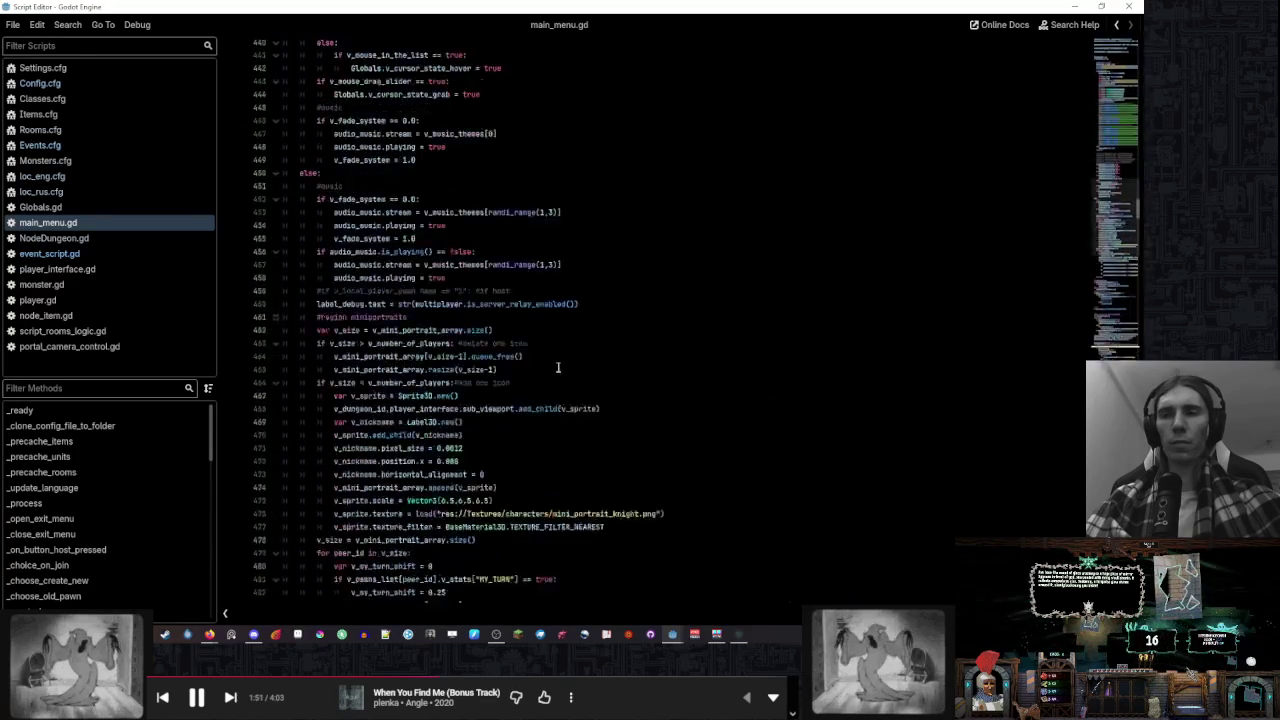
Inspect v_local_player_pawn at the line 609 breakpoint, showing <null>, then resume the game
{"action": "left_click", "coordinate": [560, 367]}
{"action": "scroll", "coordinate": [560, 367], "scroll_direction": "down", "scroll_amount": 20}
{"action": "scroll", "coordinate": [561, 368], "scroll_direction": "up", "scroll_amount": 18}
{"action": "left_click", "coordinate": [650, 491]}
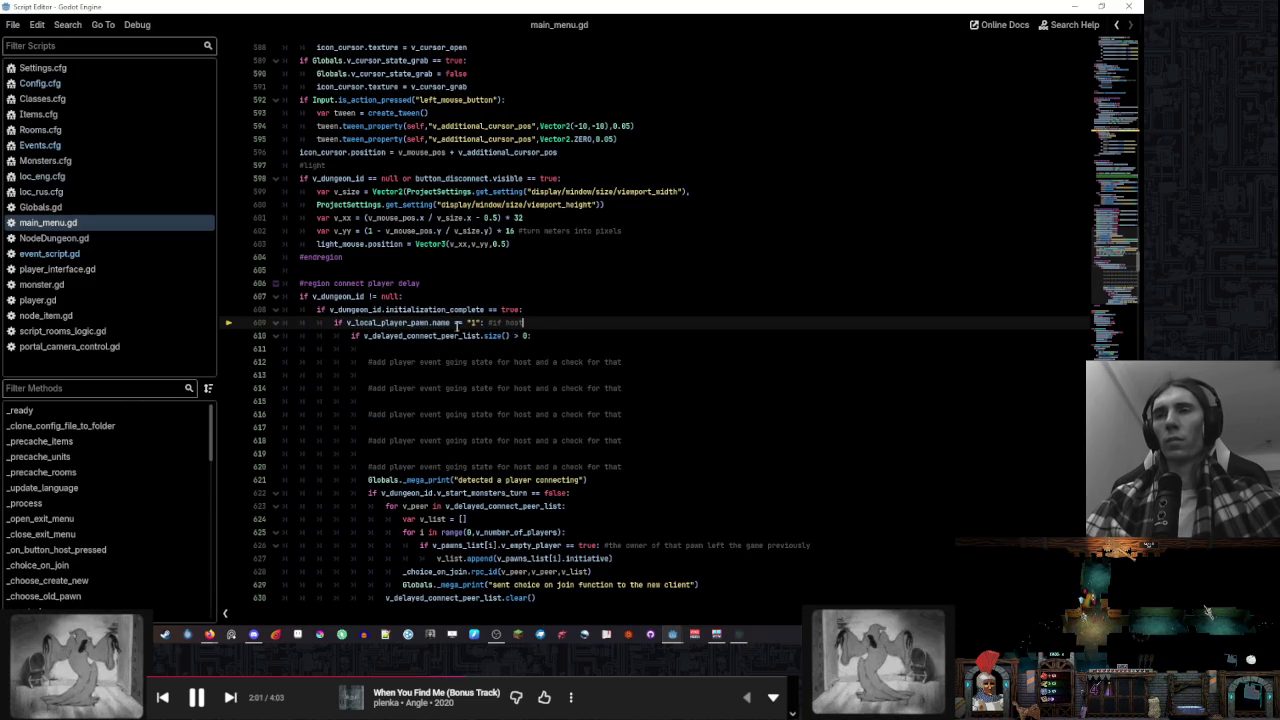
{"action": "mouse_move", "coordinate": [418, 323]}
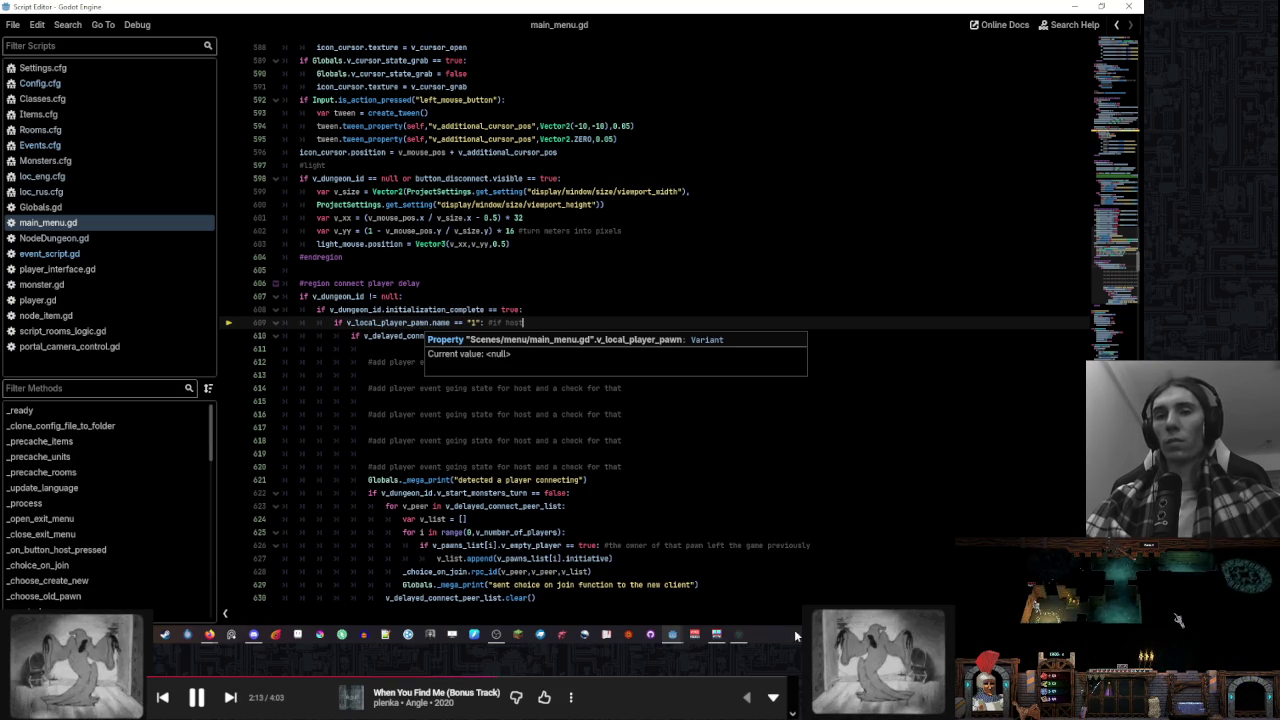
{"action": "key", "text": "F12"}
{"action": "left_click", "coordinate": [333, 412]}
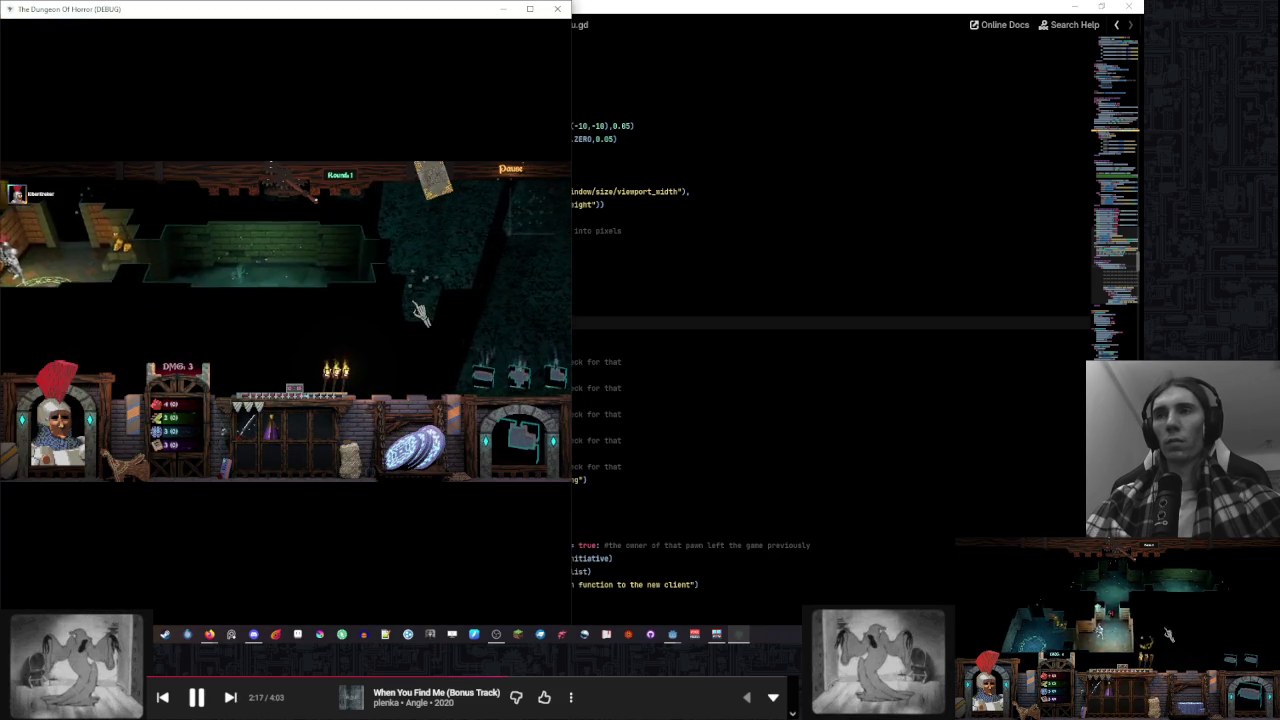
Stop and relaunch the project with F5, then snap the two game windows side by side
{"action": "left_click", "coordinate": [557, 12]}
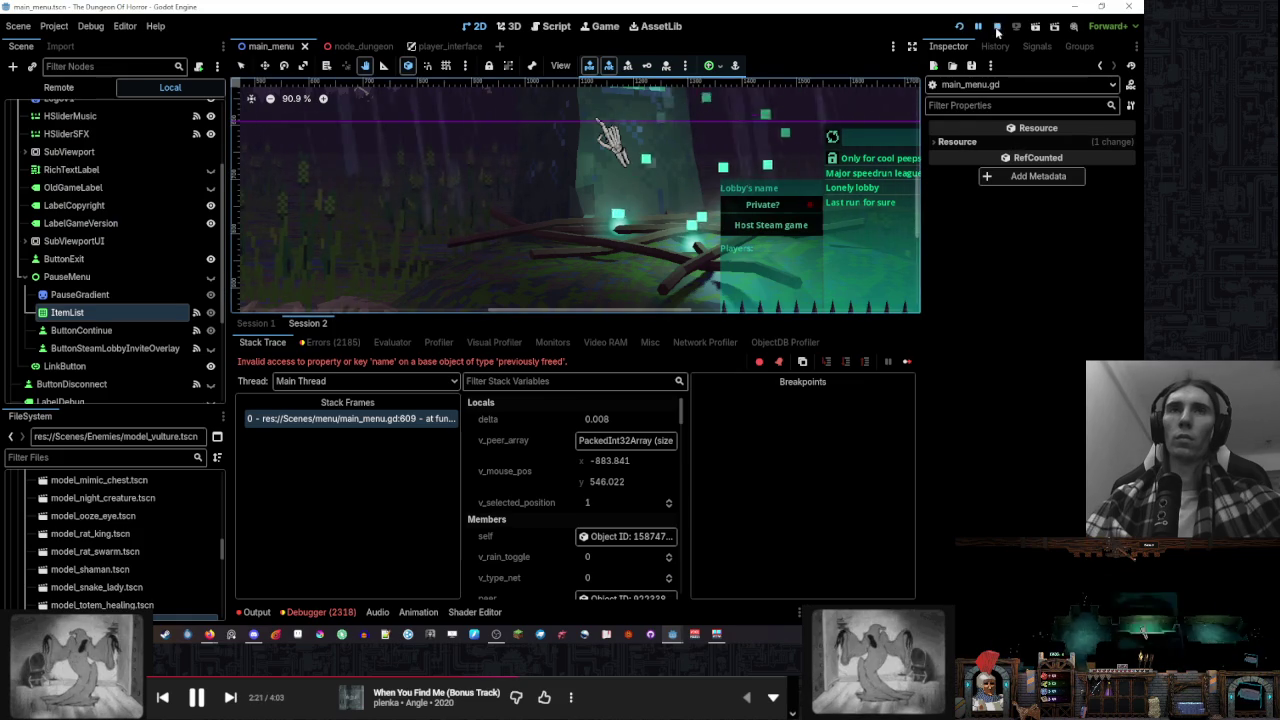
{"action": "key", "text": "F5"}
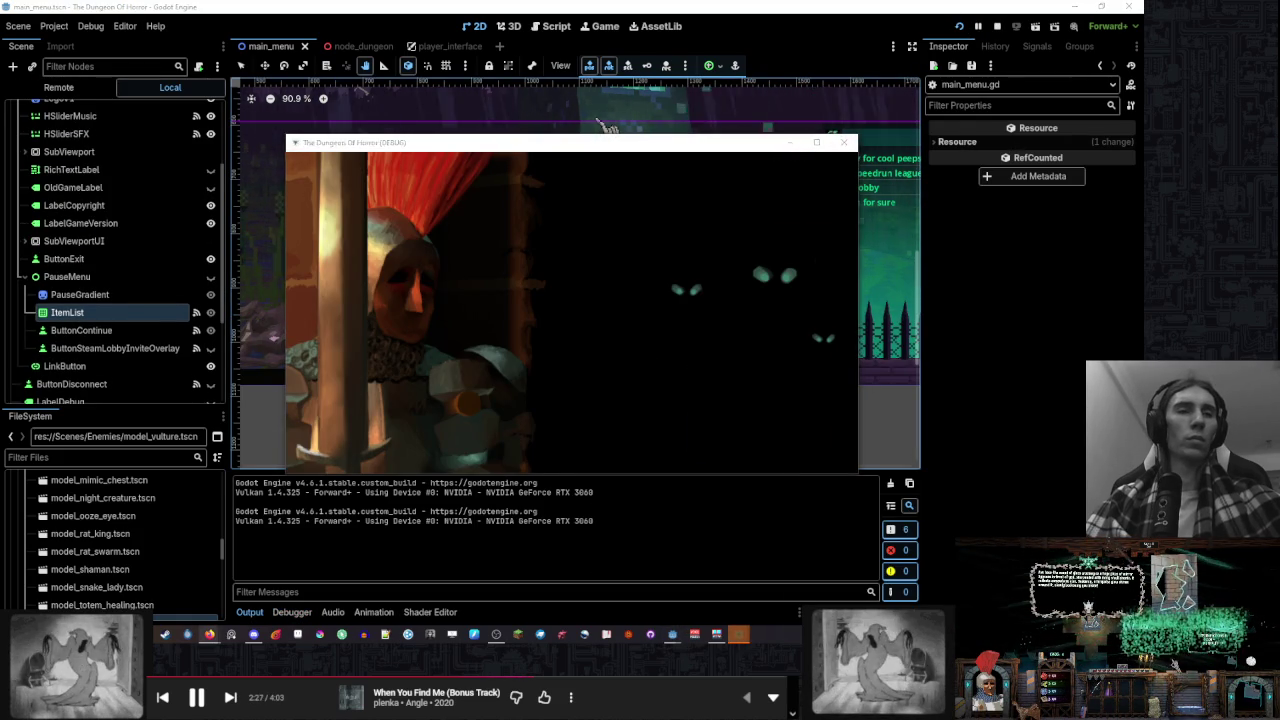
{"action": "left_click", "coordinate": [229, 697]}
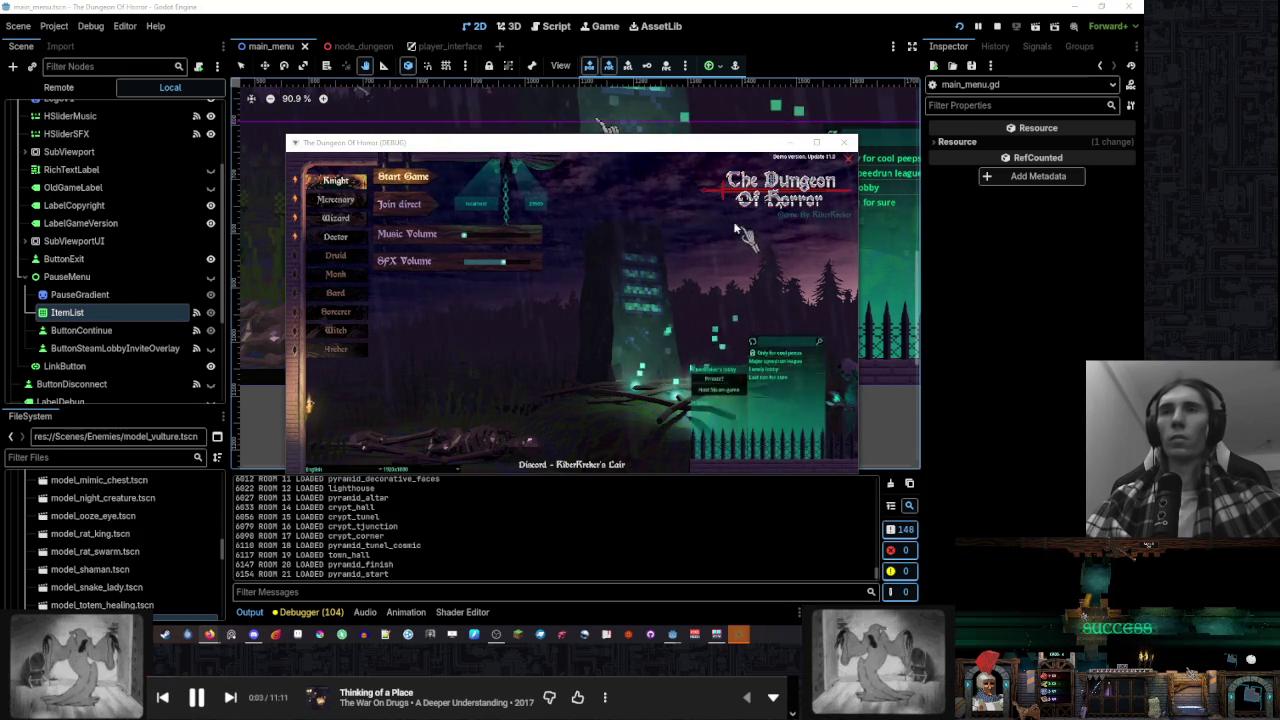
{"action": "key", "text": "super+Left"}
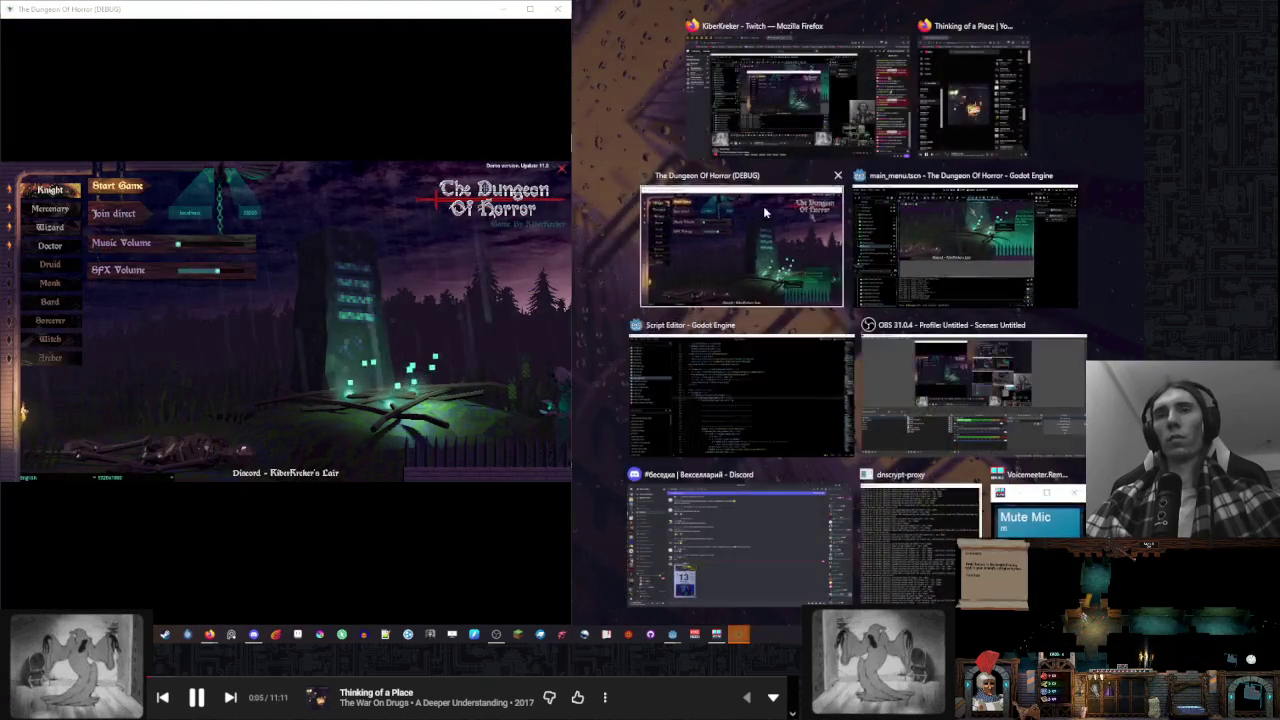
{"action": "key", "text": "Return"}
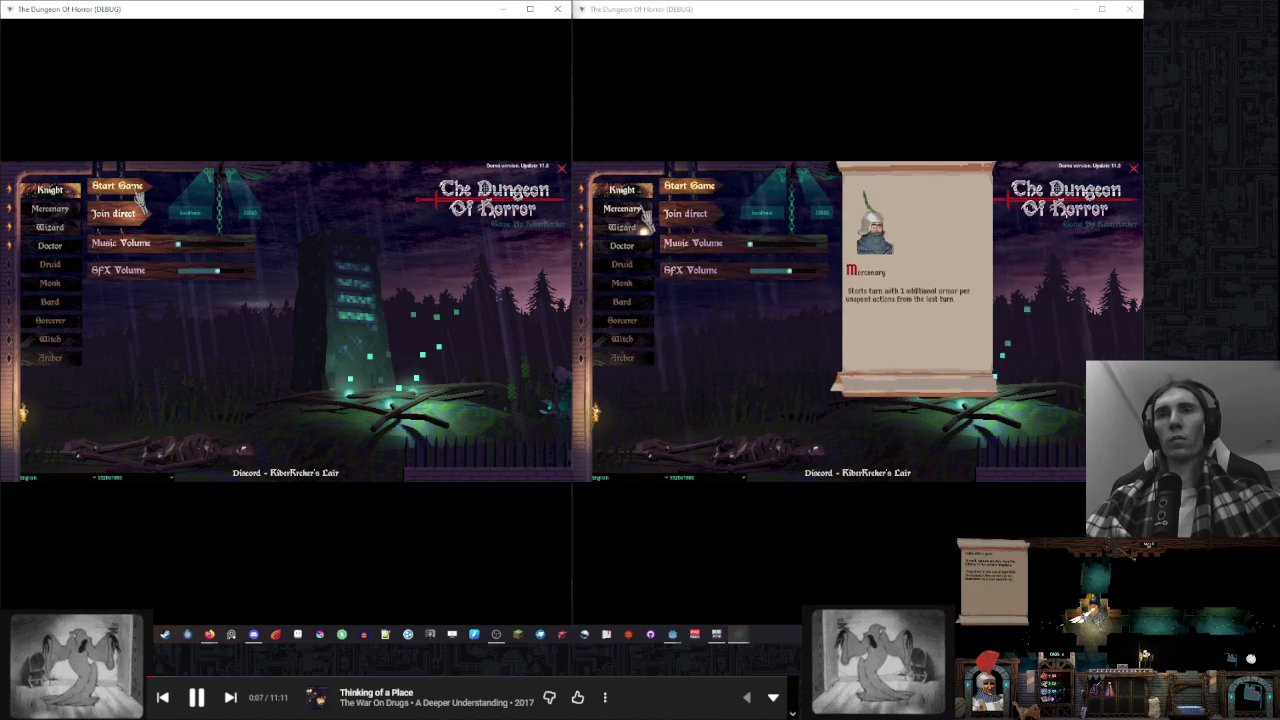
Start the Round 1 match, open the cards in both game windows, and bring up the right window's pause menu
{"action": "left_click", "coordinate": [138, 192]}
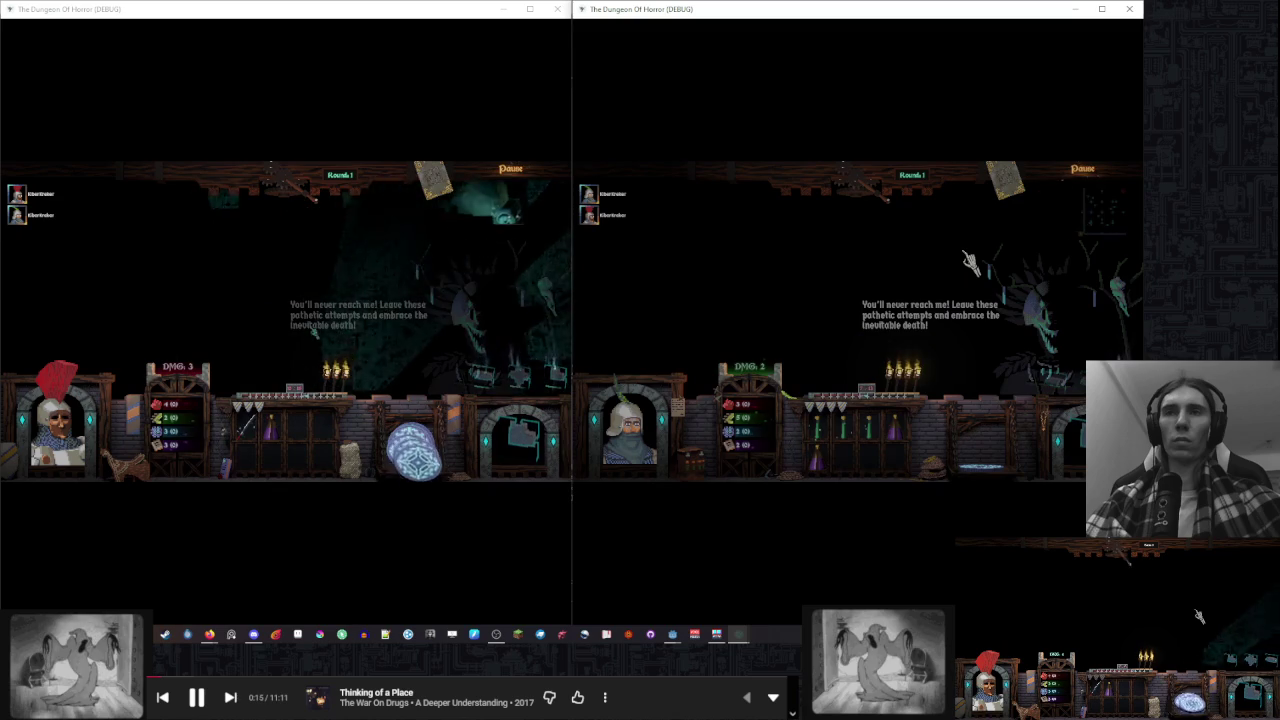
{"action": "left_click", "coordinate": [432, 180]}
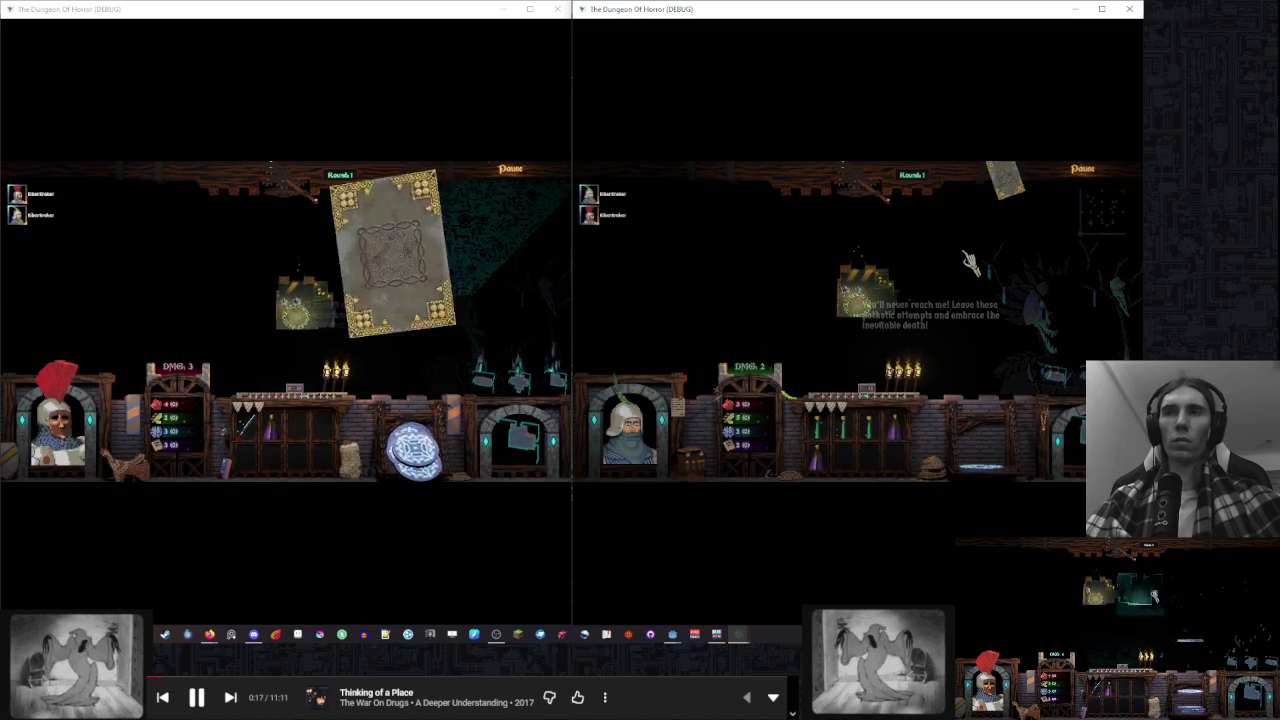
{"action": "left_click", "coordinate": [1005, 180]}
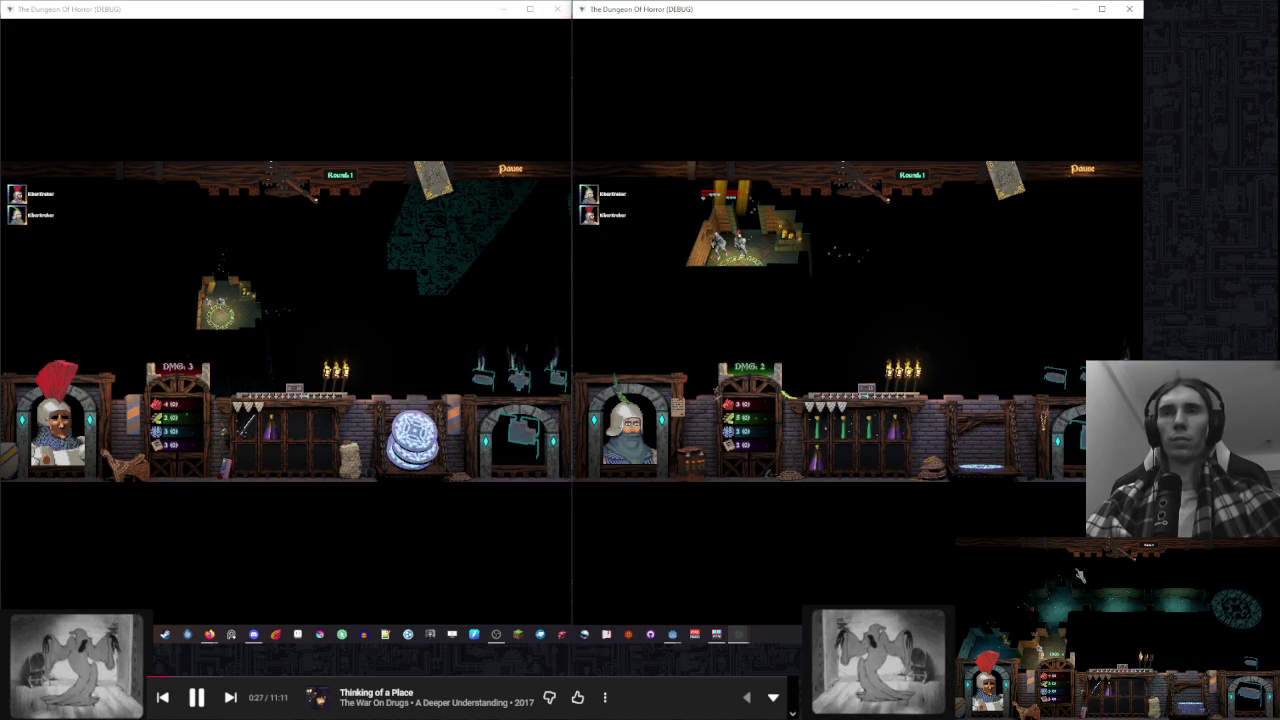
{"action": "key", "text": "Escape"}
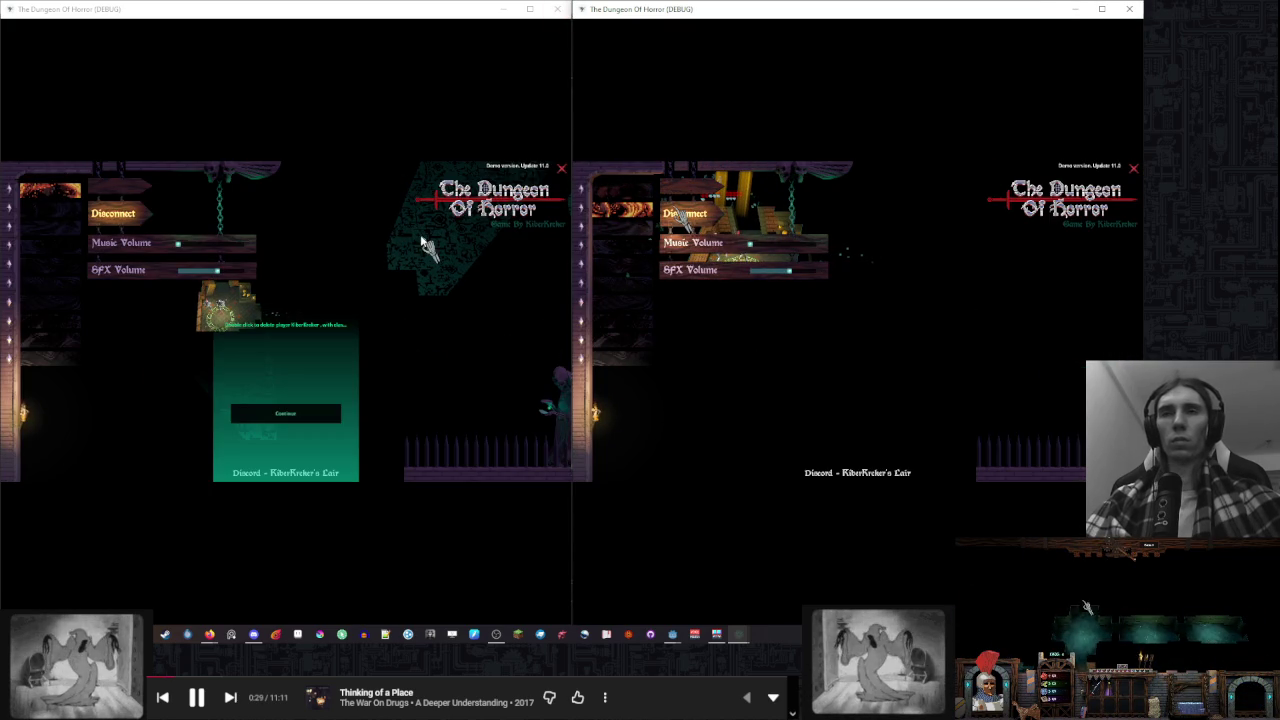
Disconnect the right player and start a new solo Round 1 as the Wizard
{"action": "left_click", "coordinate": [683, 215]}
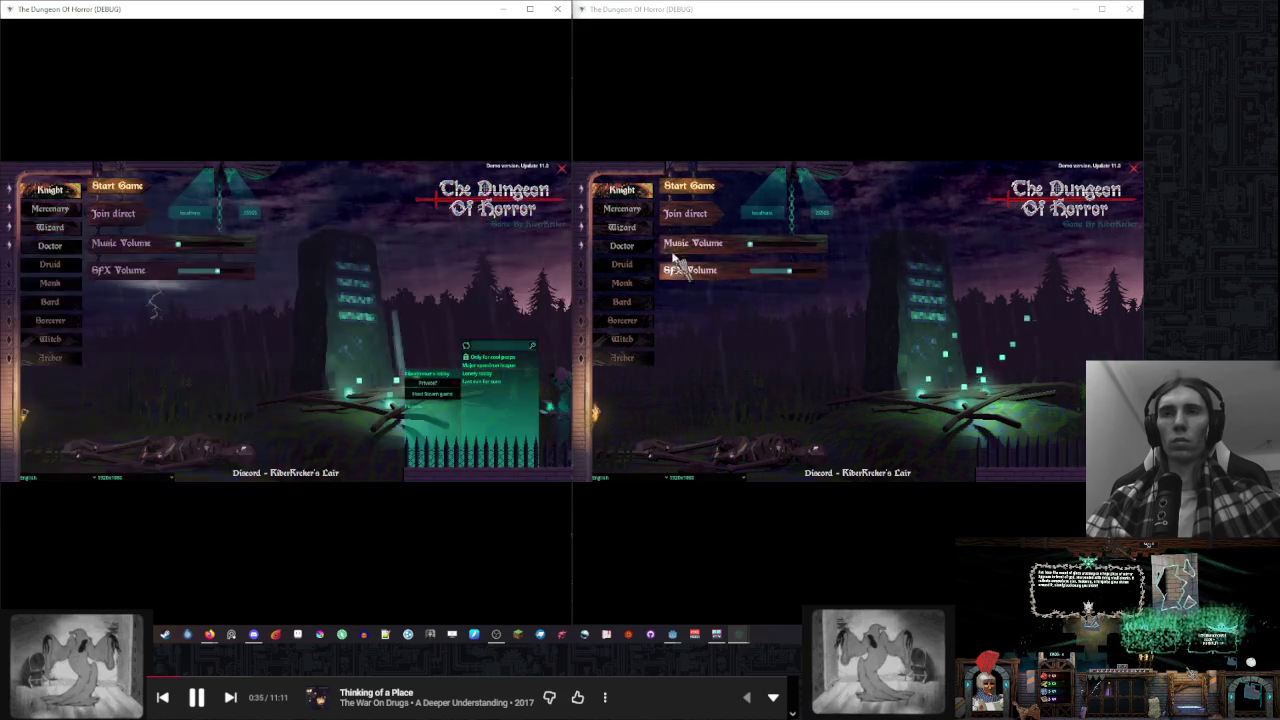
{"action": "left_click", "coordinate": [622, 227]}
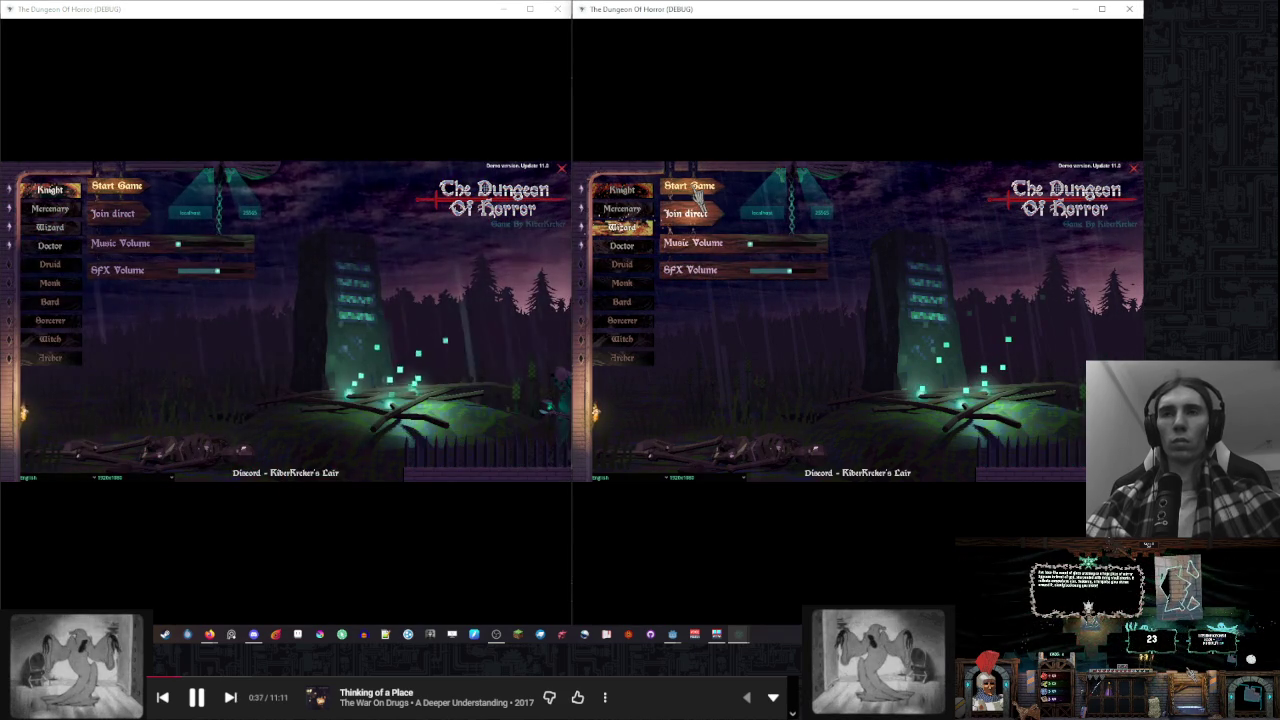
{"action": "left_click", "coordinate": [698, 190]}
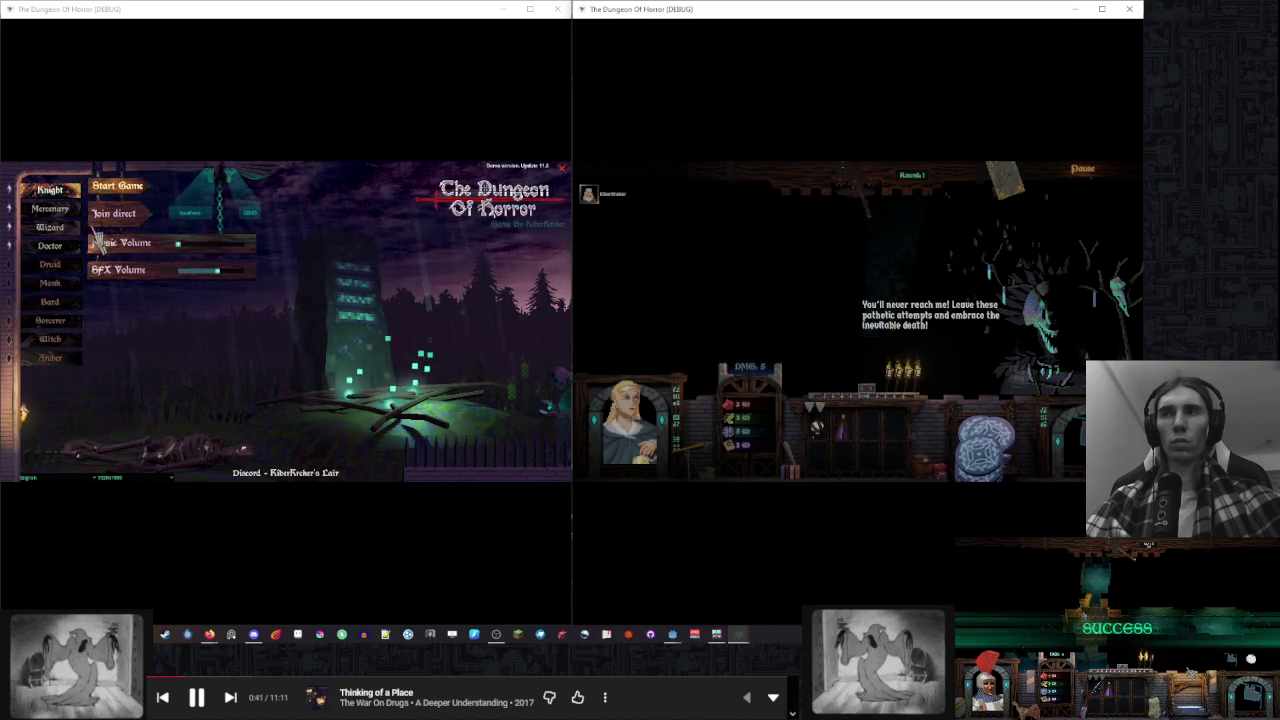
{"action": "left_click", "coordinate": [78, 220]}
Start the shared match, place the teal room in the right window, and end the left player's turn
{"action": "left_click", "coordinate": [117, 185]}
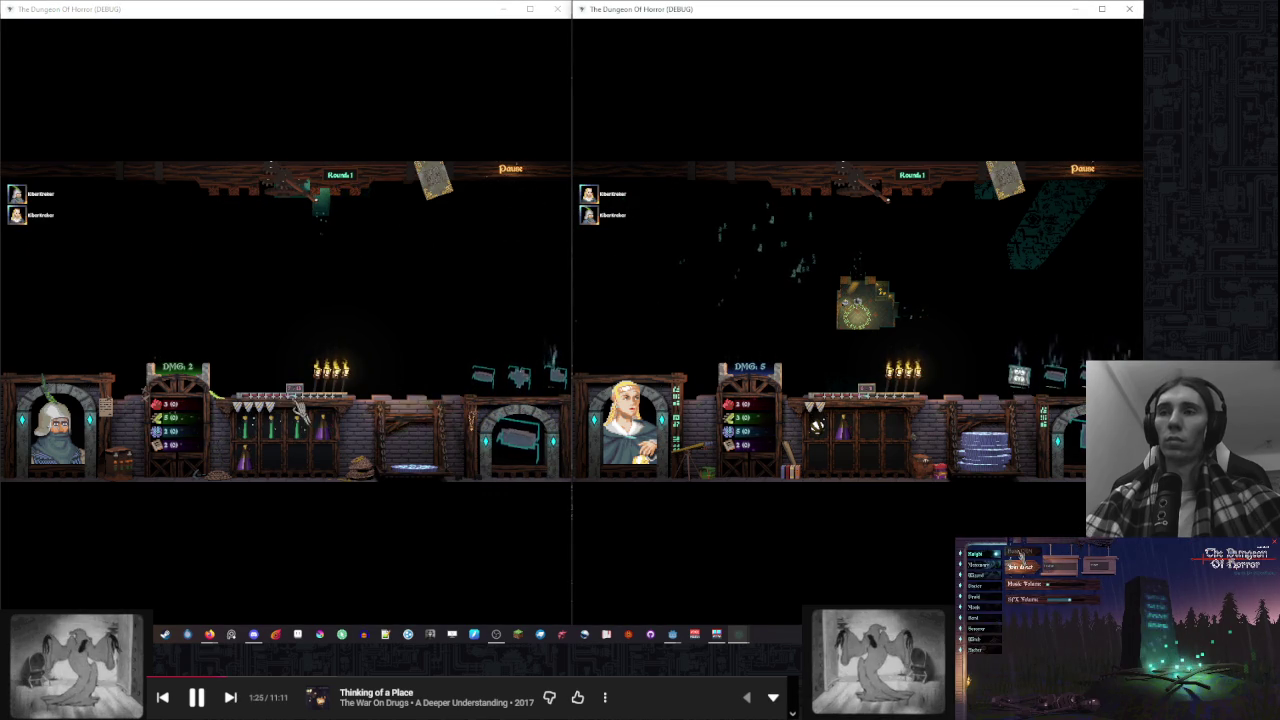
{"action": "left_click_drag", "start_coordinate": [985, 286], "coordinate": [884, 268]}
{"action": "left_click", "coordinate": [406, 226]}
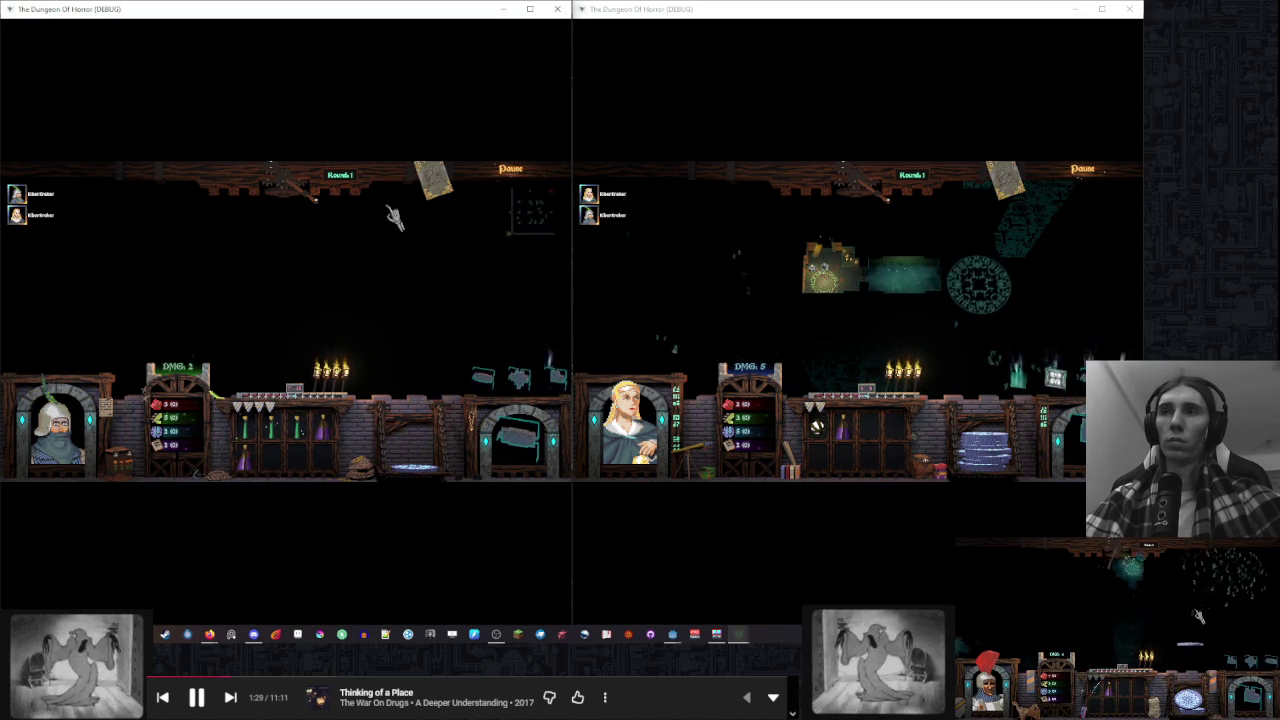
{"action": "left_click", "coordinate": [512, 238]}
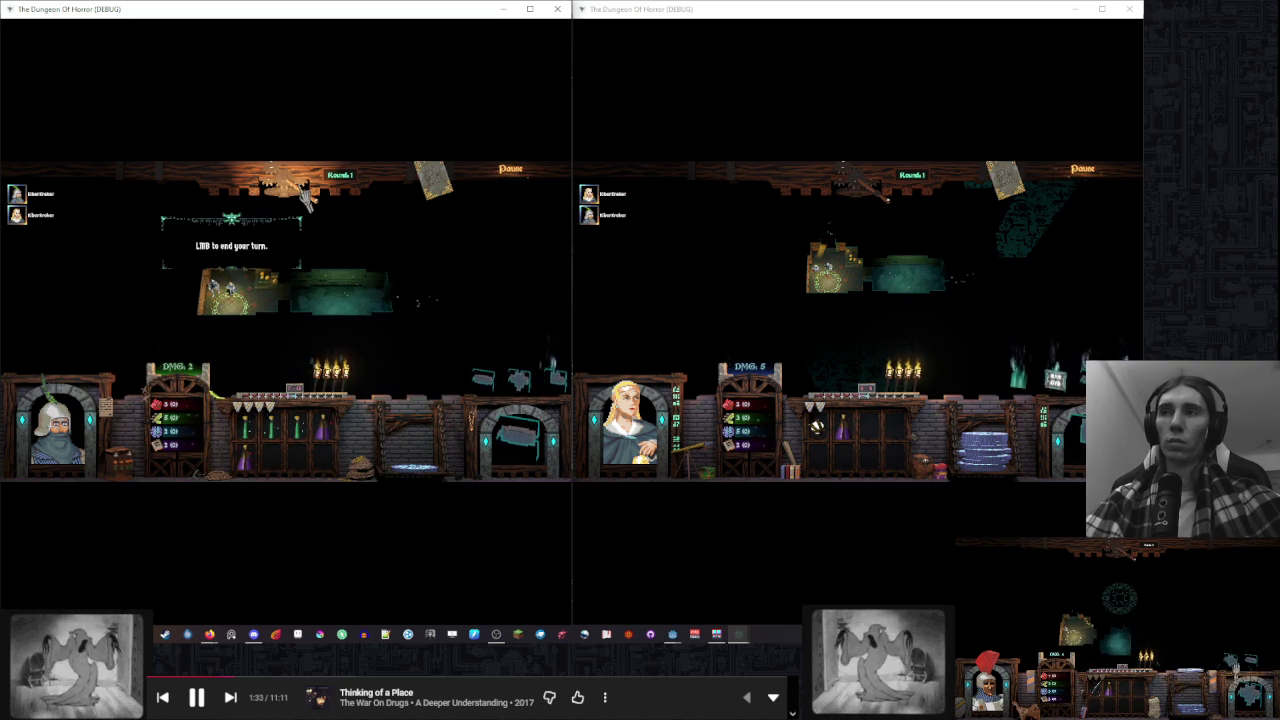
{"action": "left_click", "coordinate": [315, 197]}
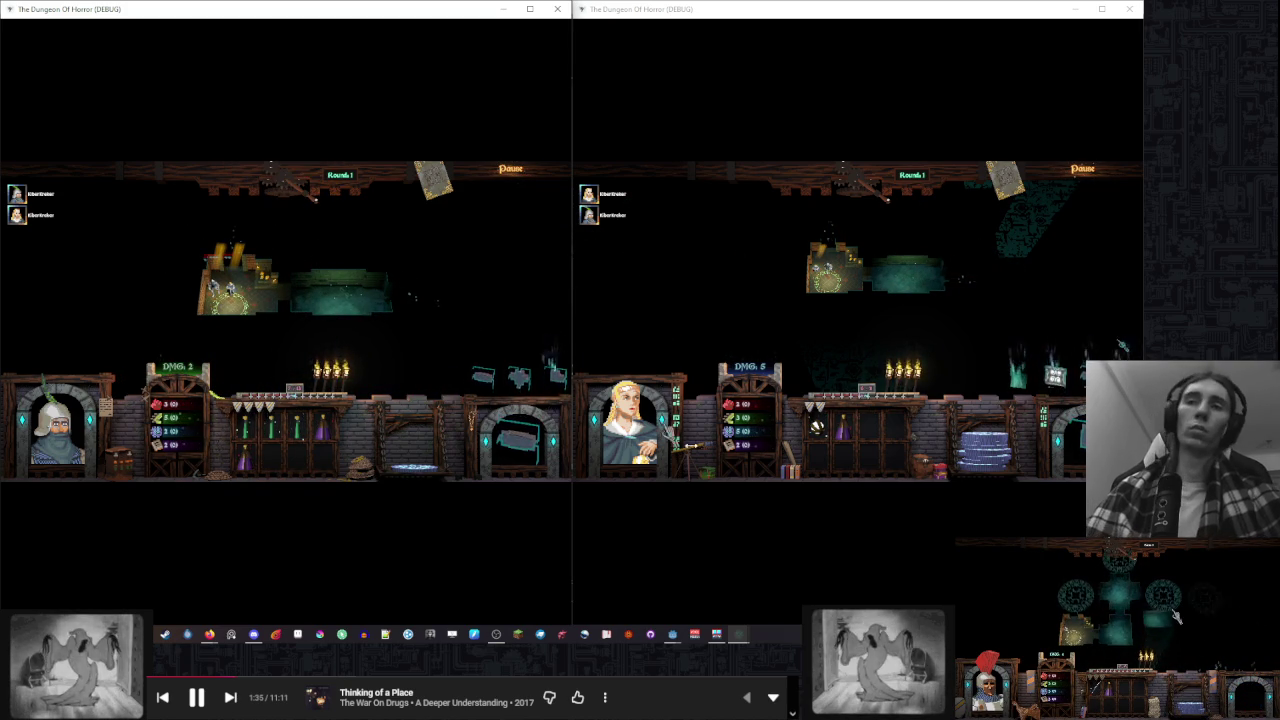
{"action": "key", "text": "Escape"}
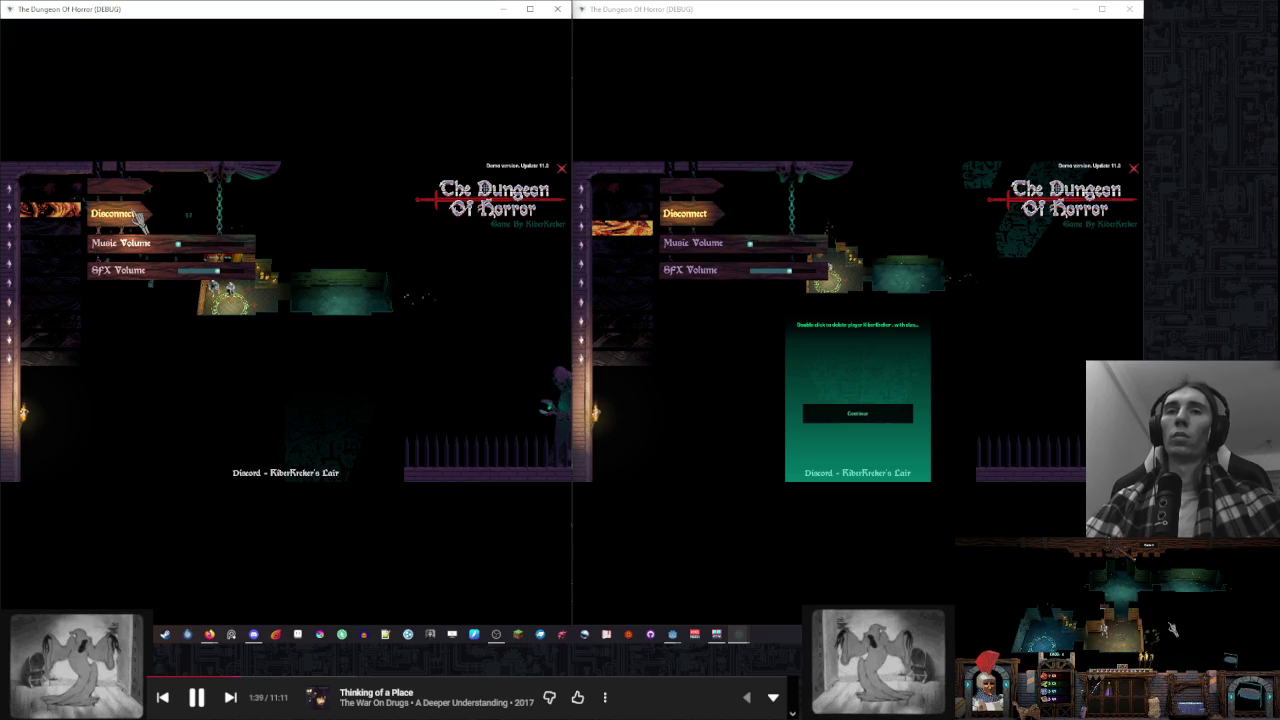
Disconnect the left player and start a new game as the Mercenary
{"action": "left_click", "coordinate": [115, 213]}
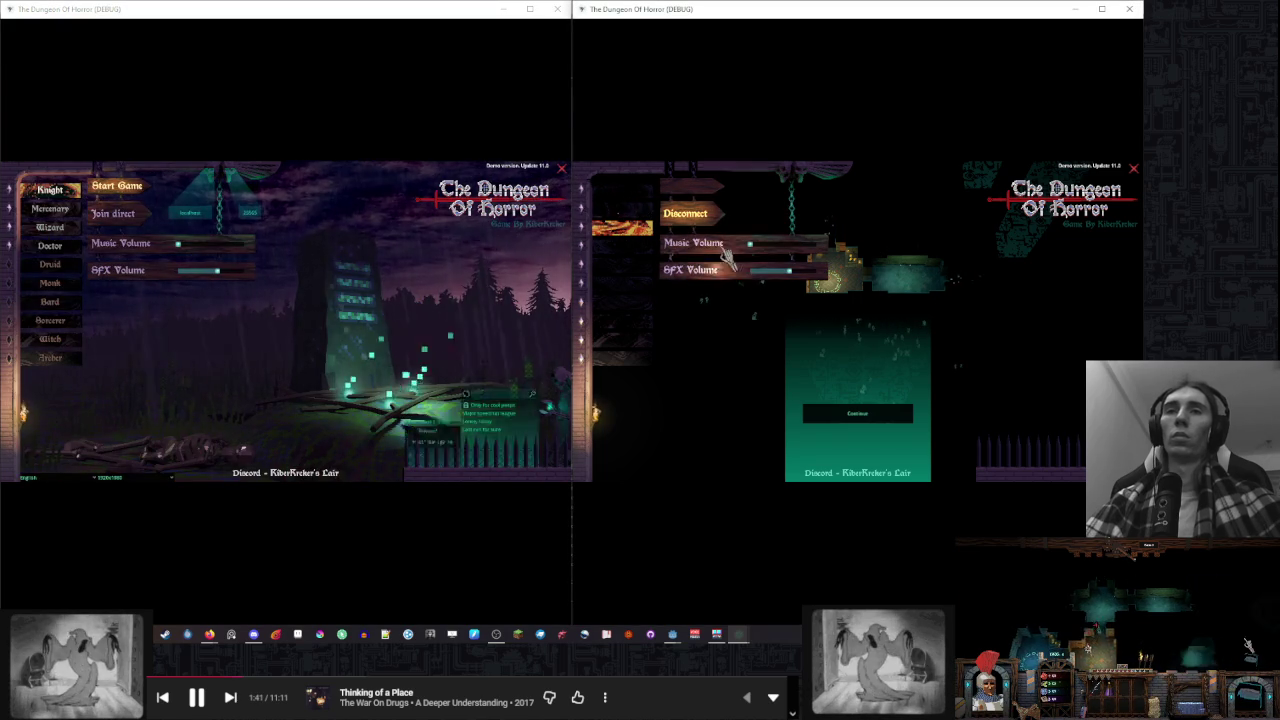
{"action": "left_click", "coordinate": [50, 208]}
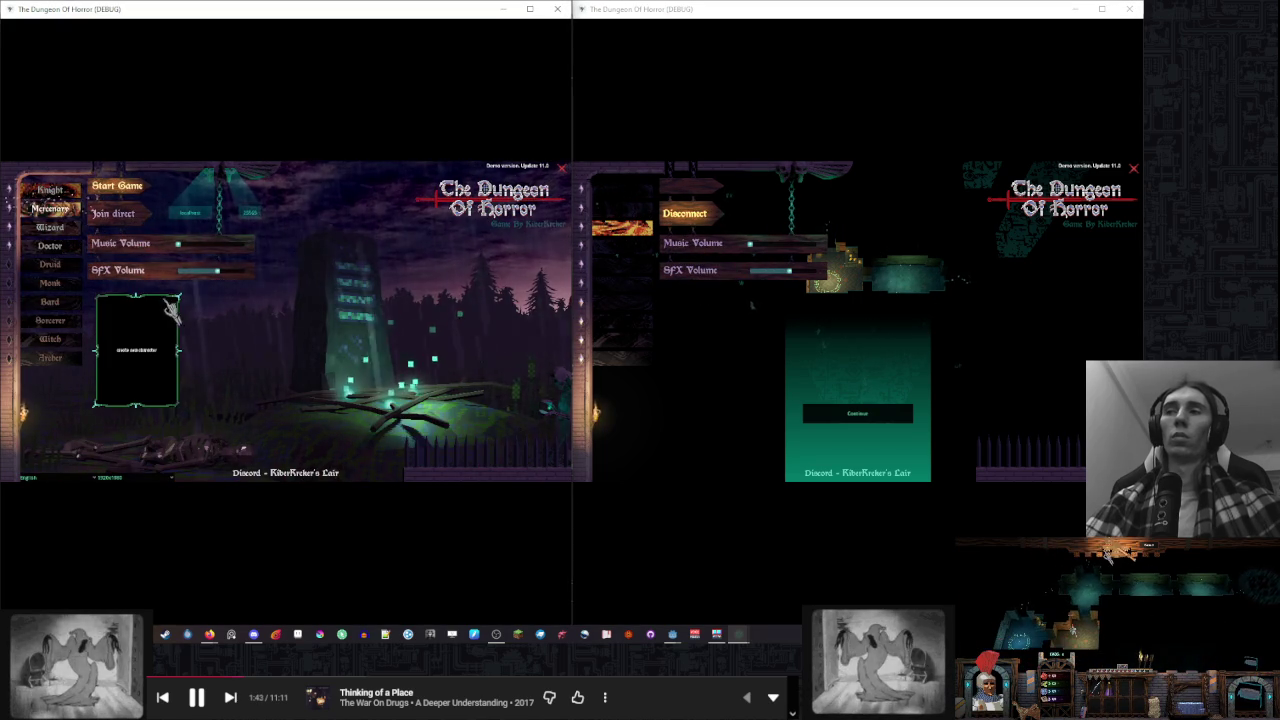
{"action": "left_click", "coordinate": [165, 335]}
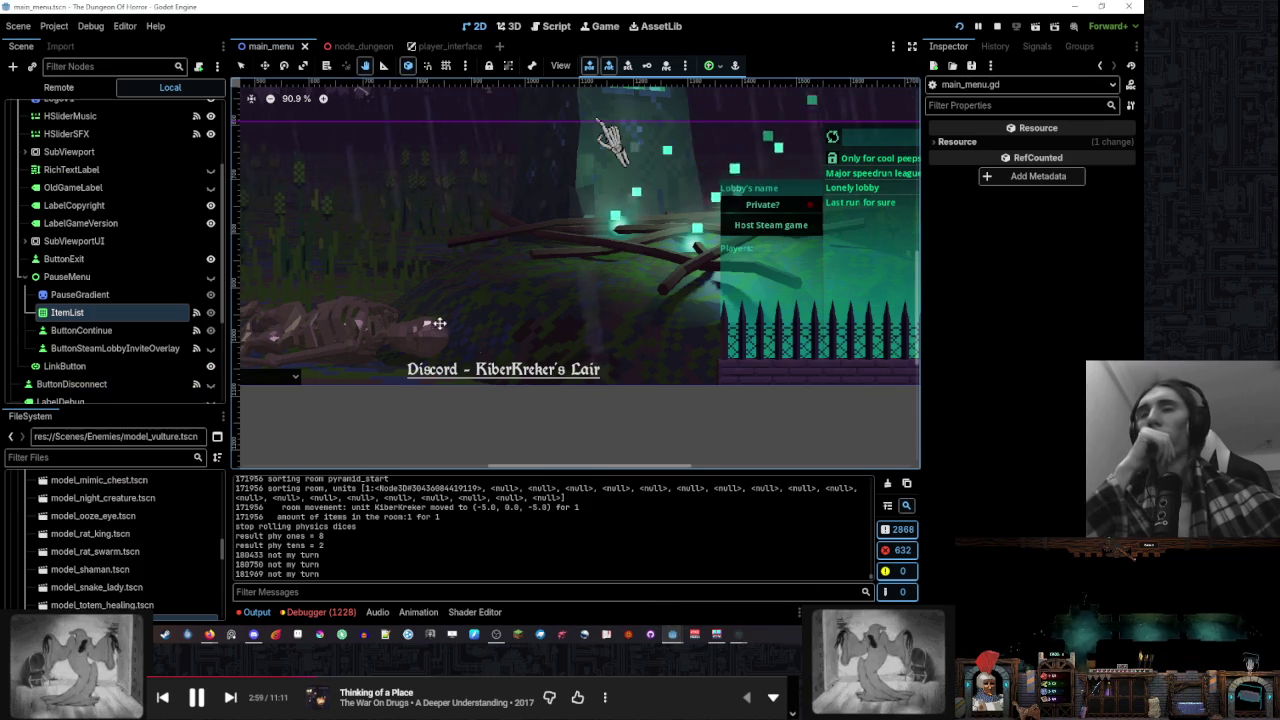
Inspect the remote main_menu node in the Scene dock, then return to main_menu.gd
{"action": "left_click", "coordinate": [58, 87]}
{"action": "left_click", "coordinate": [25, 146]}
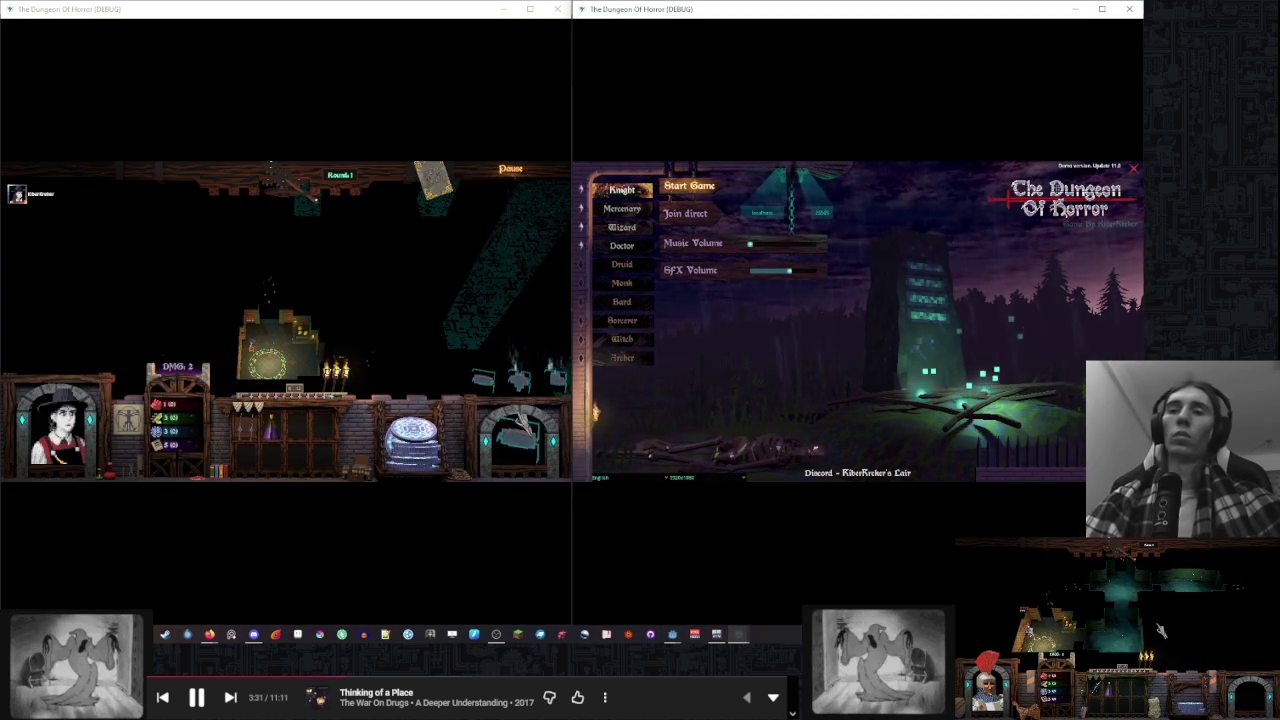
{"action": "left_click", "coordinate": [670, 636]}
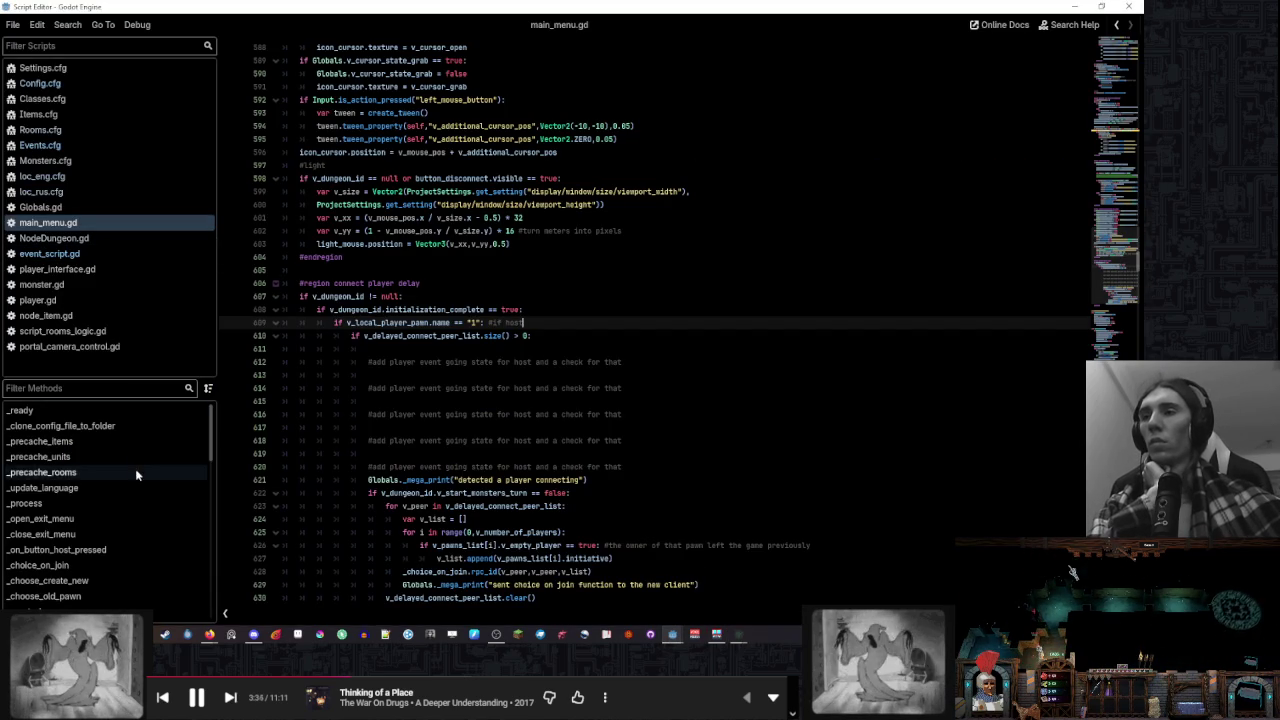
Enlarge the methods list and jump to _open_exit_menu in main_menu.gd
{"action": "left_click_drag", "start_coordinate": [111, 377], "coordinate": [125, 284]}
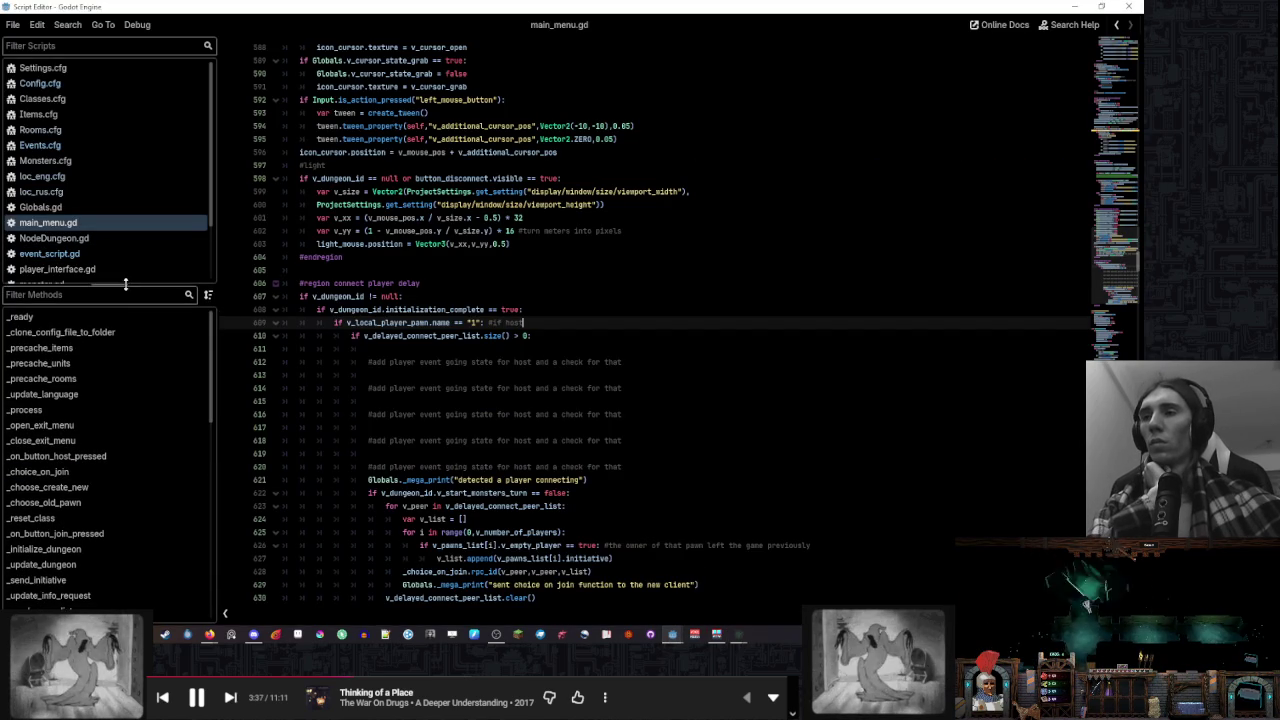
{"action": "left_click", "coordinate": [100, 425]}
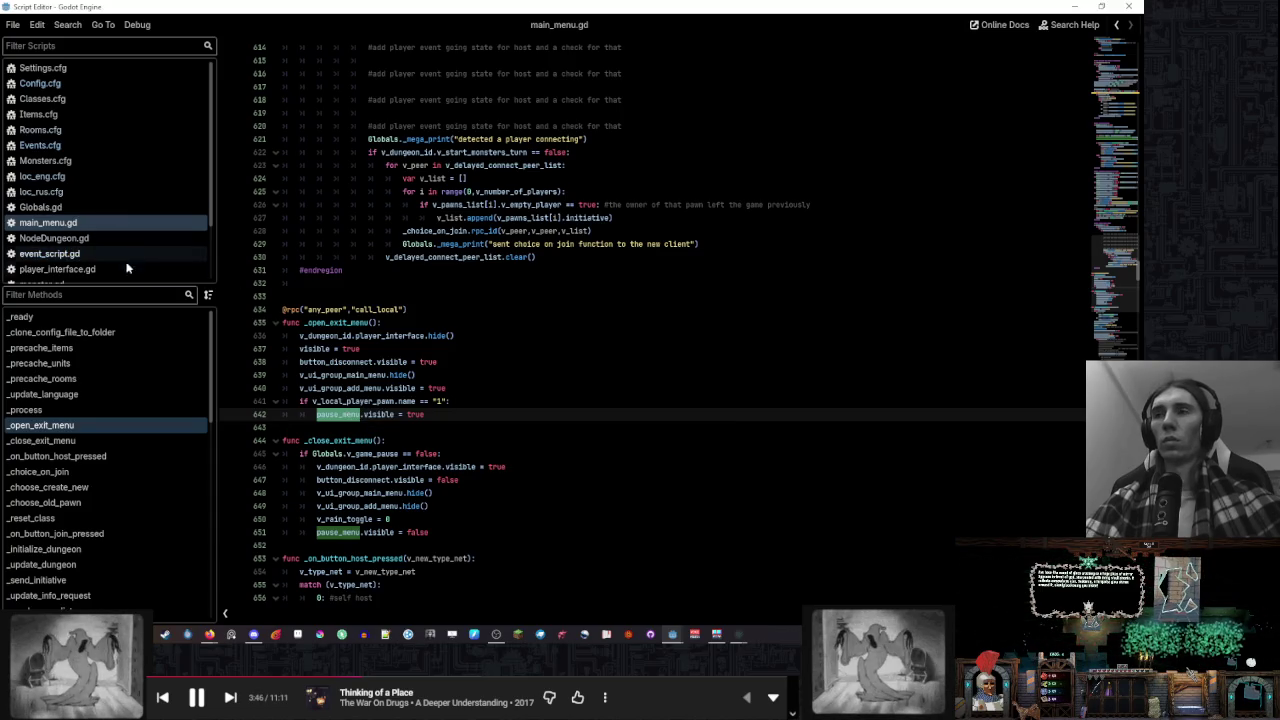
{"action": "left_click_drag", "start_coordinate": [110, 287], "coordinate": [110, 317]}
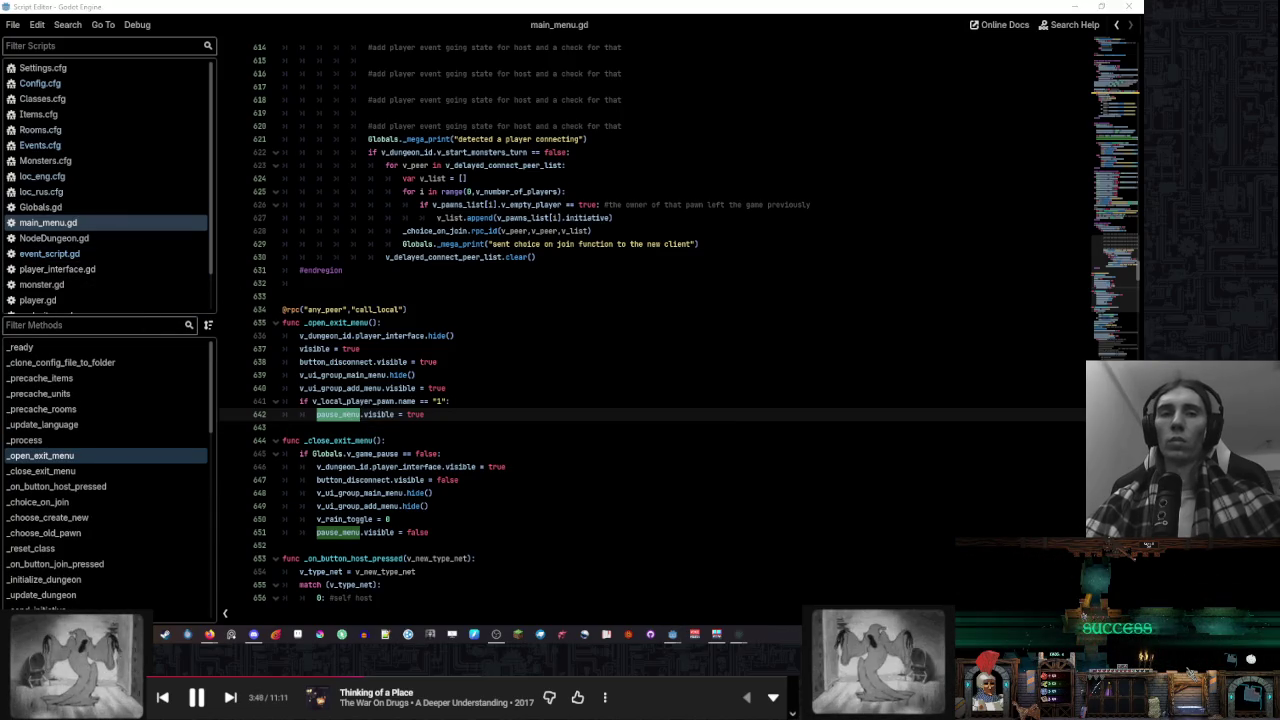
{"action": "right_click", "coordinate": [908, 468]}
{"action": "key", "text": "Escape"}
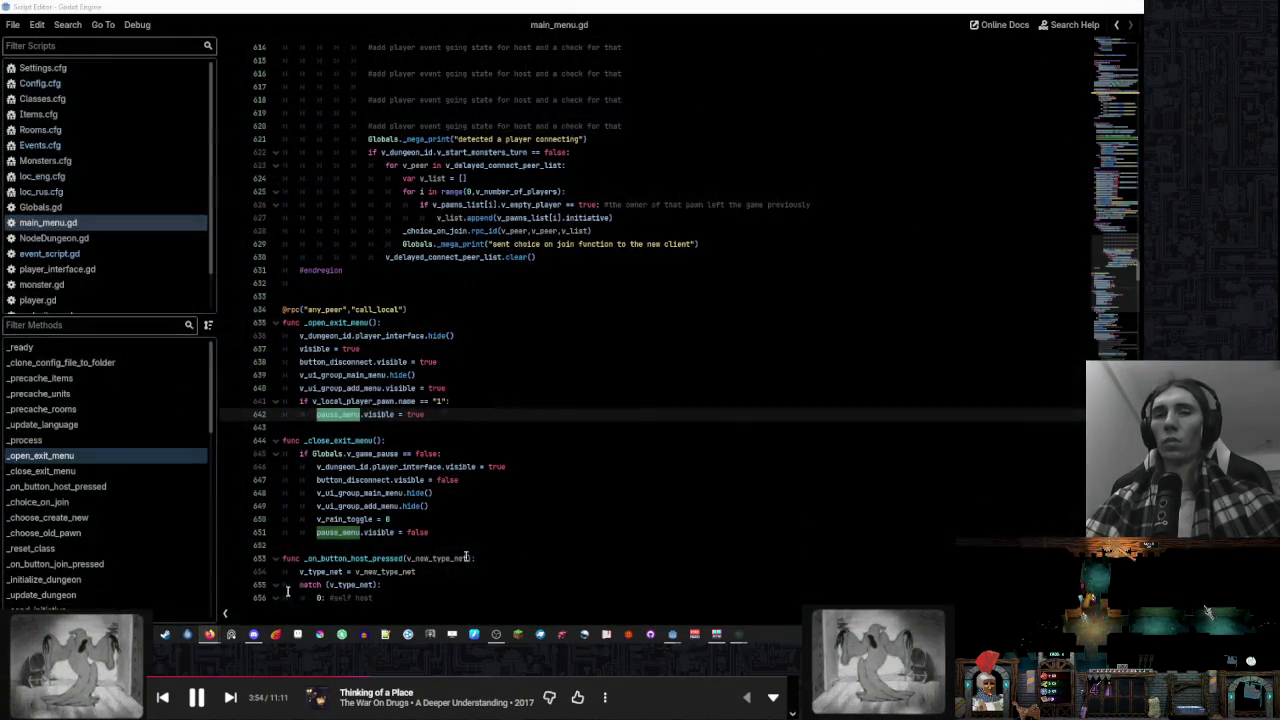
Skip to the next song in the music player and place the cursor at the end of line 641
{"action": "left_click", "coordinate": [232, 699]}
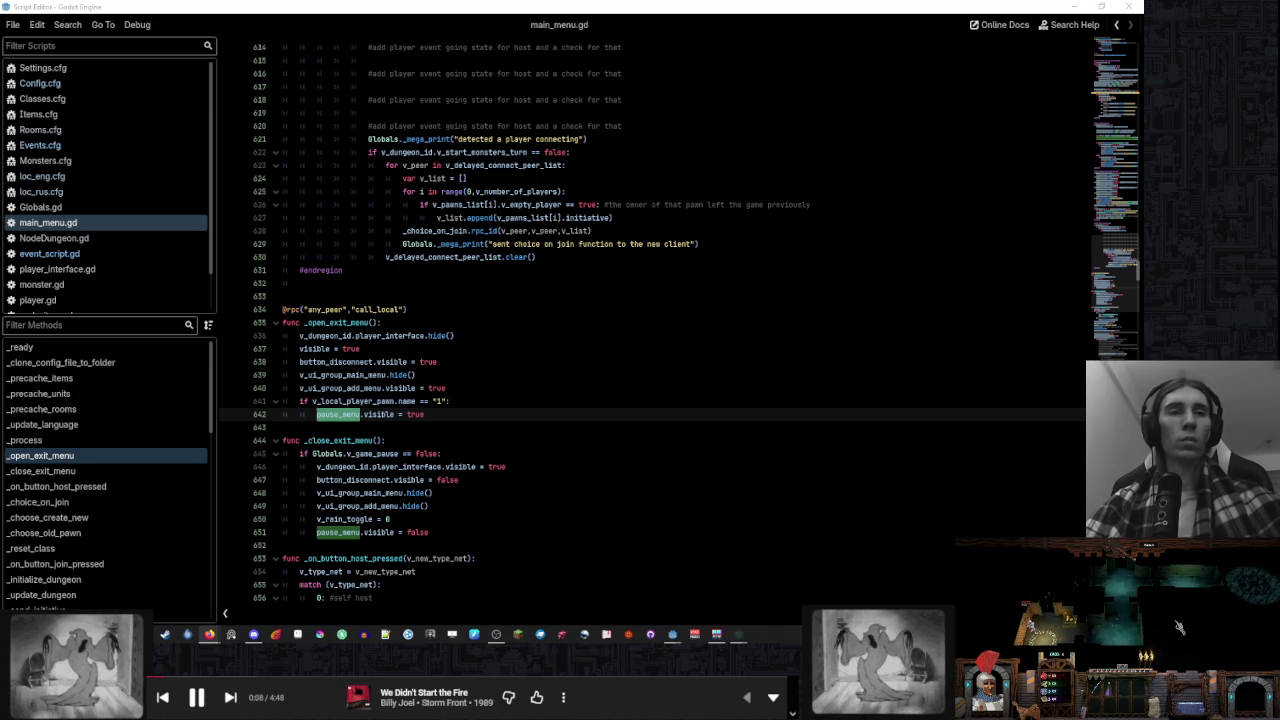
{"action": "left_click", "coordinate": [463, 401]}
{"action": "scroll", "coordinate": [463, 401], "scroll_direction": "down", "scroll_amount": 2}
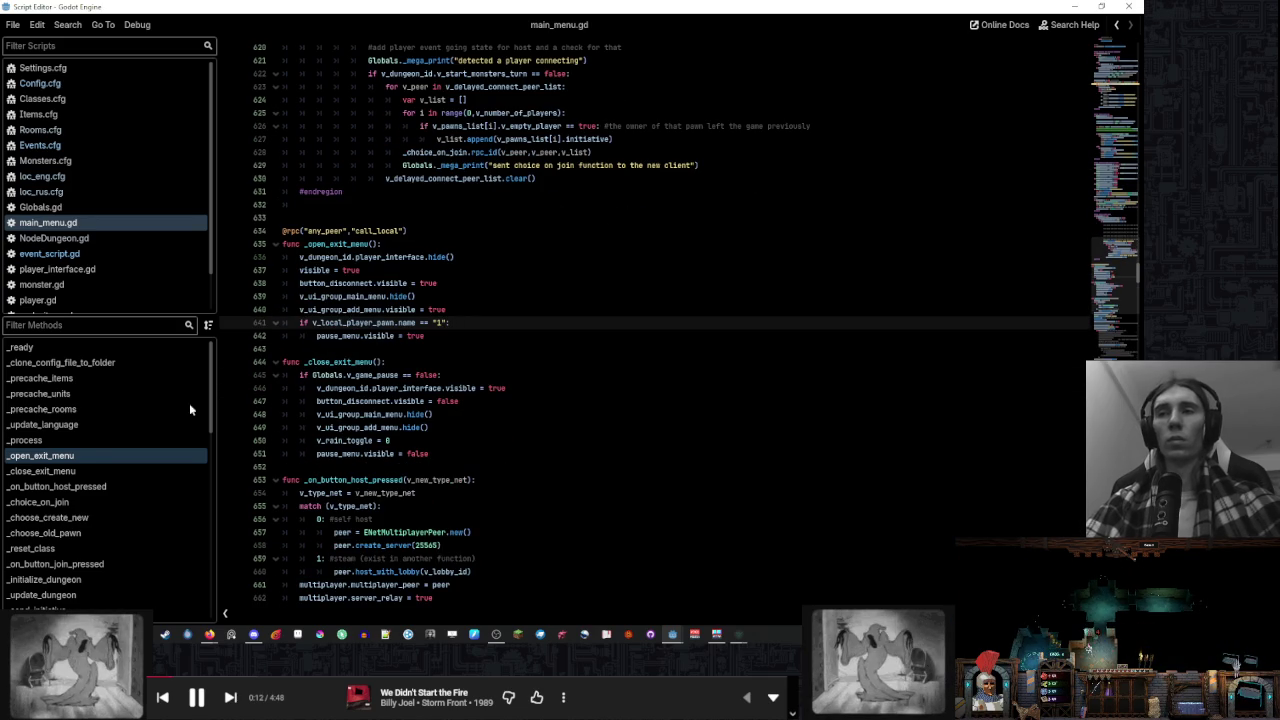
In player_interface.gd, select Globals.v_game_pause inside _on_button_tile_pressed
{"action": "left_click", "coordinate": [91, 269]}
{"action": "scroll", "coordinate": [121, 389], "scroll_direction": "down", "scroll_amount": 10}
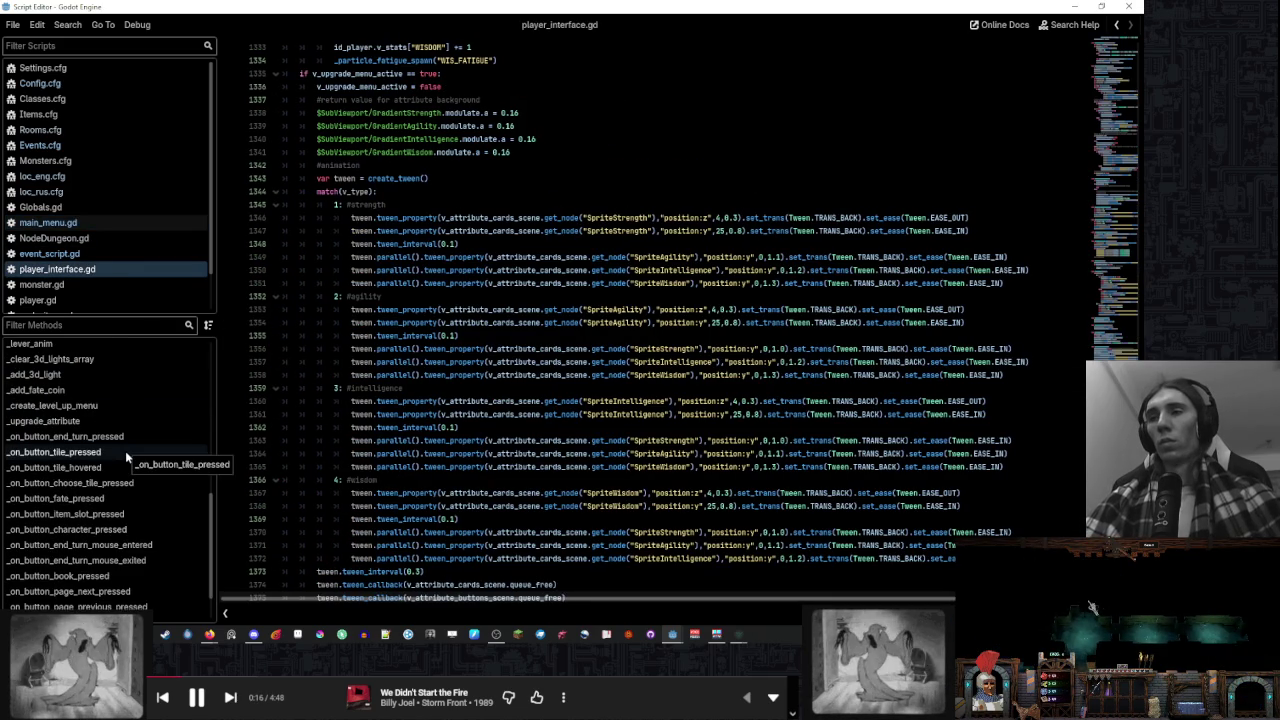
{"action": "left_click", "coordinate": [125, 452]}
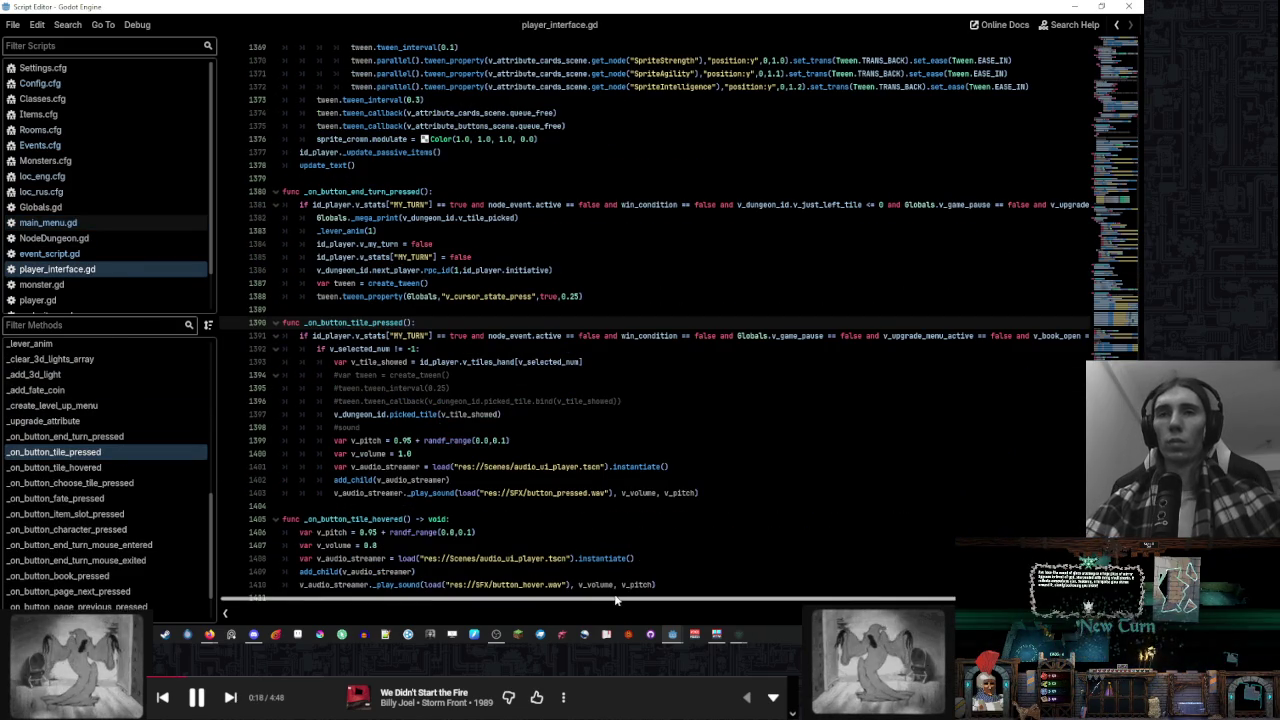
{"action": "scroll", "coordinate": [615, 600], "scroll_direction": "right", "scroll_amount": 5}
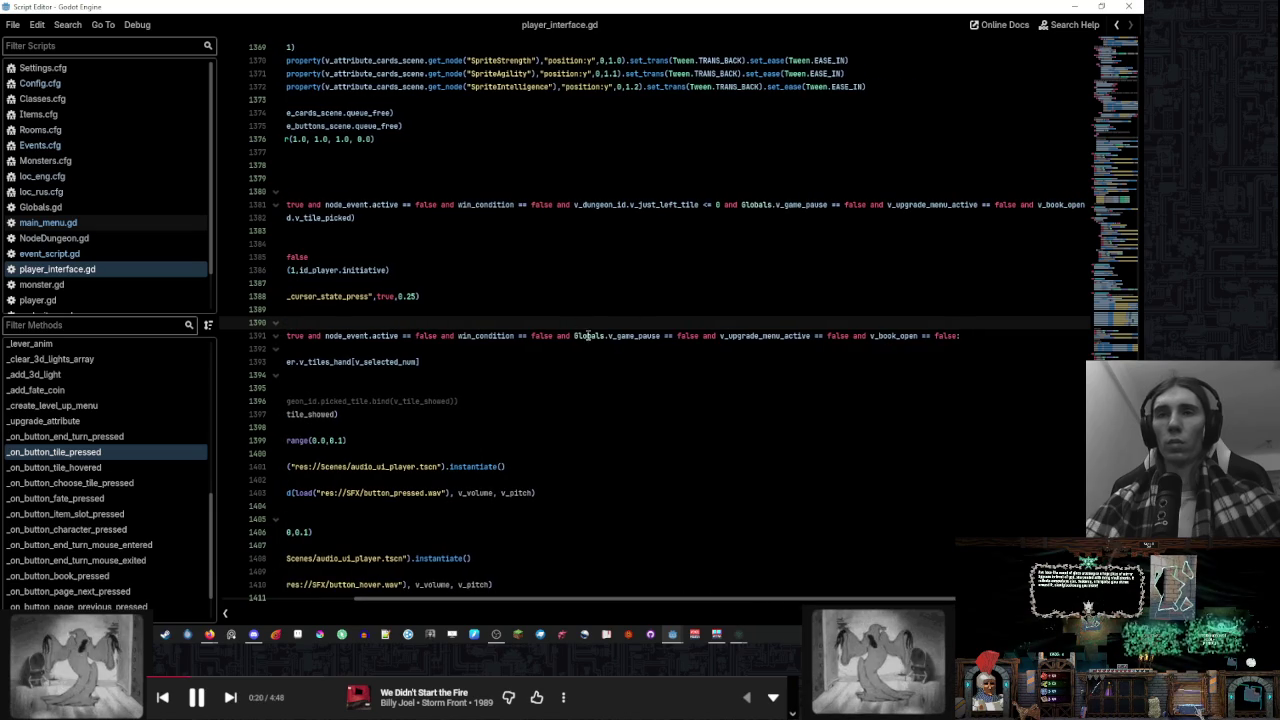
{"action": "double_click", "coordinate": [588, 336]}
{"action": "left_click", "coordinate": [660, 336], "text": "shift"}
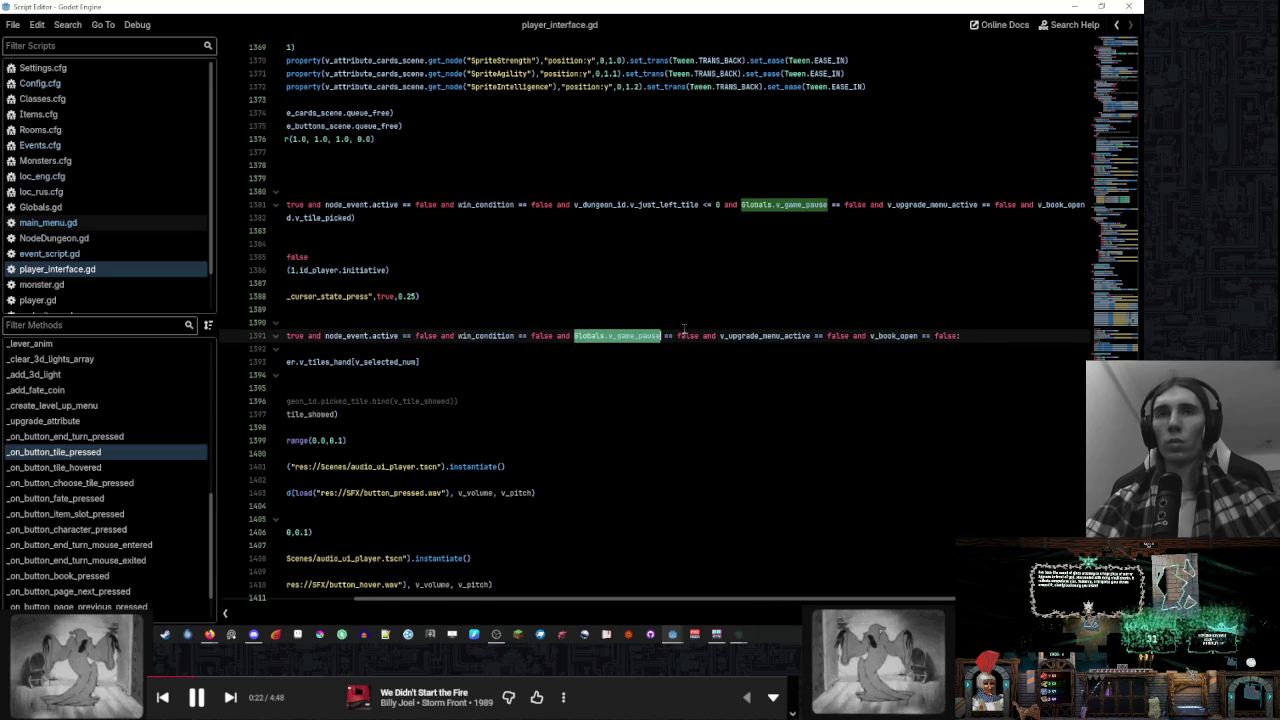
{"action": "left_click", "coordinate": [684, 326]}
{"action": "left_click_drag", "start_coordinate": [809, 599], "coordinate": [700, 599]}
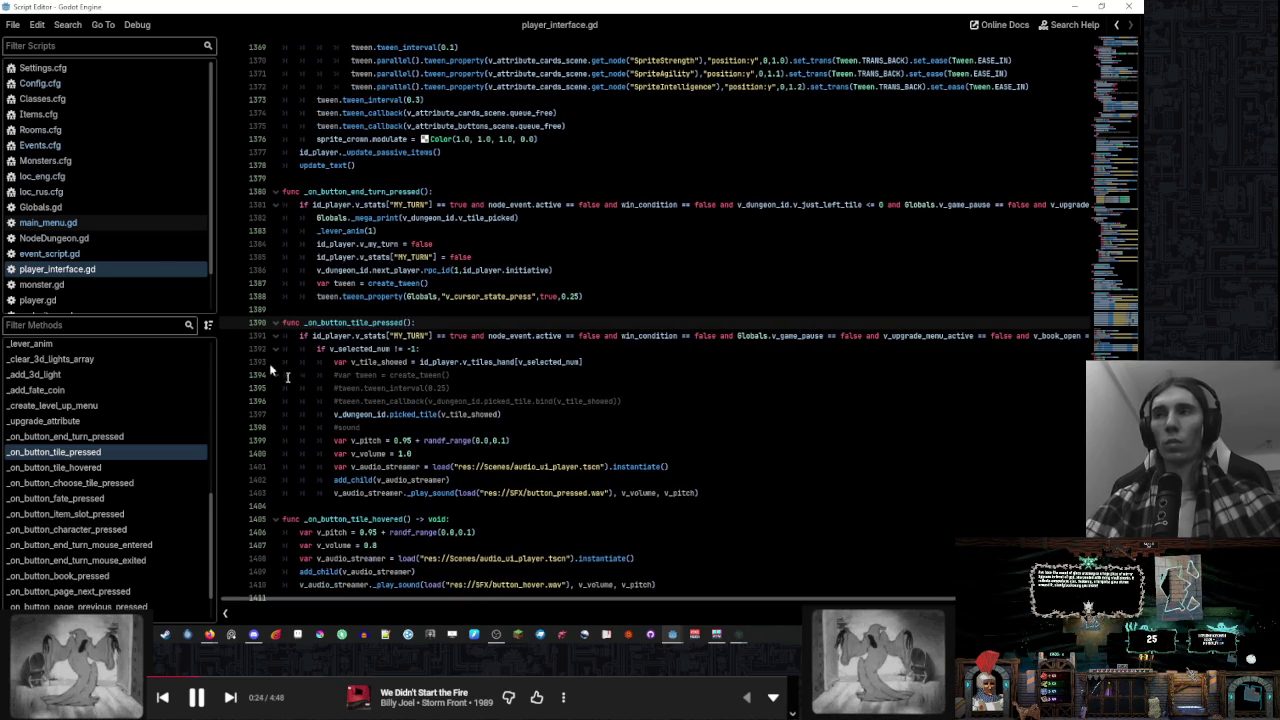
Return to main_menu.gd and start a text search there
{"action": "left_click", "coordinate": [144, 229]}
{"action": "left_click", "coordinate": [571, 296]}
{"action": "key", "text": "ctrl+f"}
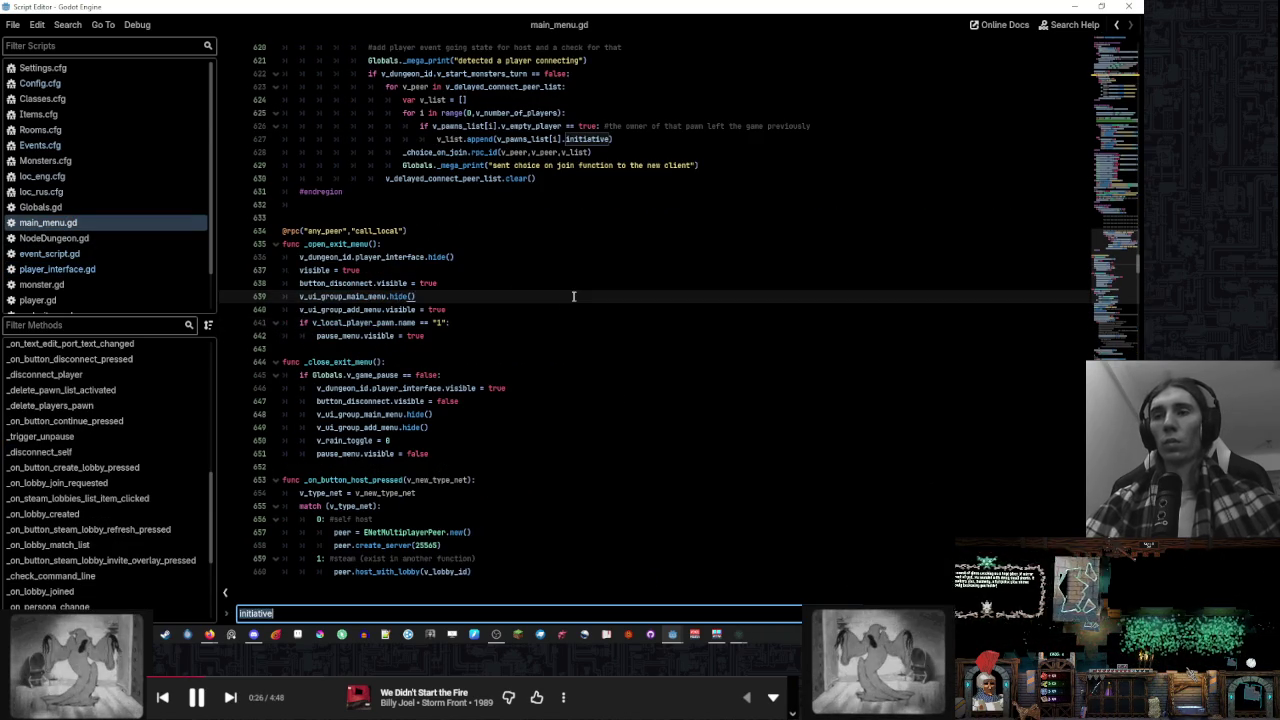
Search main_menu.gd for Globals.v_game_pause and scroll to _delete_players_pawn
{"action": "type", "text": "Globals.v_game_pause"}
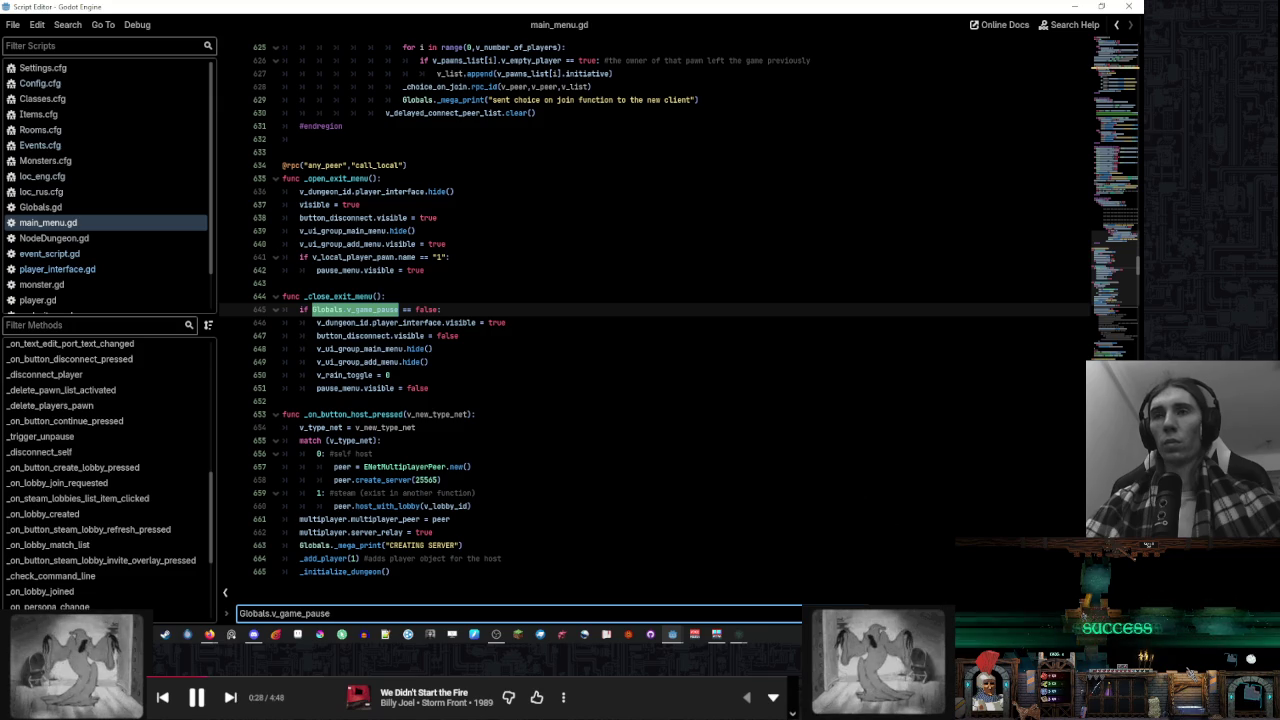
{"action": "key", "text": "Return"}
{"action": "scroll", "coordinate": [717, 445], "scroll_direction": "up", "scroll_amount": 10}
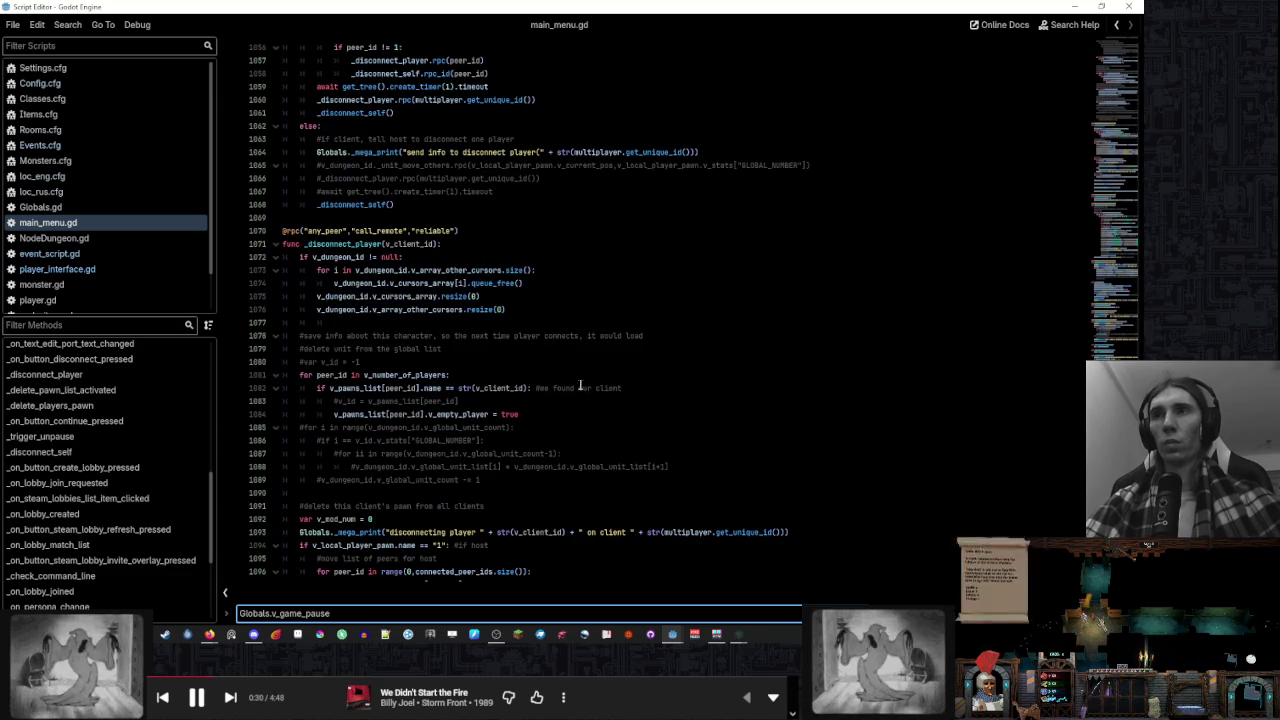
{"action": "scroll", "coordinate": [580, 388], "scroll_direction": "down", "scroll_amount": 3}
{"action": "scroll", "coordinate": [580, 388], "scroll_direction": "down", "scroll_amount": 14}
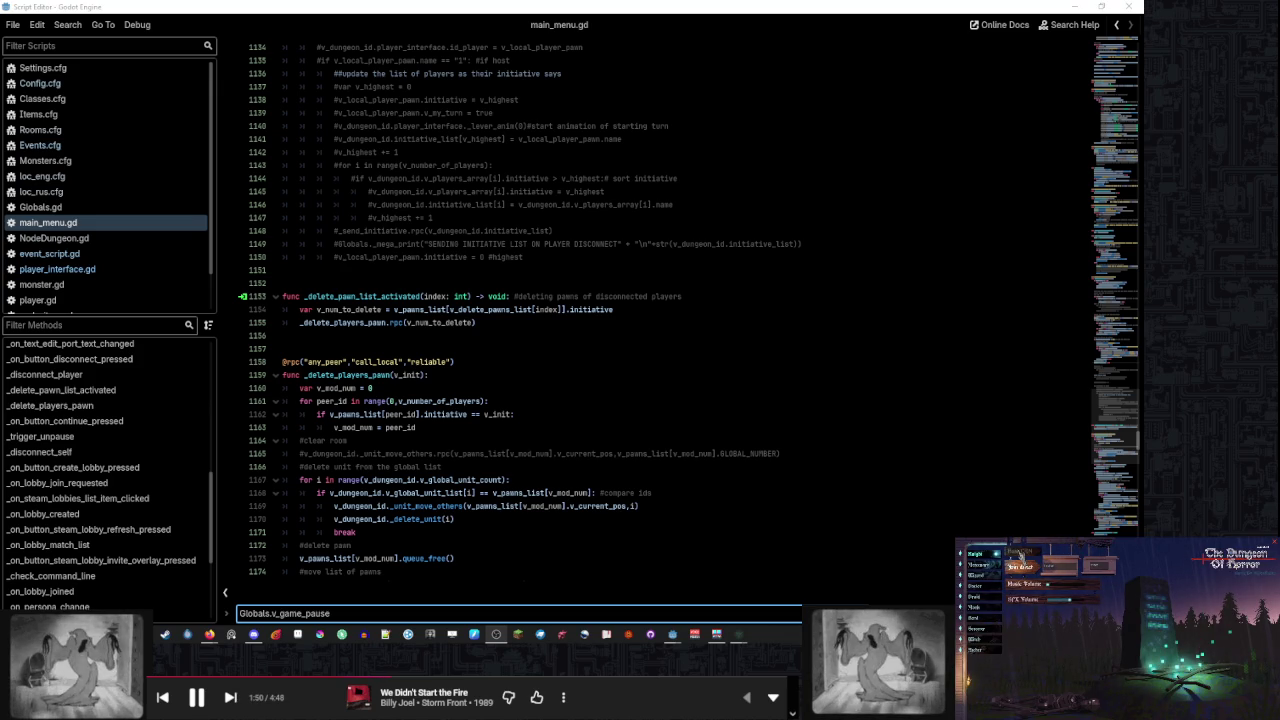
{"action": "left_click", "coordinate": [1020, 556]}
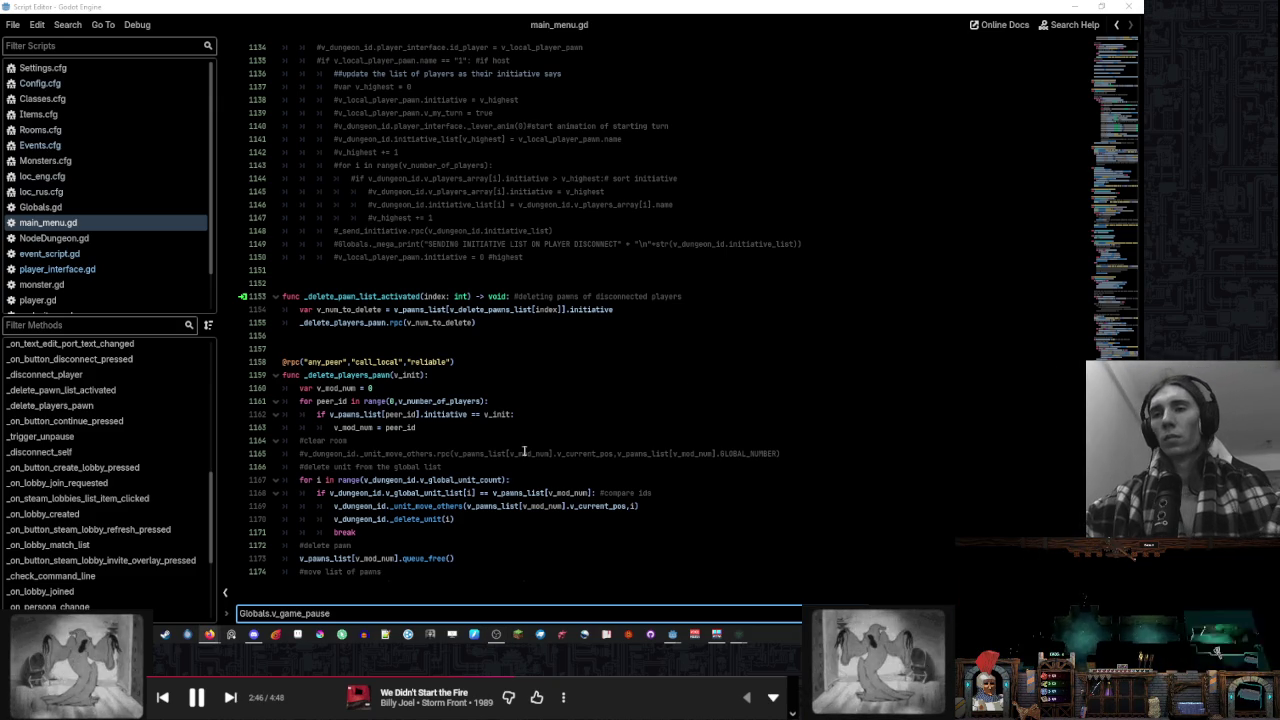
Review lines 1173, 1155 and 1156, then scroll down to _trigger_unpause
{"action": "left_click", "coordinate": [472, 556]}
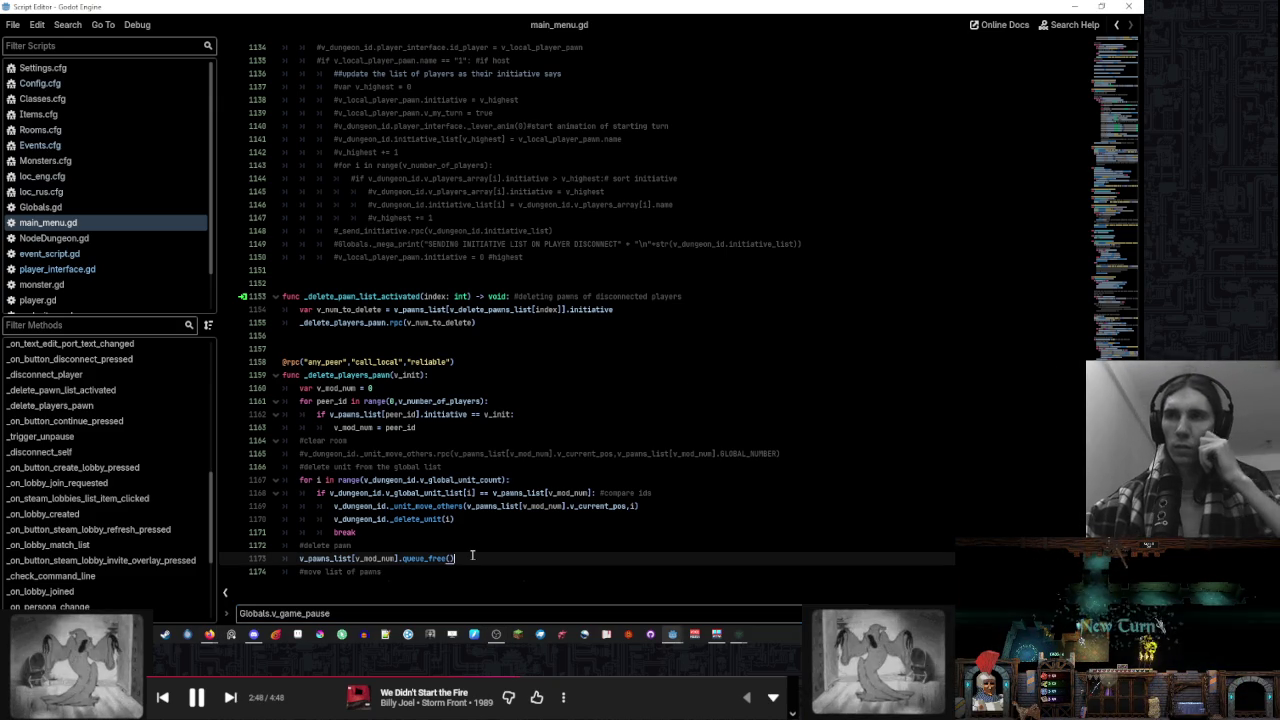
{"action": "left_click", "coordinate": [500, 322]}
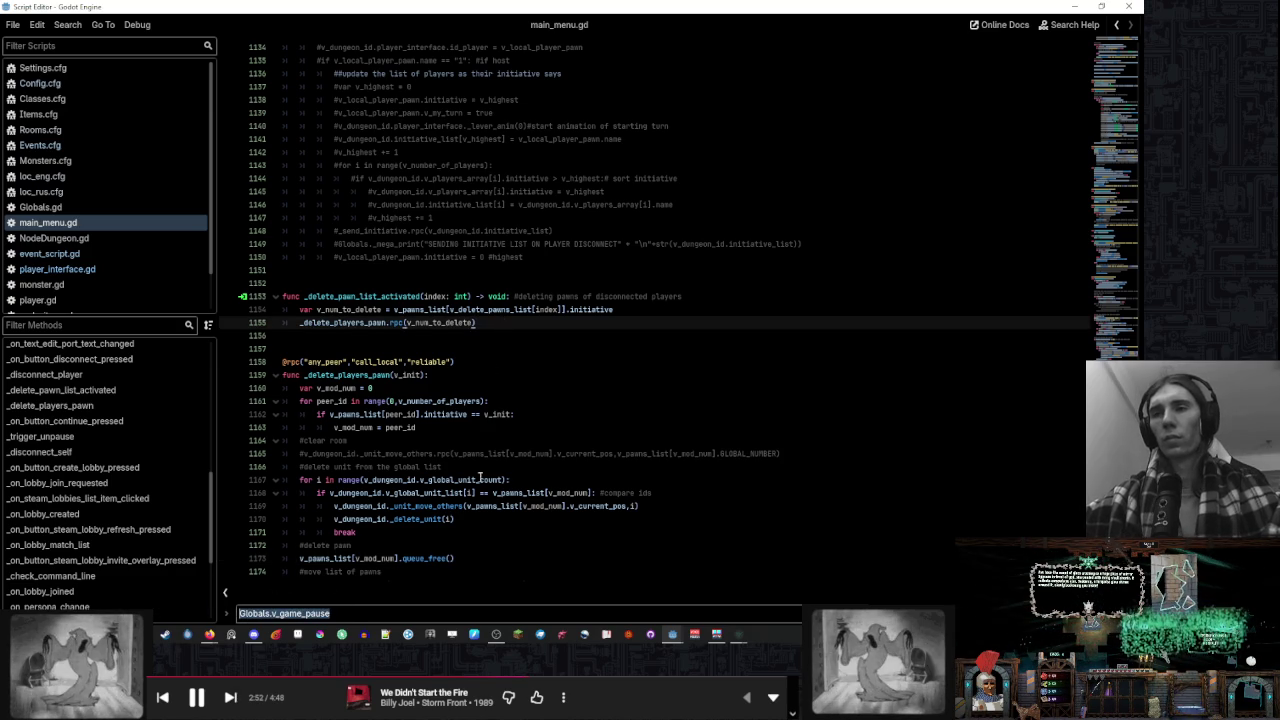
{"action": "left_click", "coordinate": [625, 335]}
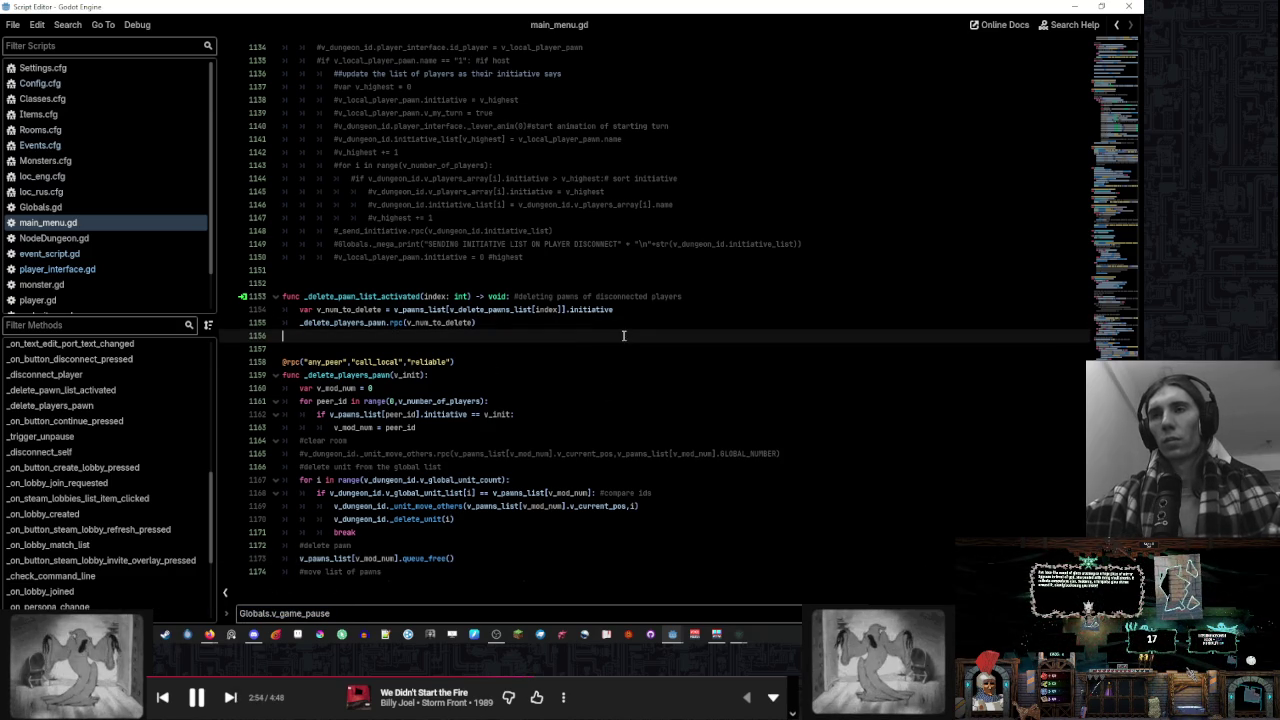
{"action": "scroll", "coordinate": [625, 340], "scroll_direction": "down", "scroll_amount": 5}
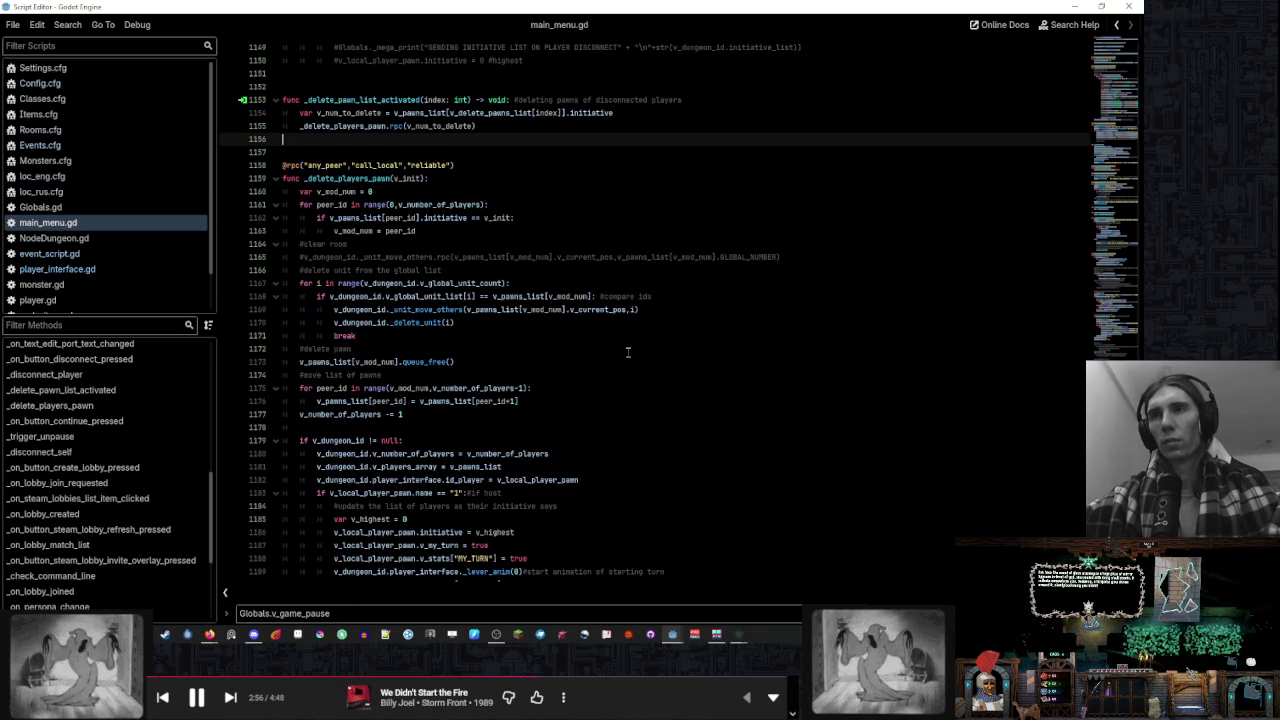
{"action": "scroll", "coordinate": [628, 352], "scroll_direction": "down", "scroll_amount": 8}
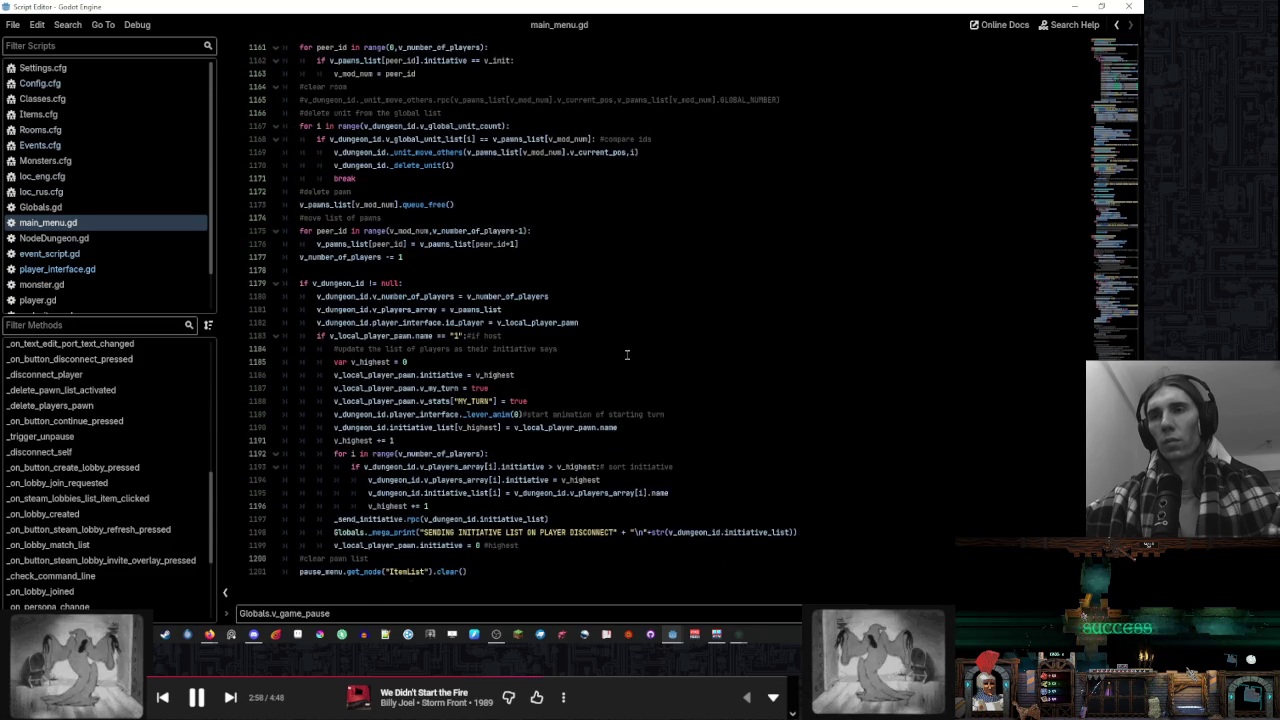
{"action": "scroll", "coordinate": [627, 354], "scroll_direction": "down", "scroll_amount": 4}
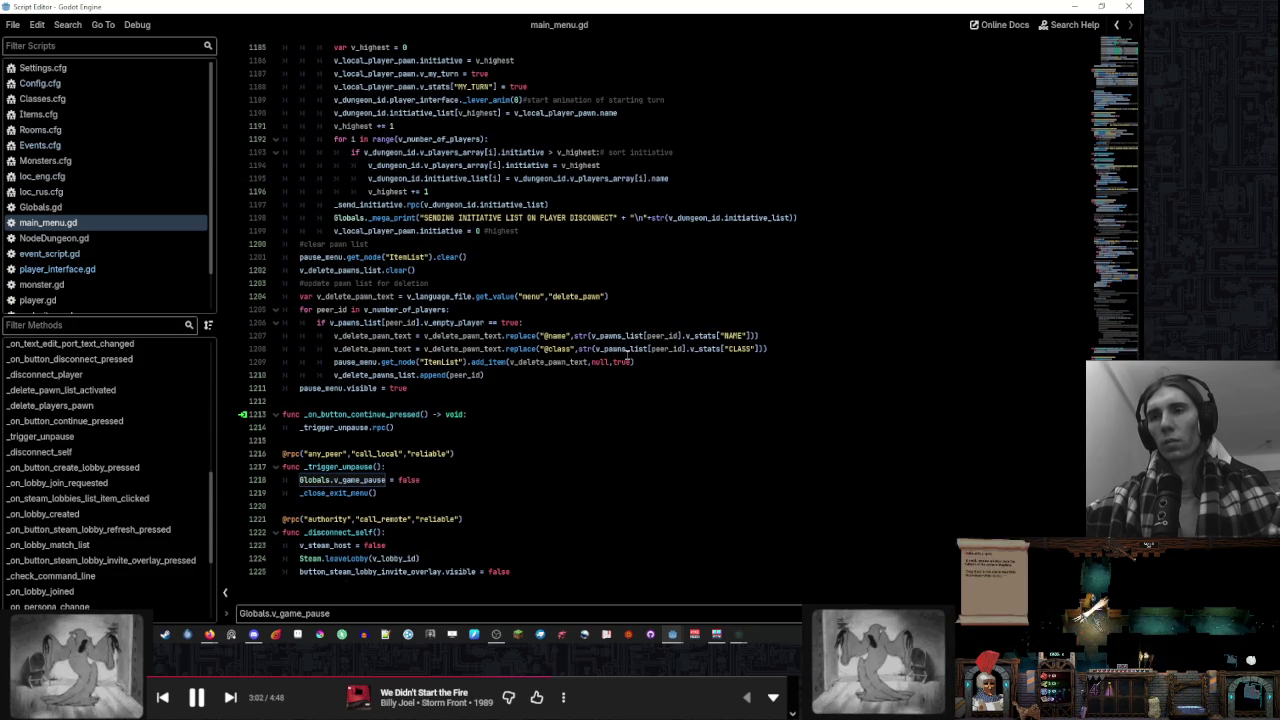
{"action": "scroll", "coordinate": [627, 356], "scroll_direction": "down", "scroll_amount": 2}
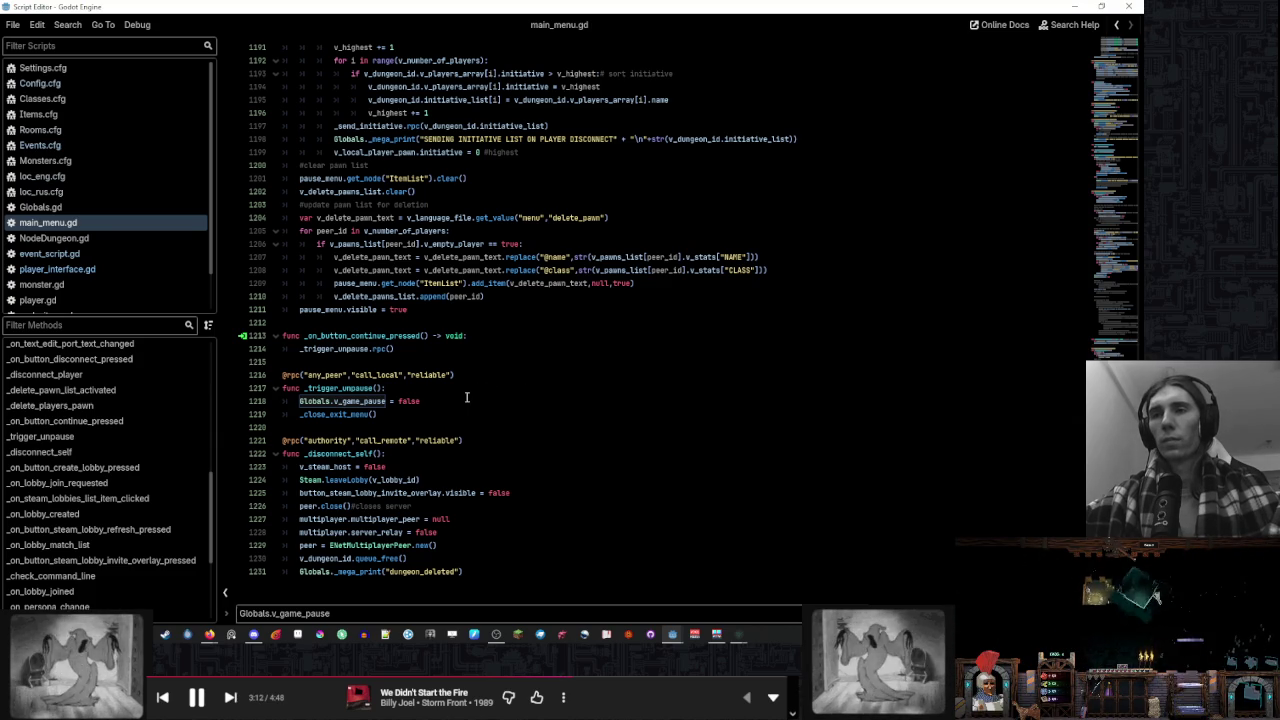
Select _trigger_unpause() on line 1217 and check lines 1214 and 1216
{"action": "double_click", "coordinate": [331, 388]}
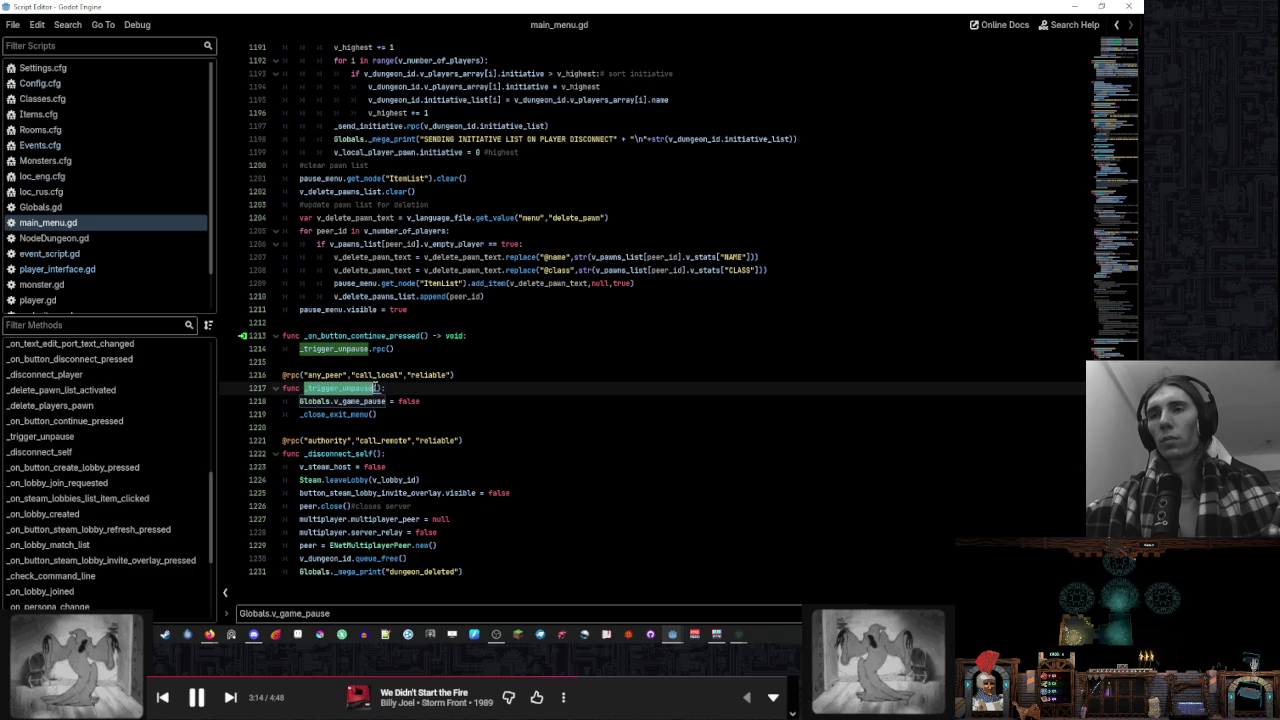
{"action": "left_click_drag", "start_coordinate": [381, 388], "coordinate": [420, 389]}
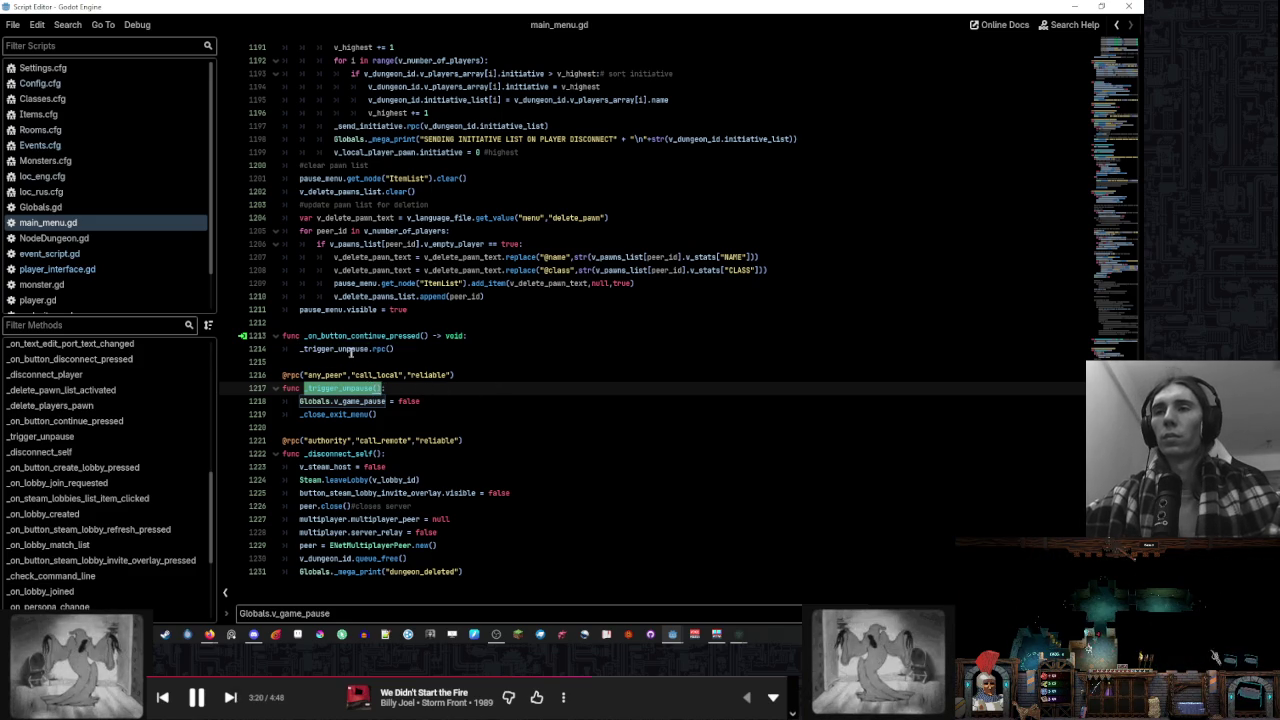
{"action": "left_click", "coordinate": [417, 349]}
{"action": "left_click", "coordinate": [534, 376]}
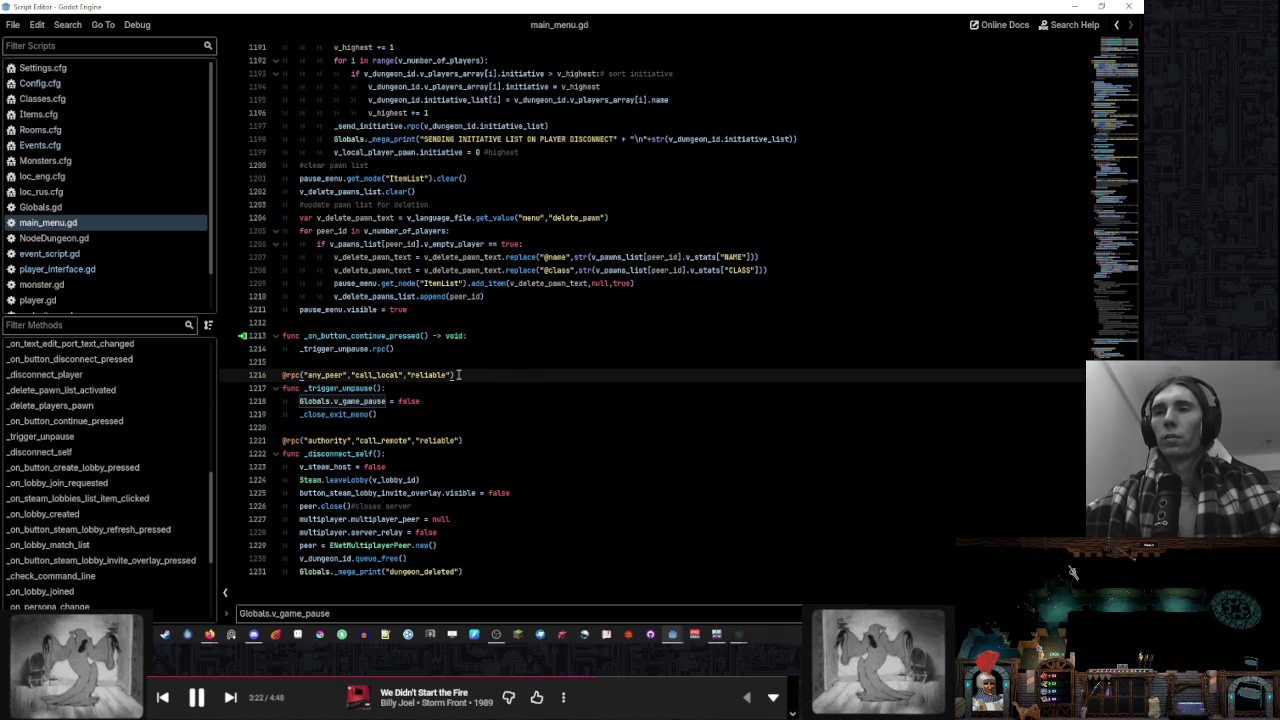
{"action": "scroll", "coordinate": [458, 375], "scroll_direction": "down", "scroll_amount": 3}
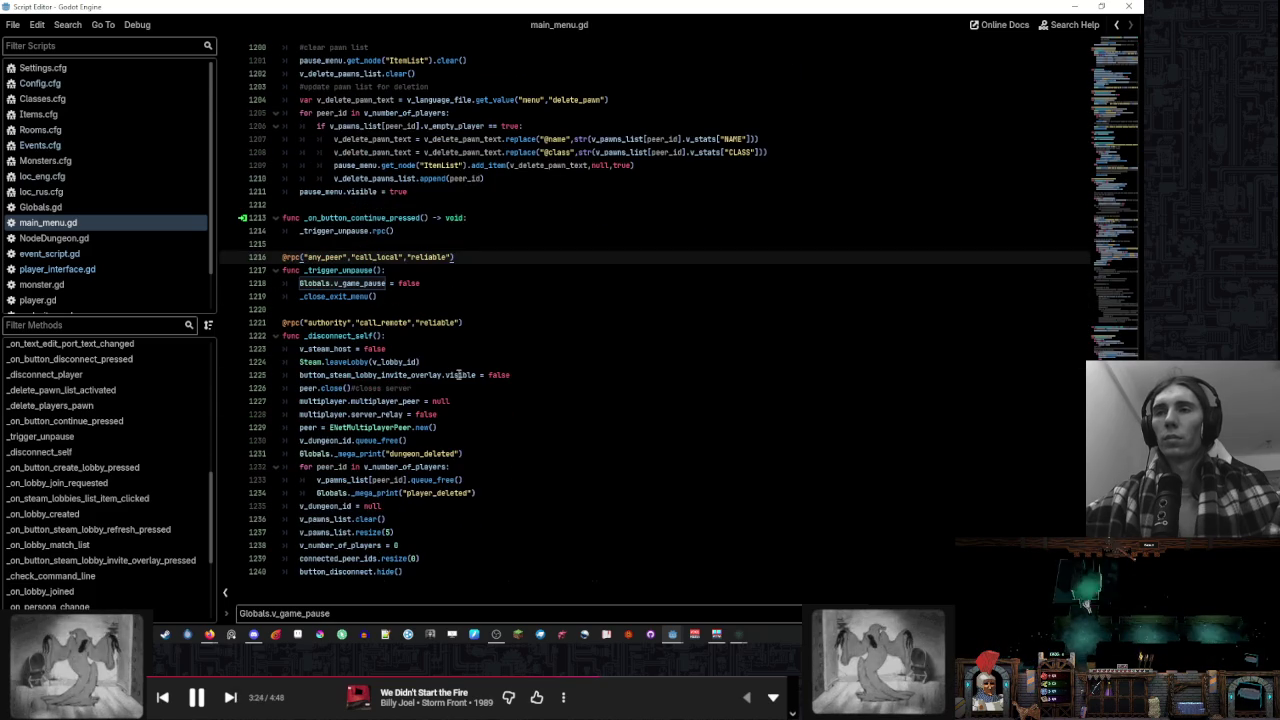
Close the find bar and scroll back up to the _delete_players_pawn code
{"action": "key", "text": "Escape"}
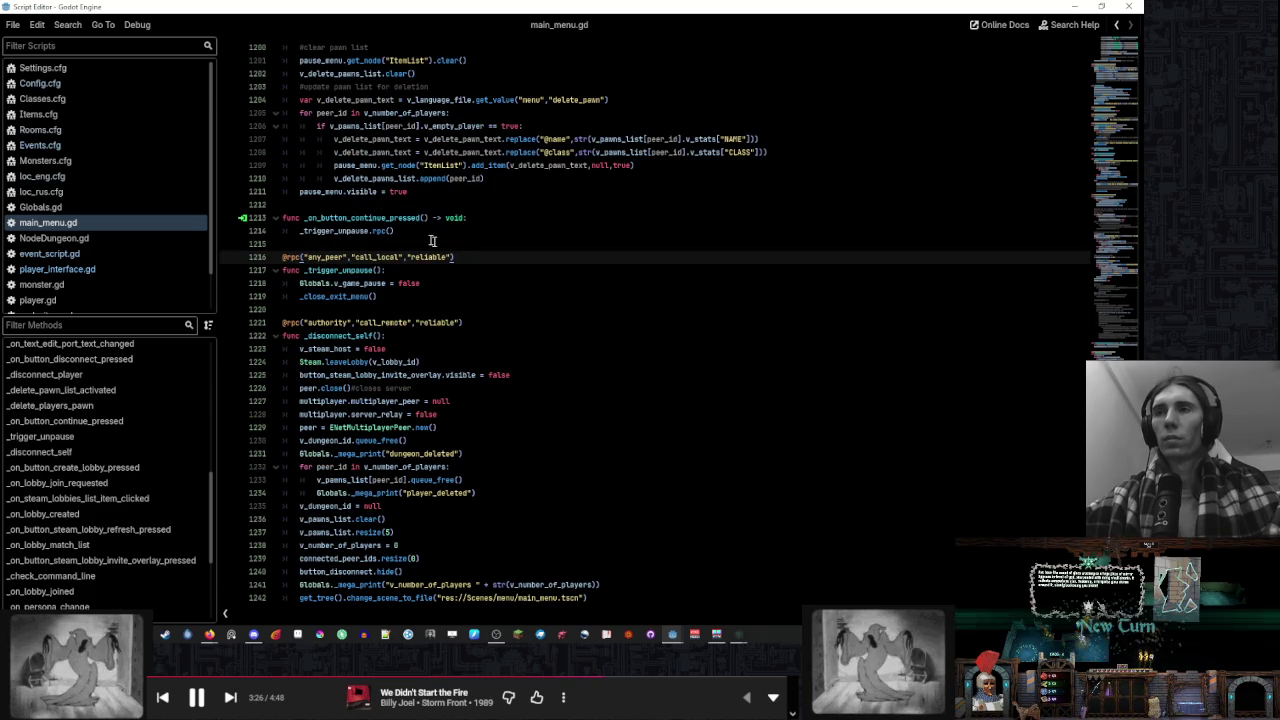
{"action": "left_click", "coordinate": [357, 231]}
{"action": "left_click", "coordinate": [547, 219]}
{"action": "scroll", "coordinate": [551, 251], "scroll_direction": "up", "scroll_amount": 4}
{"action": "scroll", "coordinate": [550, 257], "scroll_direction": "up", "scroll_amount": 13}
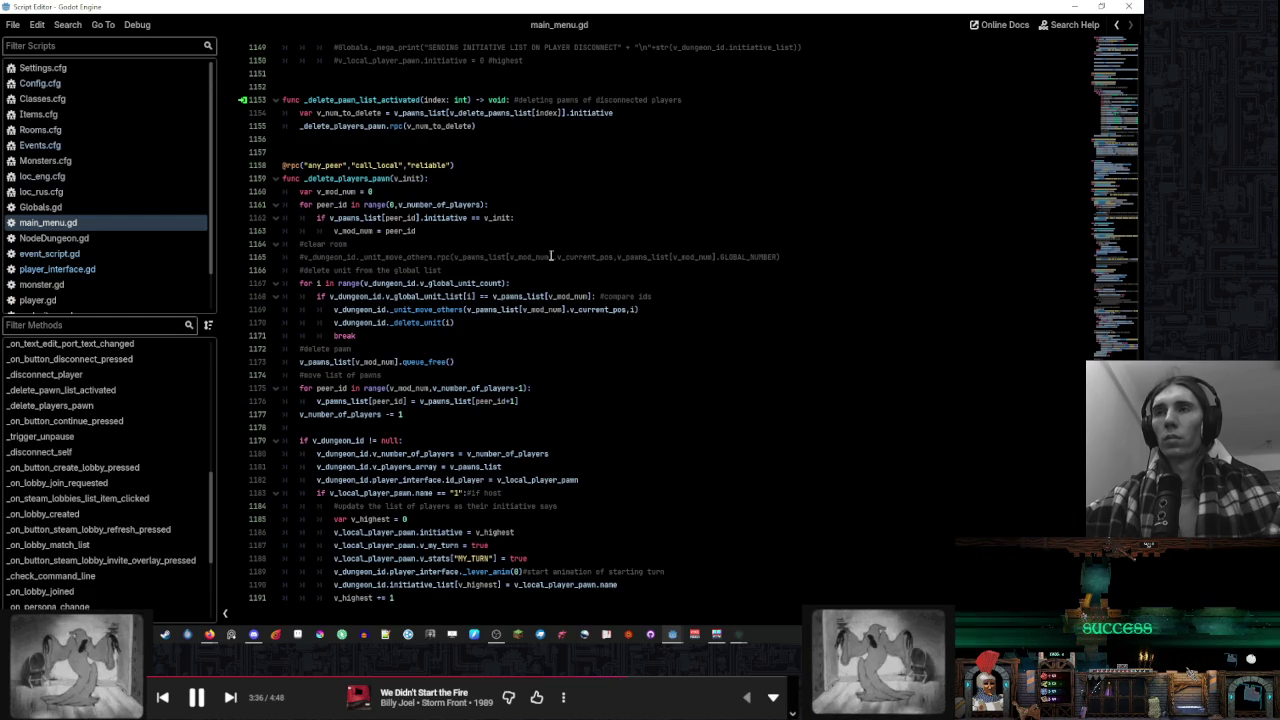
{"action": "scroll", "coordinate": [550, 257], "scroll_direction": "up", "scroll_amount": 11}
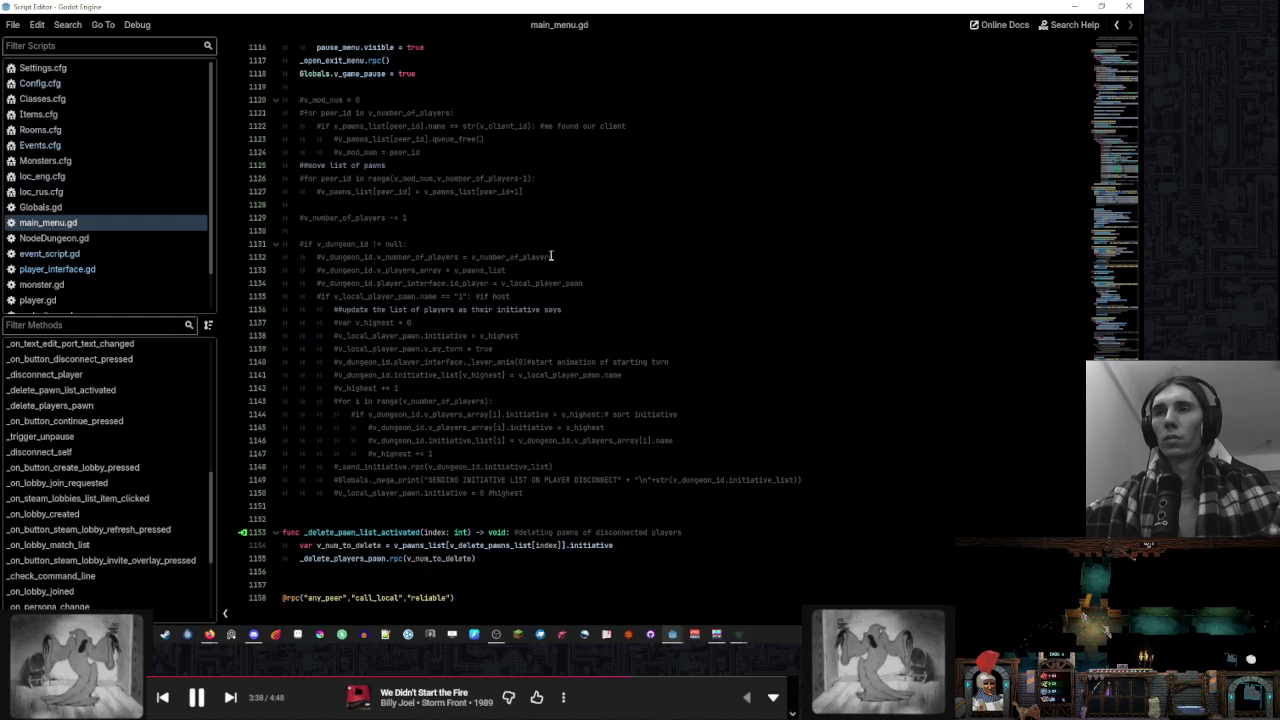
{"action": "scroll", "coordinate": [550, 257], "scroll_direction": "up", "scroll_amount": 9}
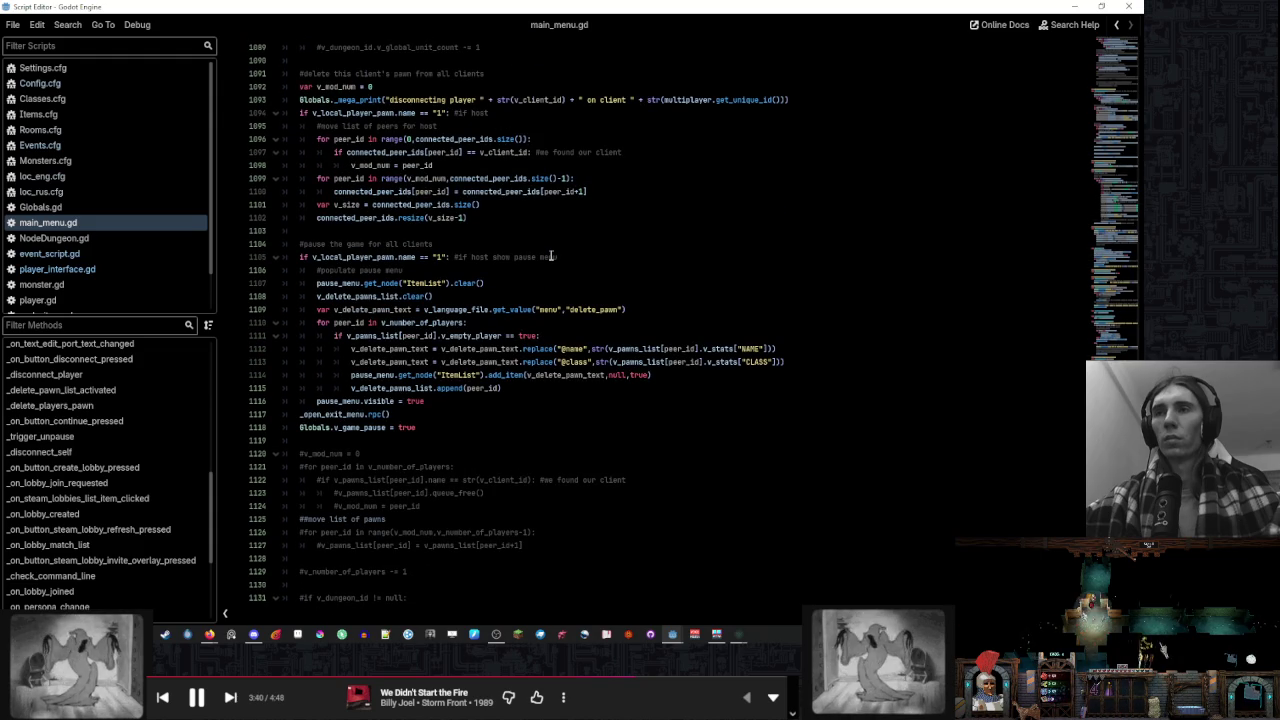
{"action": "scroll", "coordinate": [550, 257], "scroll_direction": "up", "scroll_amount": 11}
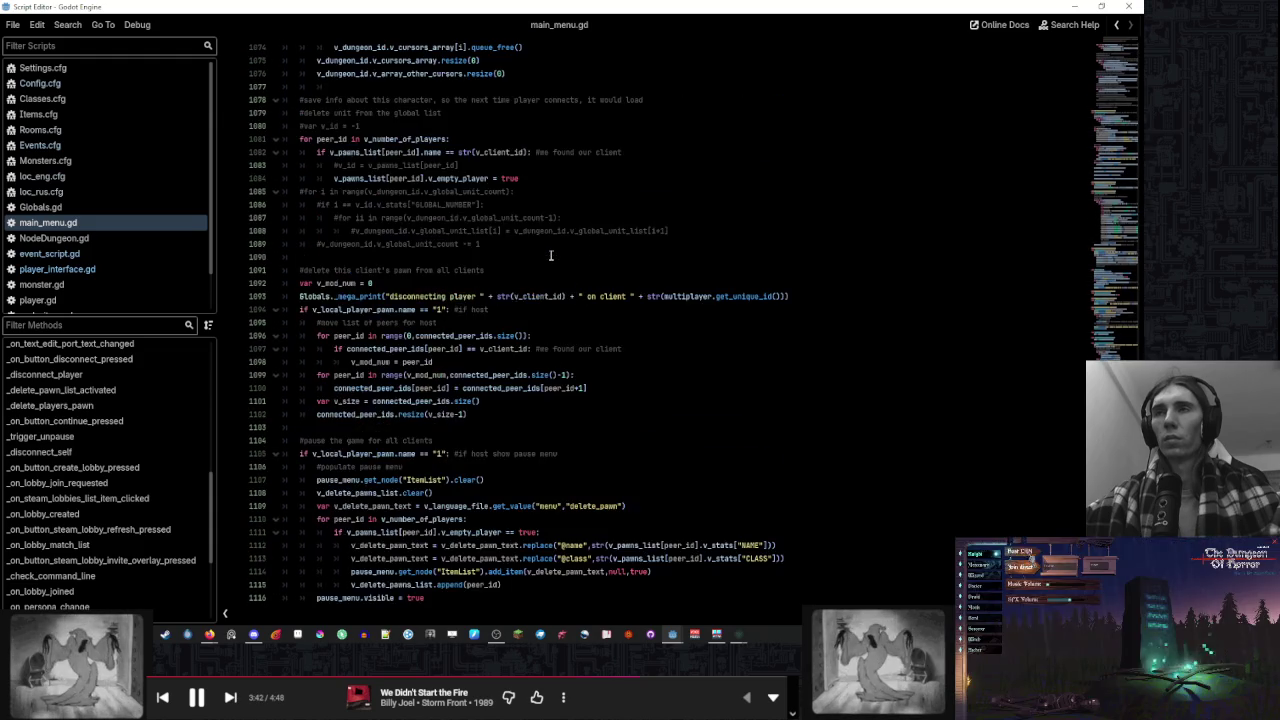
{"action": "scroll", "coordinate": [550, 257], "scroll_direction": "up", "scroll_amount": 6}
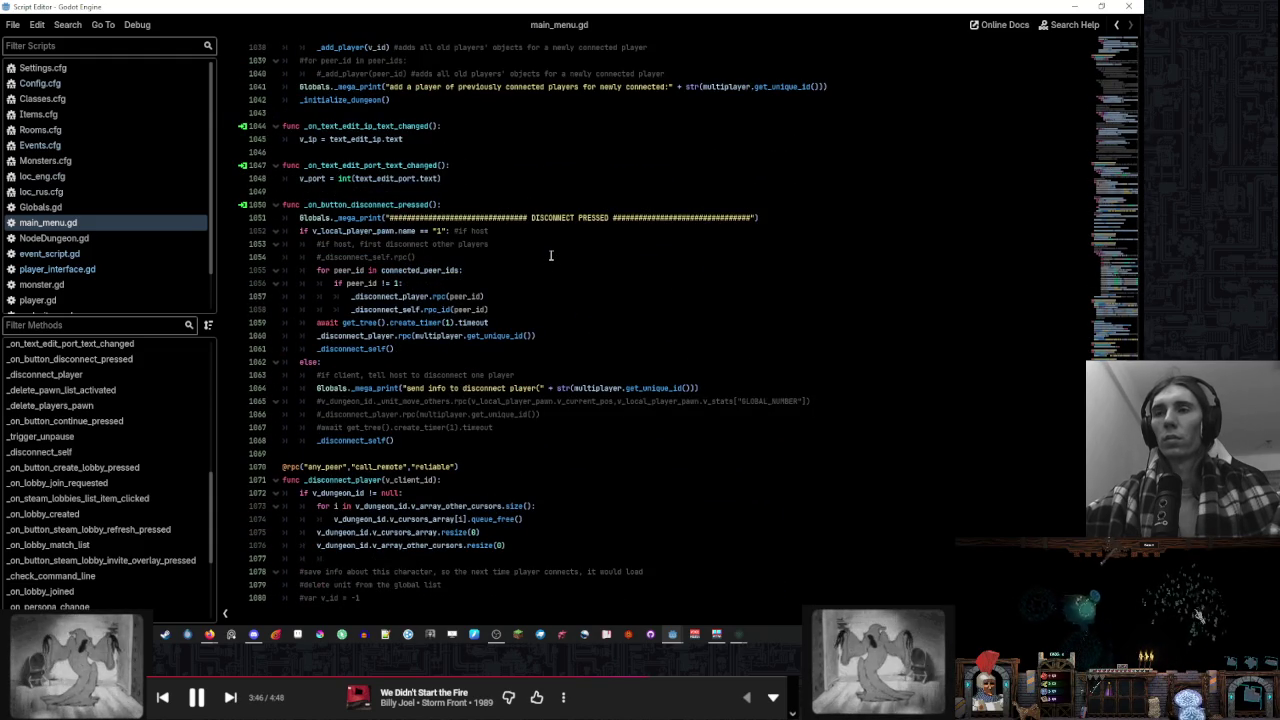
{"action": "scroll", "coordinate": [550, 257], "scroll_direction": "down", "scroll_amount": 5}
{"action": "scroll", "coordinate": [550, 257], "scroll_direction": "down", "scroll_amount": 4}
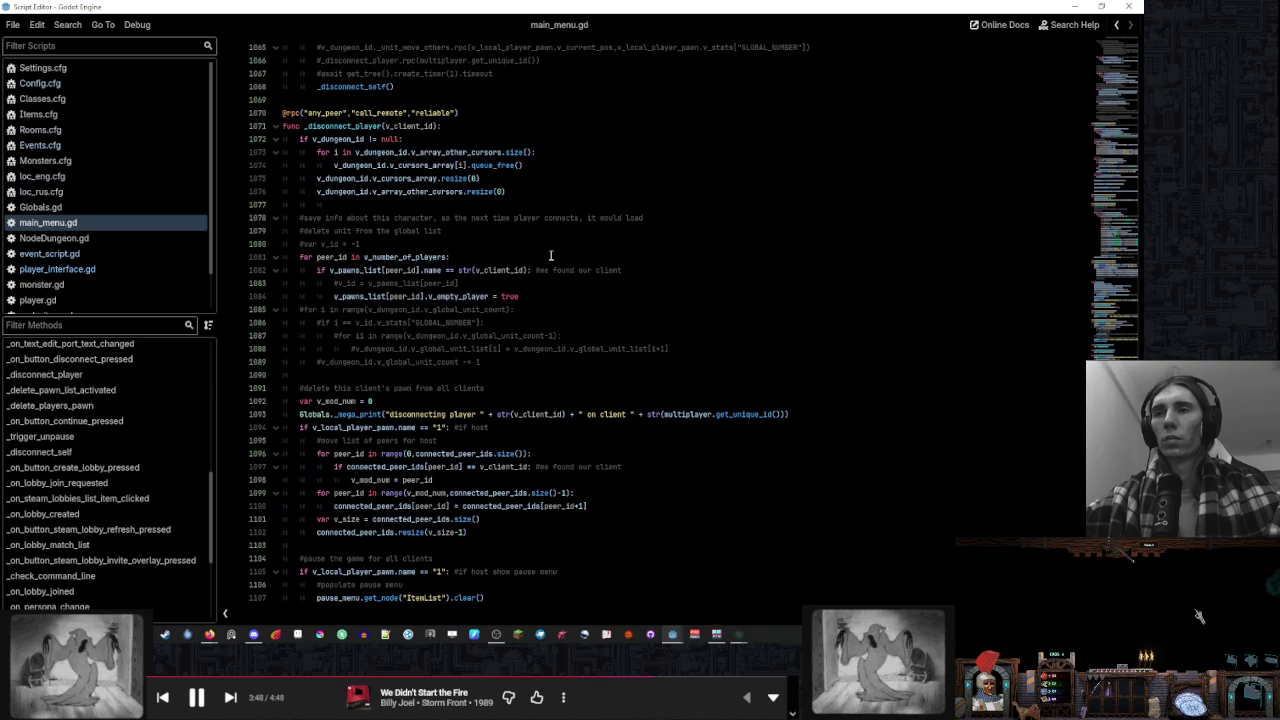
{"action": "scroll", "coordinate": [550, 257], "scroll_direction": "down", "scroll_amount": 4}
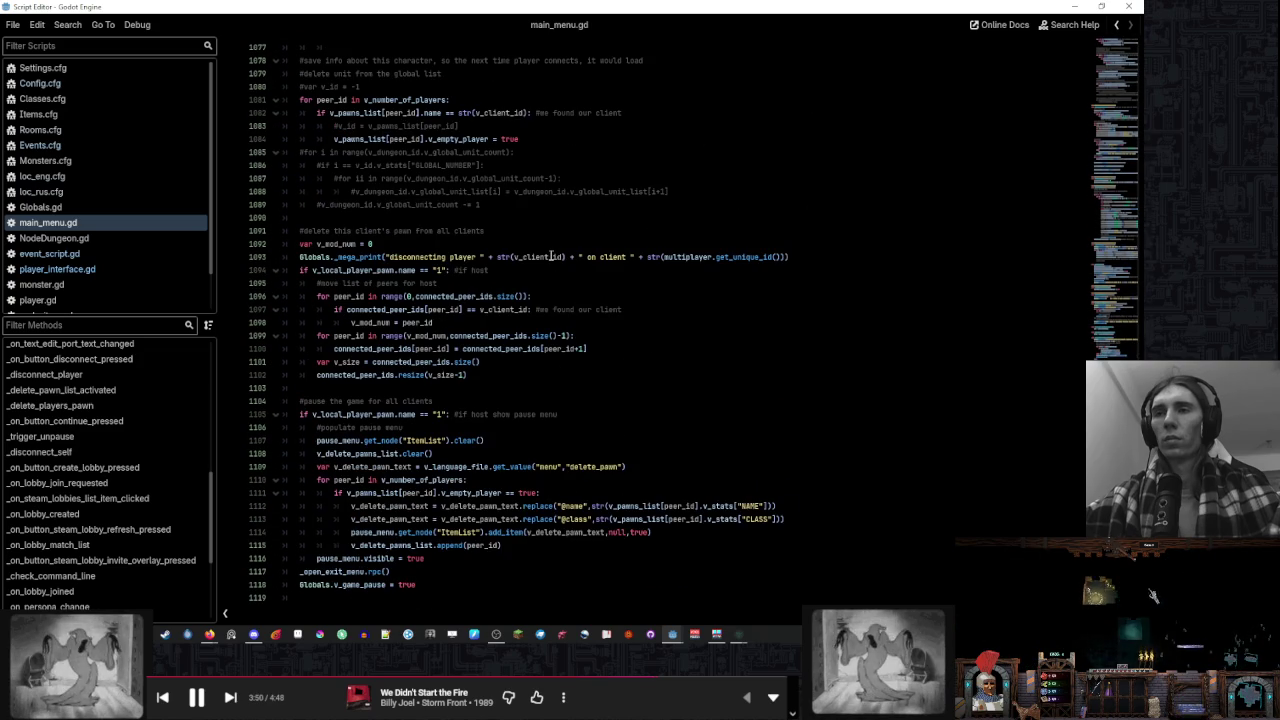
{"action": "scroll", "coordinate": [550, 257], "scroll_direction": "down", "scroll_amount": 3}
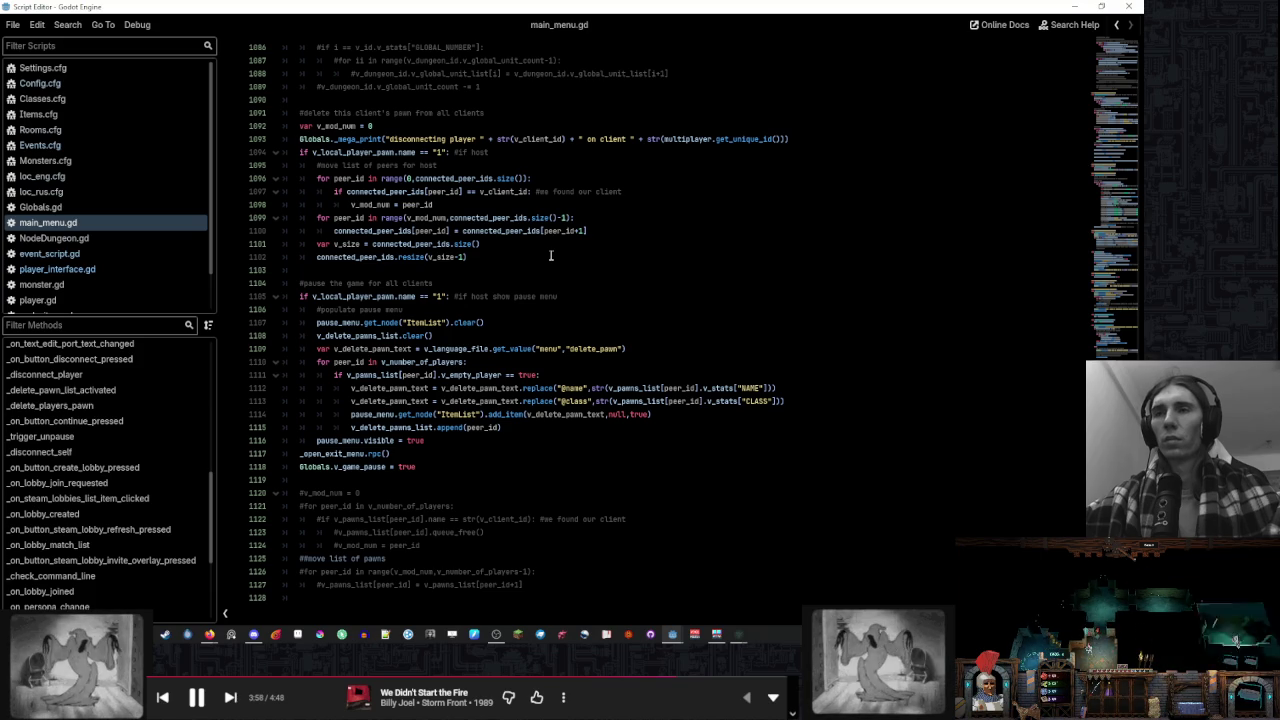
{"action": "scroll", "coordinate": [550, 256], "scroll_direction": "up", "scroll_amount": 14}
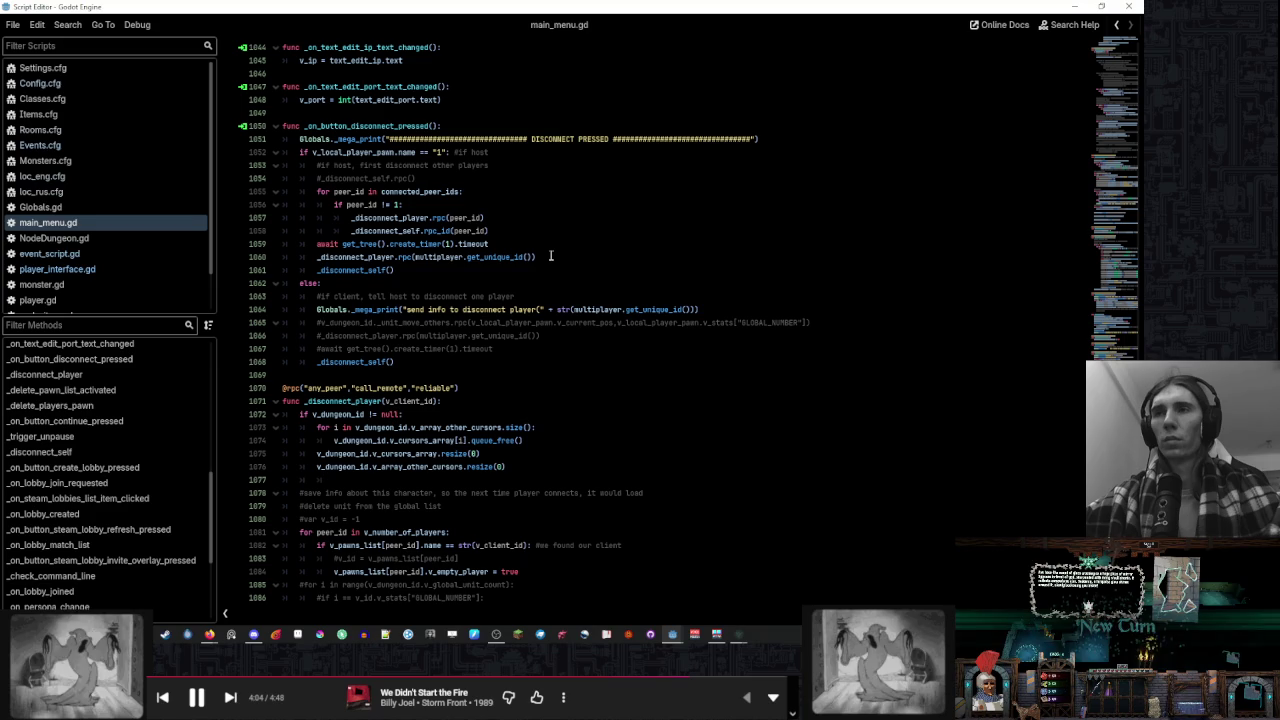
Paste _trigger_unpause.rpc() after line 1054 in main_menu.gd, then save and run two debug instances
{"action": "left_click", "coordinate": [550, 270]}
{"action": "left_click", "coordinate": [538, 178]}
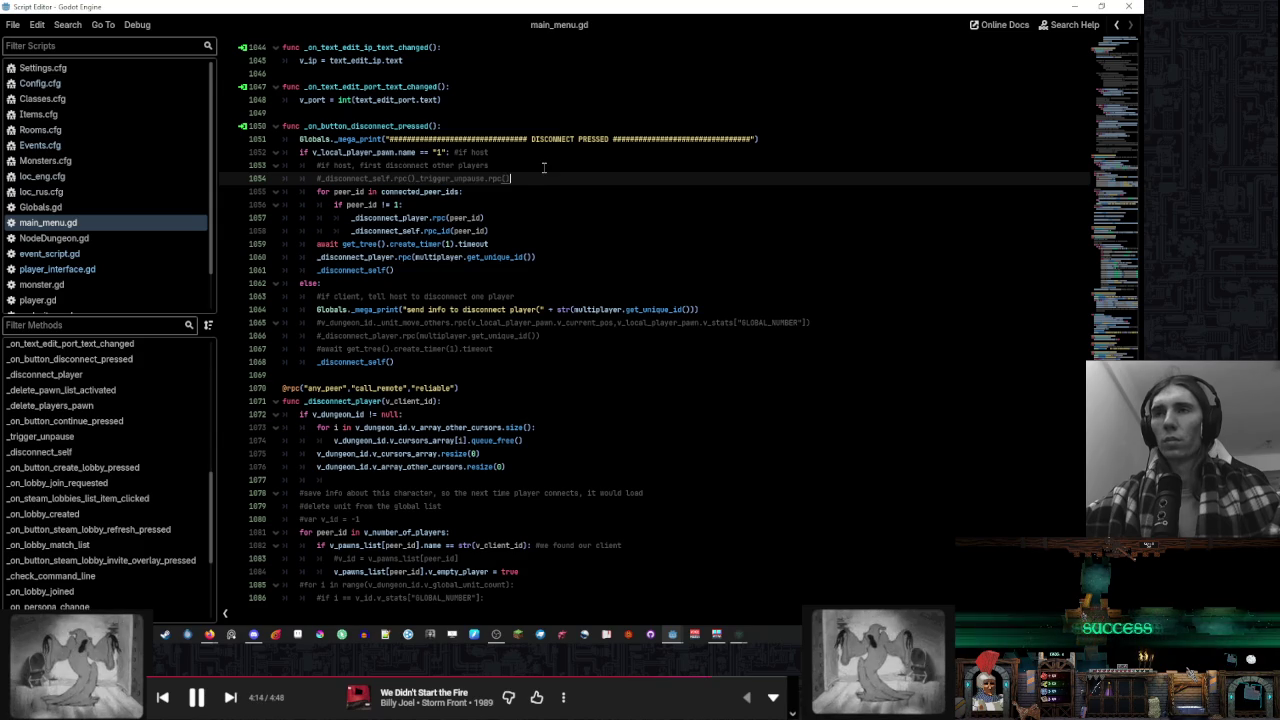
{"action": "type", "text": "_trigger_unpause.rpc()"}
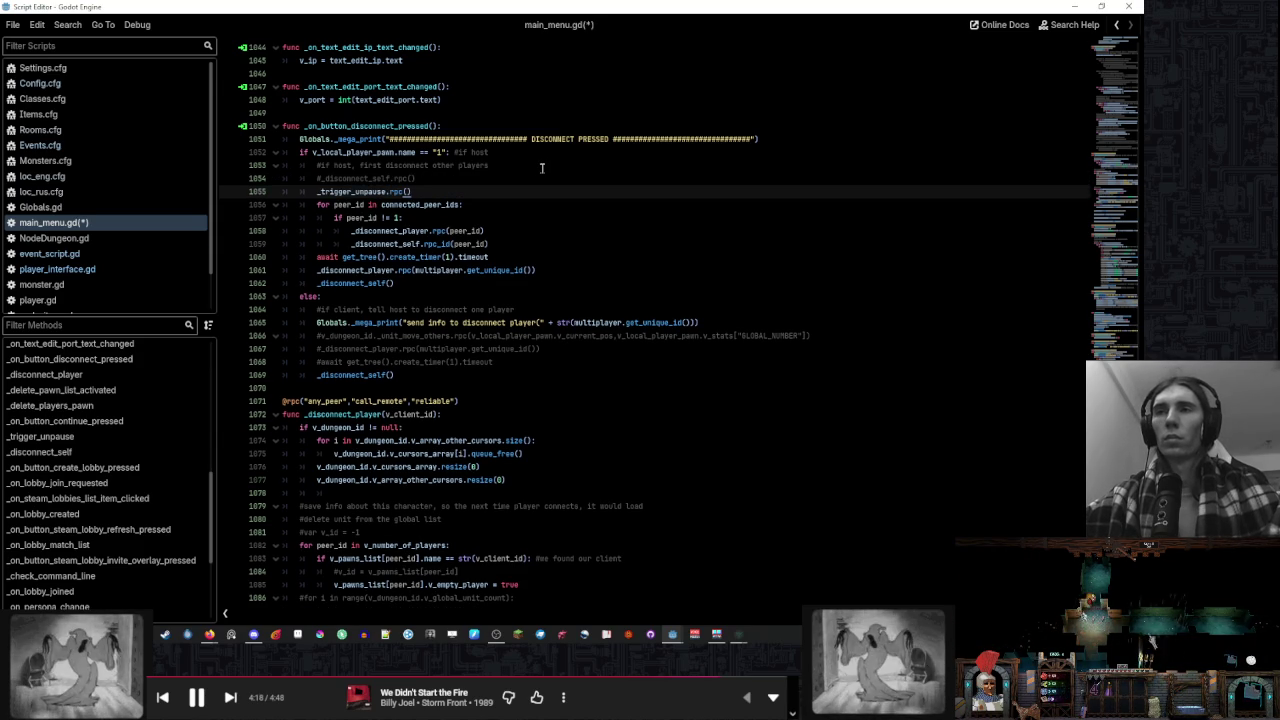
{"action": "key", "text": "F5"}
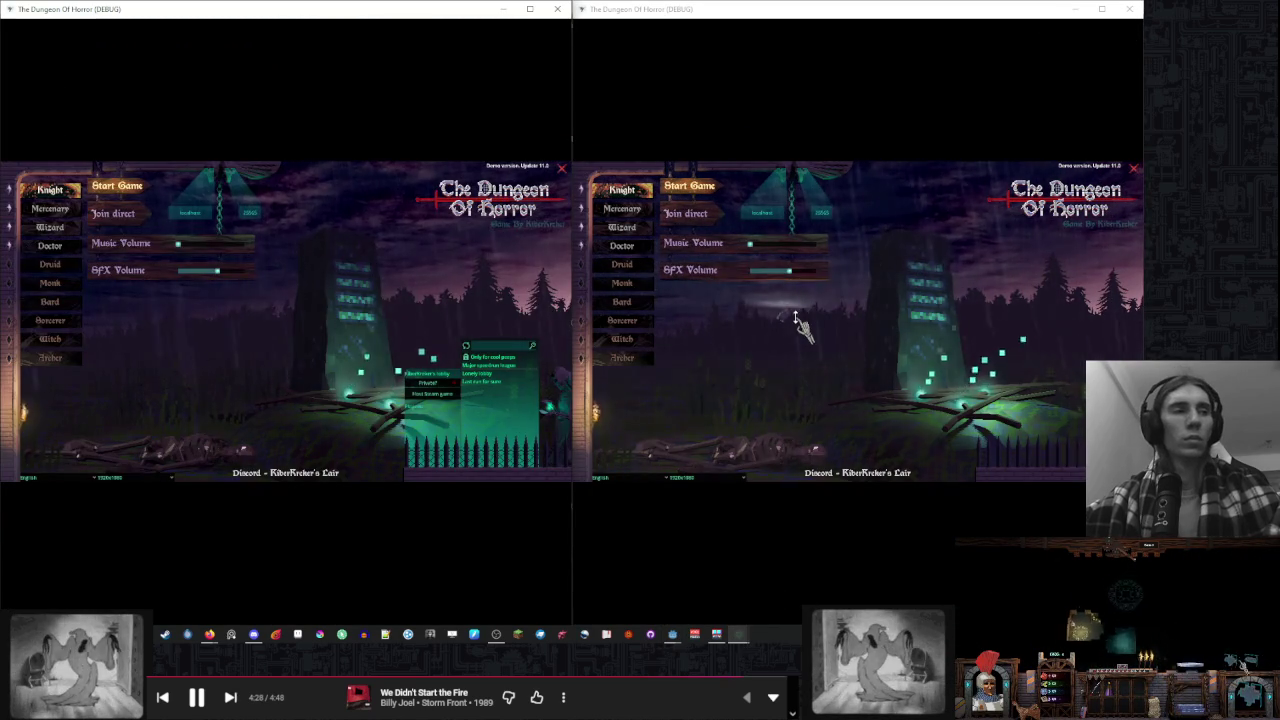
Host a match in the right window, join it from the left, and pause the right window
{"action": "left_click", "coordinate": [797, 320]}
{"action": "left_click", "coordinate": [670, 205]}
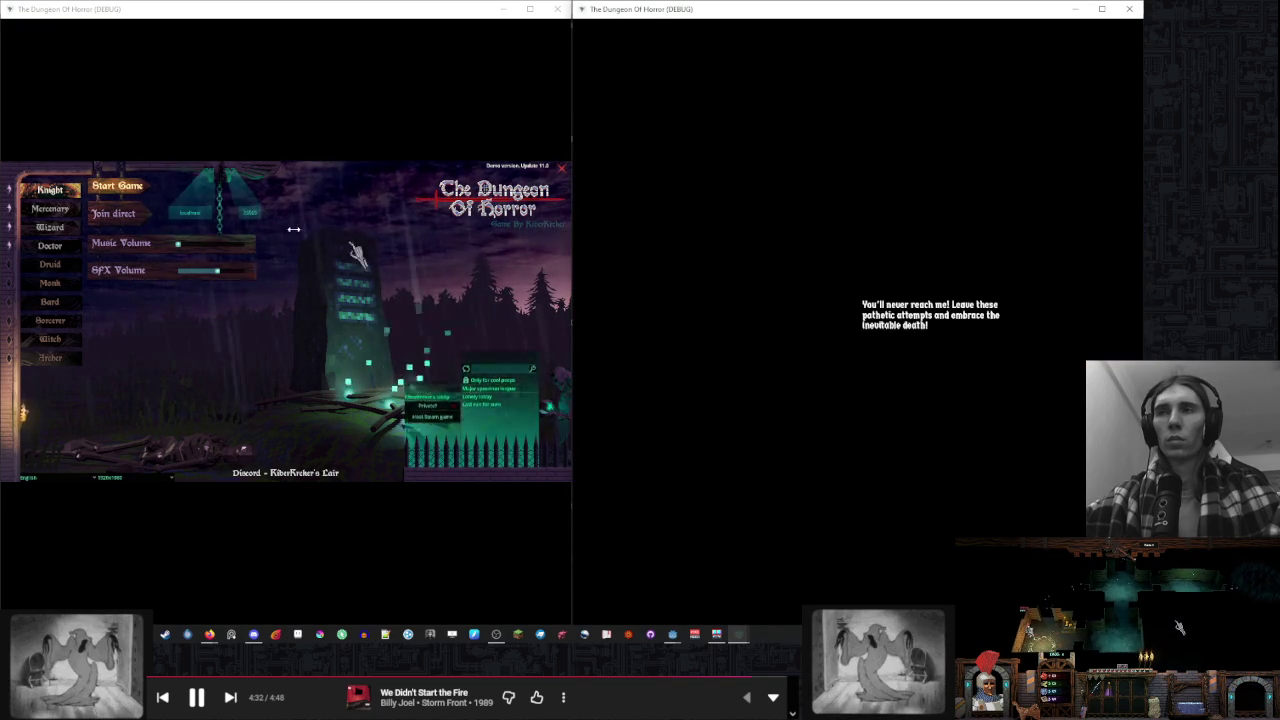
{"action": "left_click", "coordinate": [113, 213]}
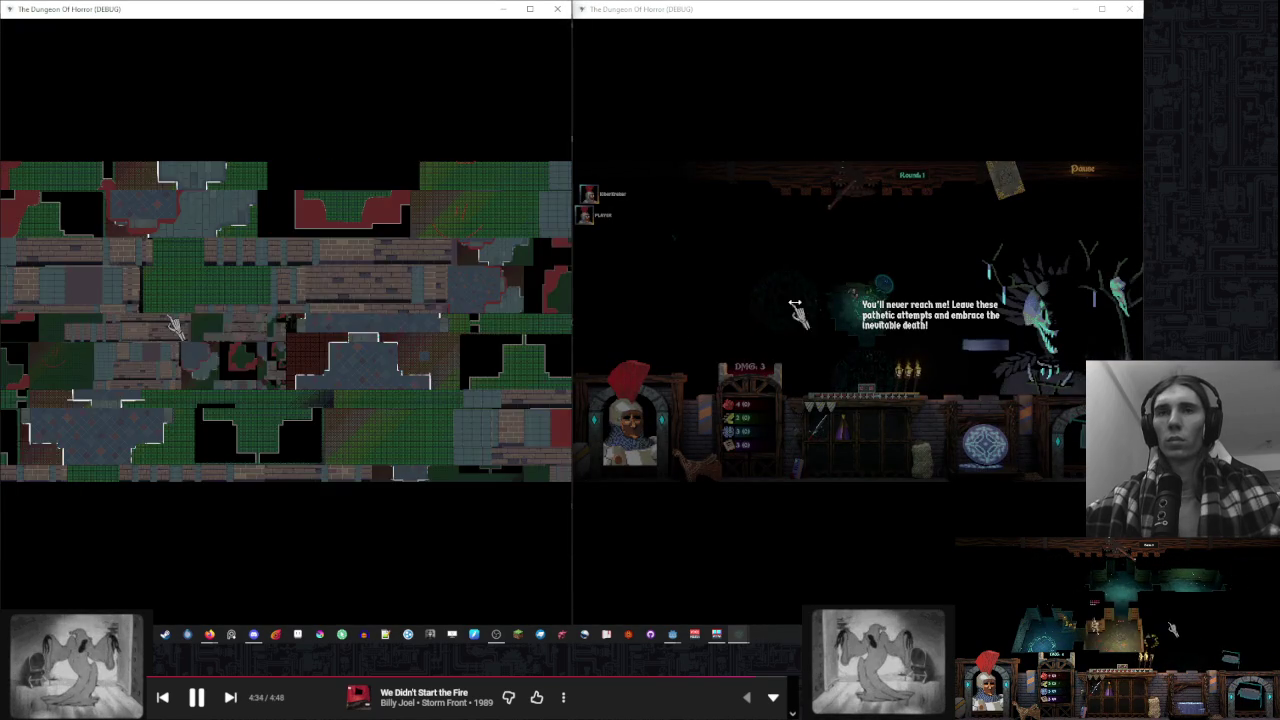
{"action": "left_click", "coordinate": [785, 282]}
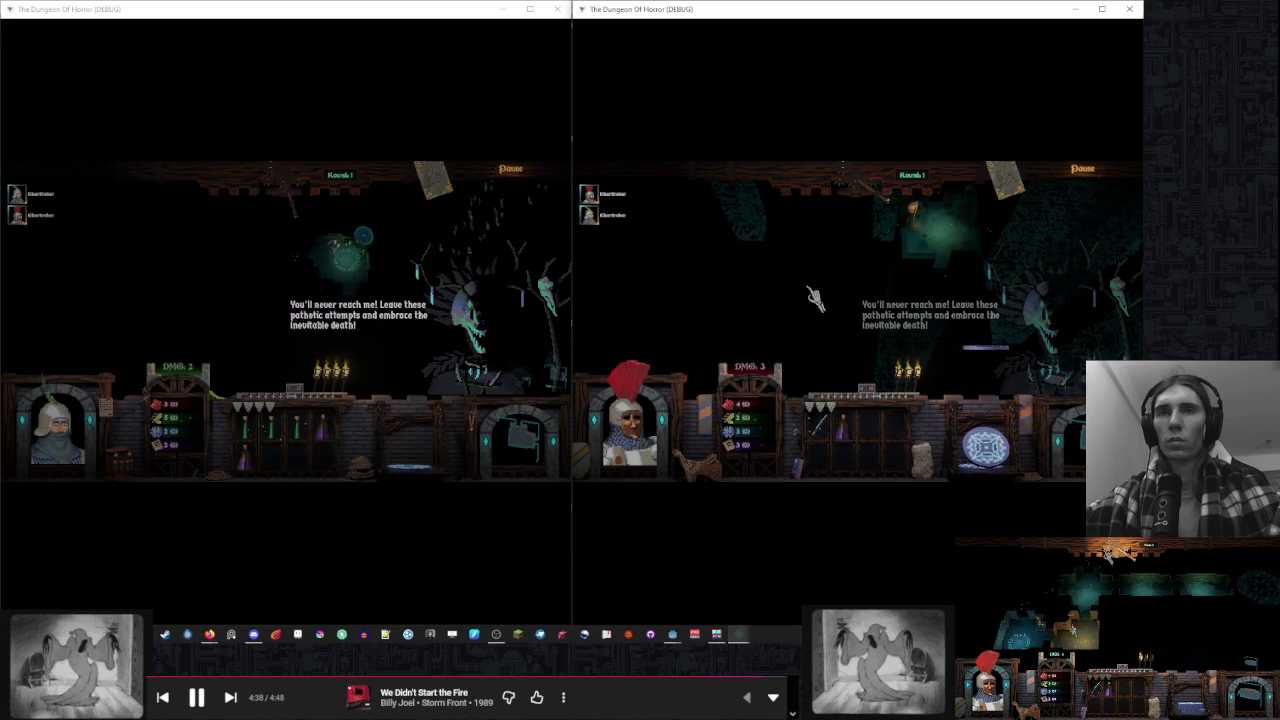
{"action": "key", "text": "Escape"}
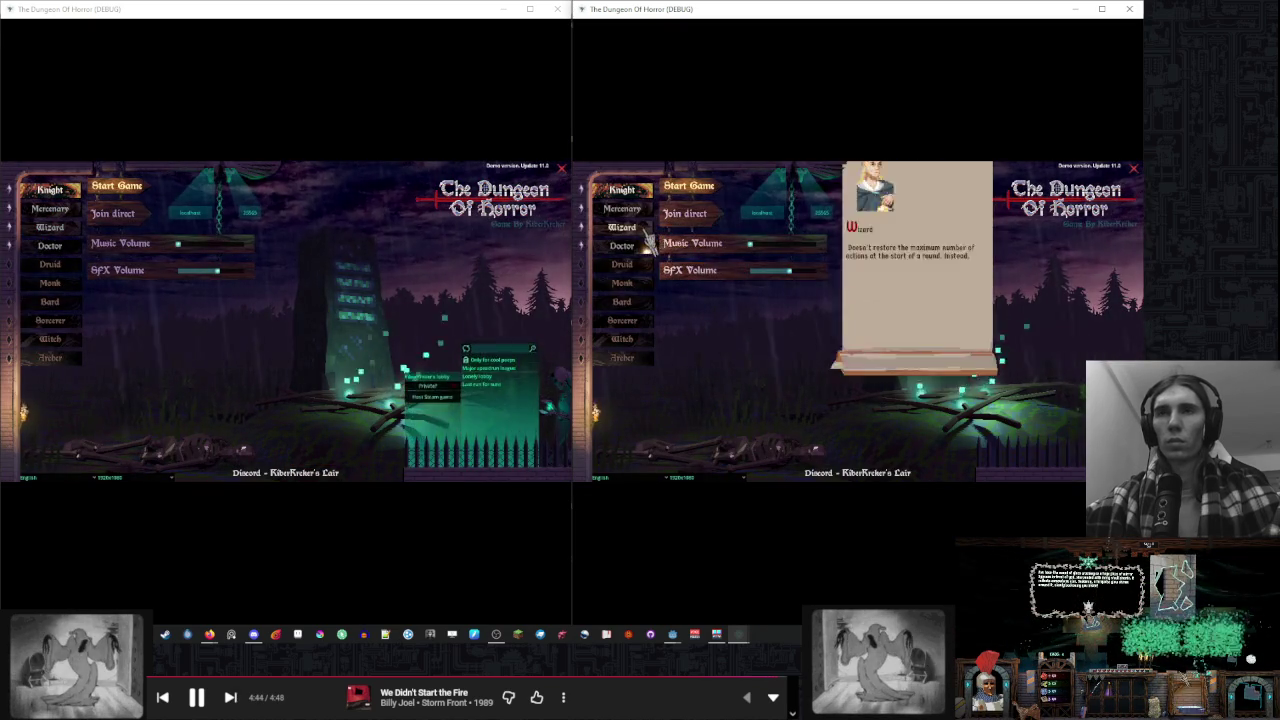
Start a new match as the Wizard, then stop the debug run with F8
{"action": "left_click", "coordinate": [646, 232]}
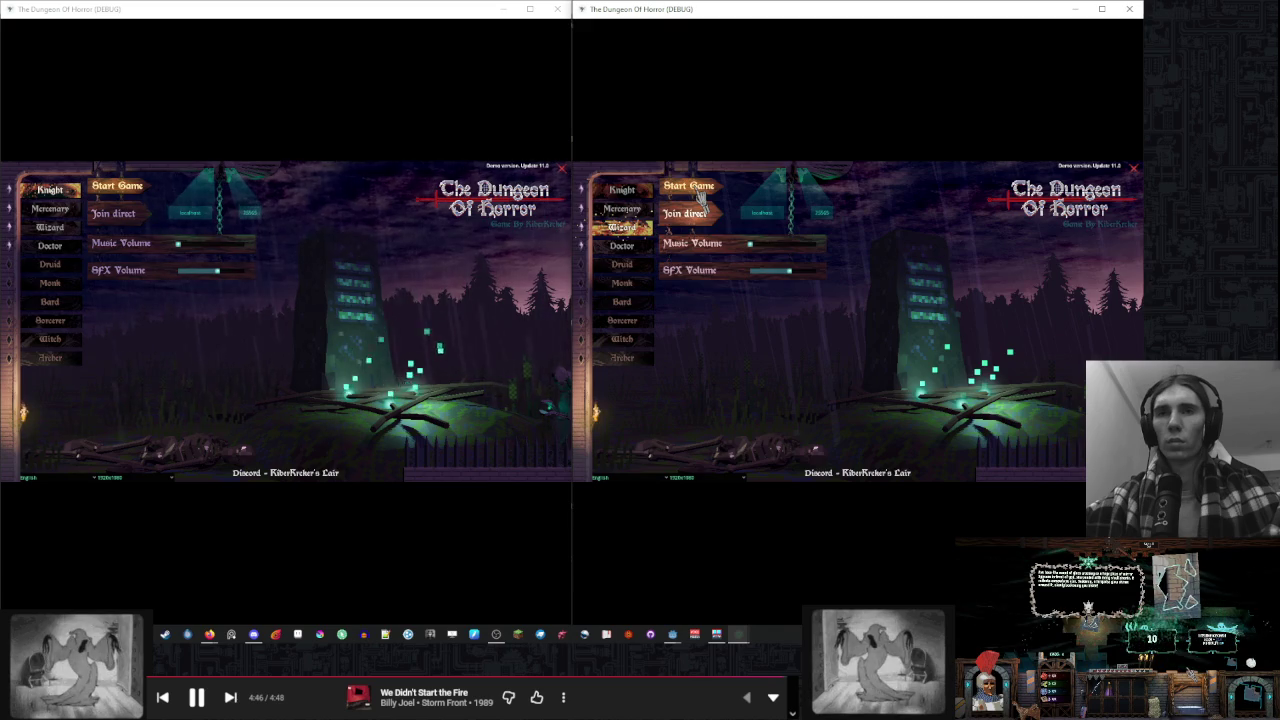
{"action": "left_click", "coordinate": [698, 188]}
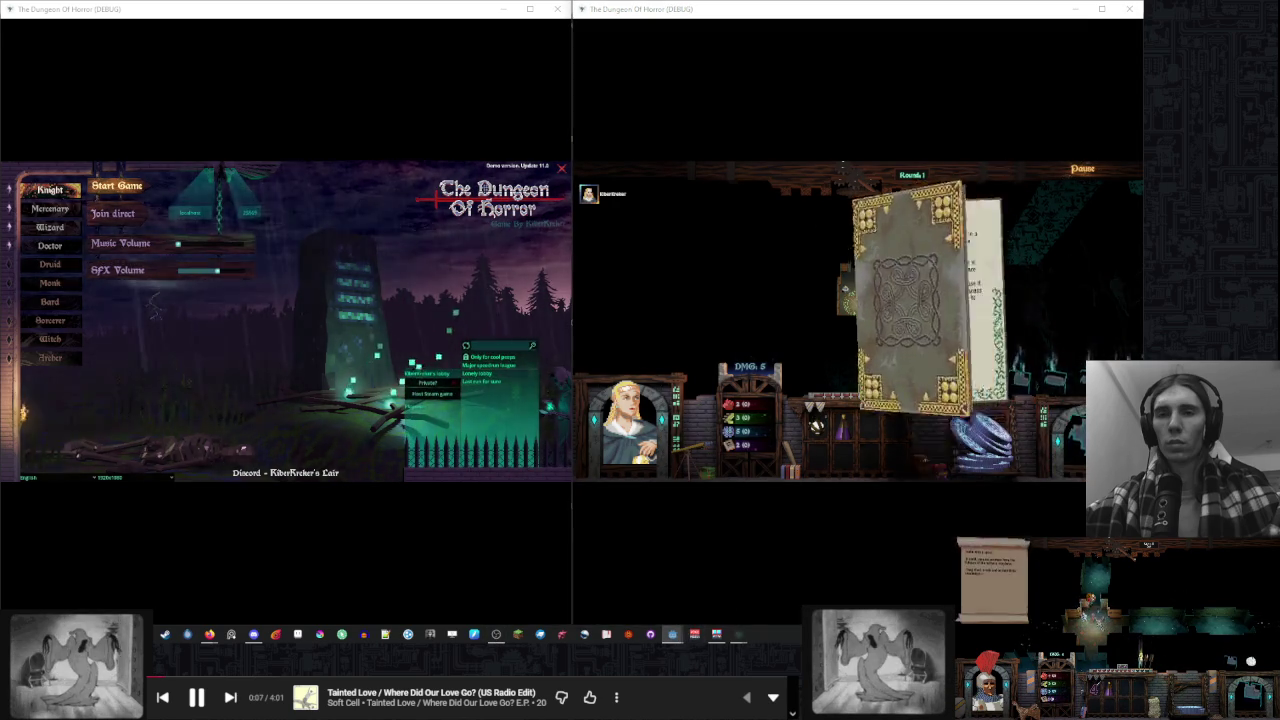
{"action": "key", "text": "F8"}
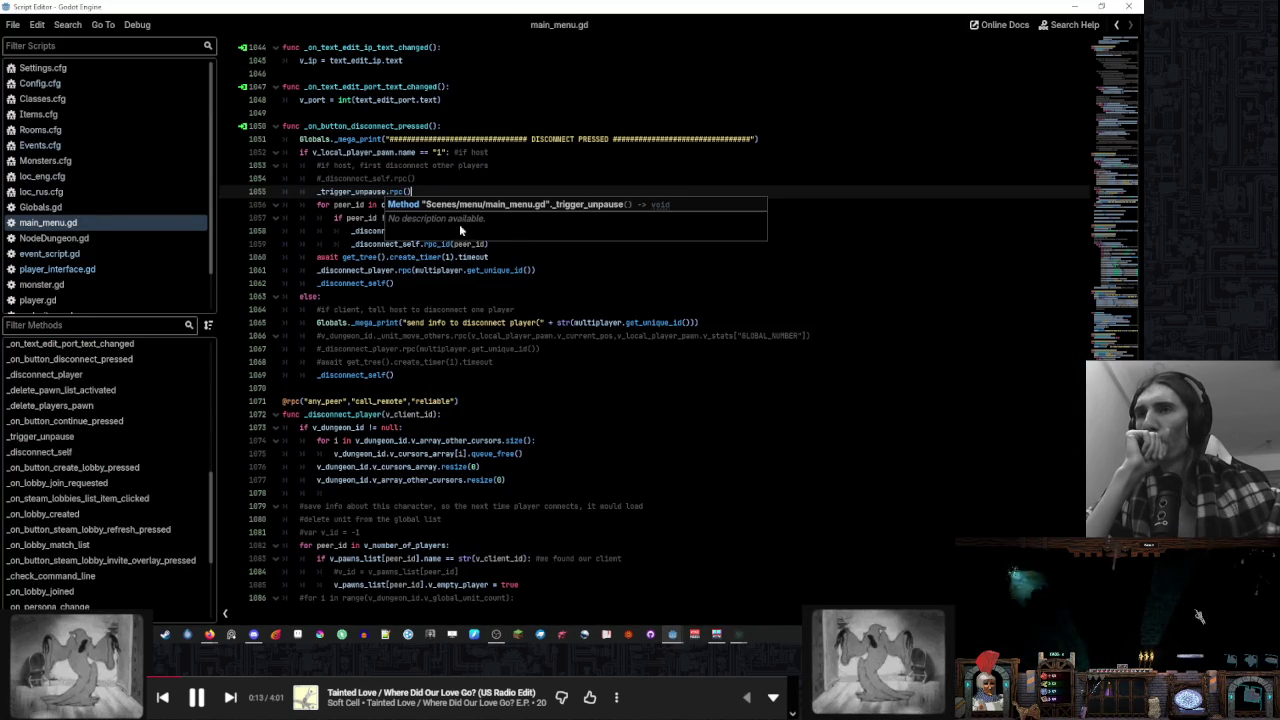
Move the _trigger_unpause.rpc() line to just after the _disconnect_player.rpc call
{"action": "left_click", "coordinate": [580, 285]}
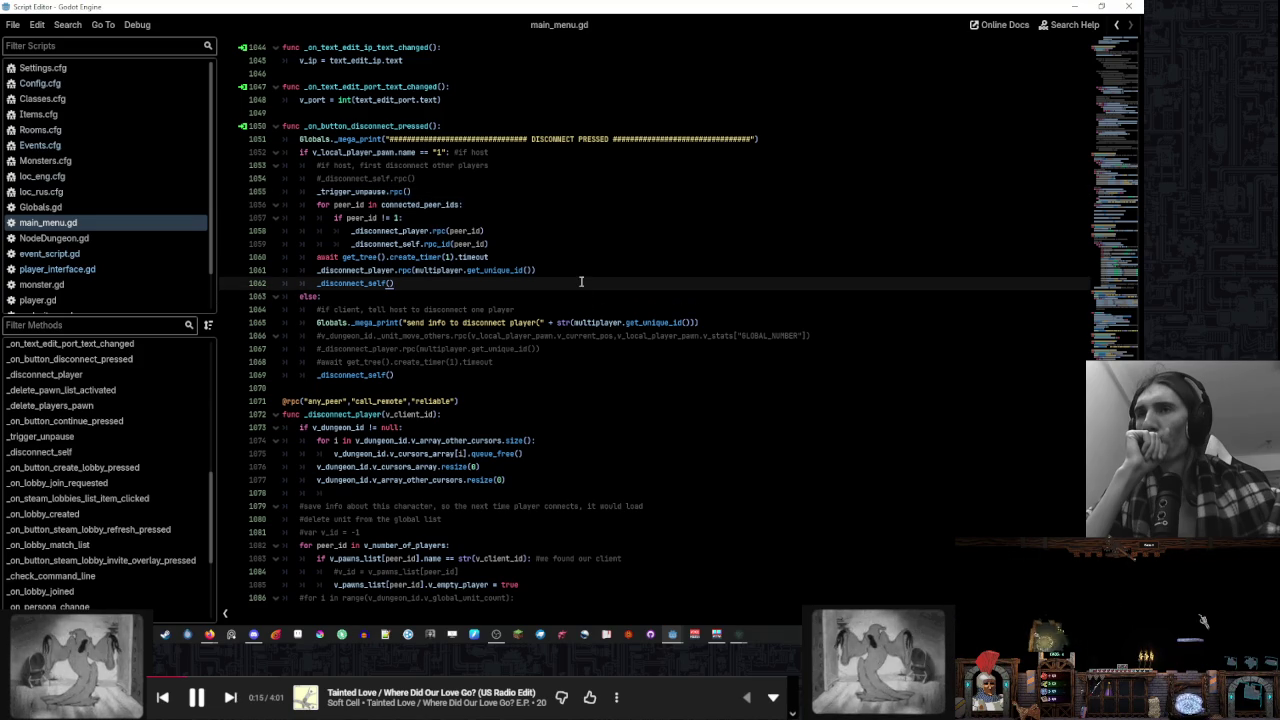
{"action": "left_click", "coordinate": [456, 191]}
{"action": "key", "text": "shift+Up"}
{"action": "key", "text": "ctrl+c"}
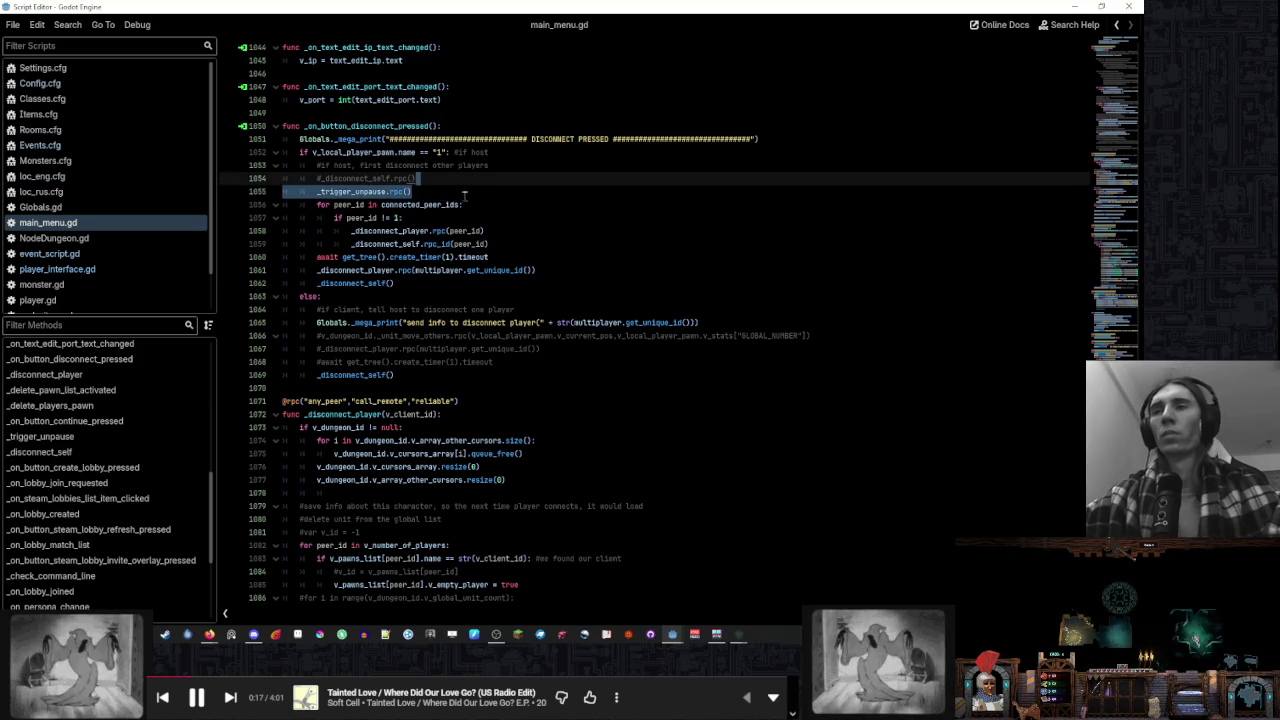
{"action": "key", "text": "Delete"}
{"action": "left_click", "coordinate": [555, 256]}
{"action": "key", "text": "ctrl+v"}
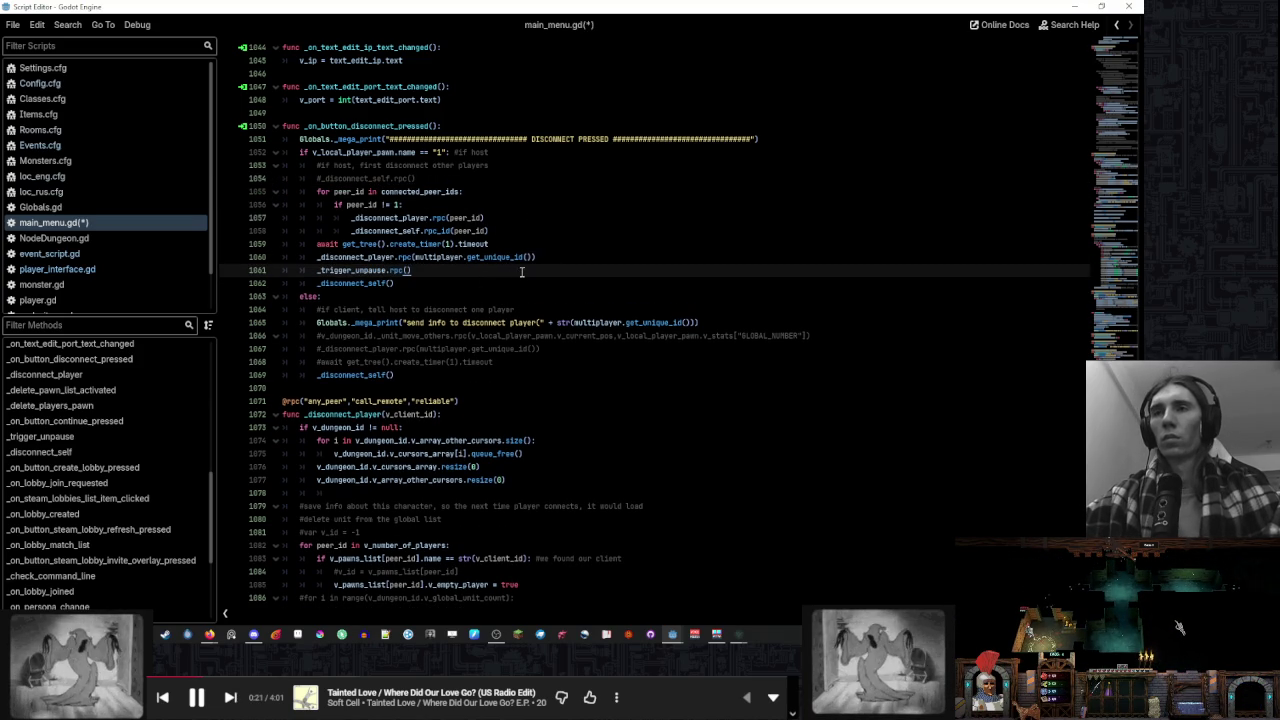
Inspect the _disconnect_player function definition, return to line 1062, and bring the game windows forward
{"action": "left_click", "coordinate": [366, 257]}
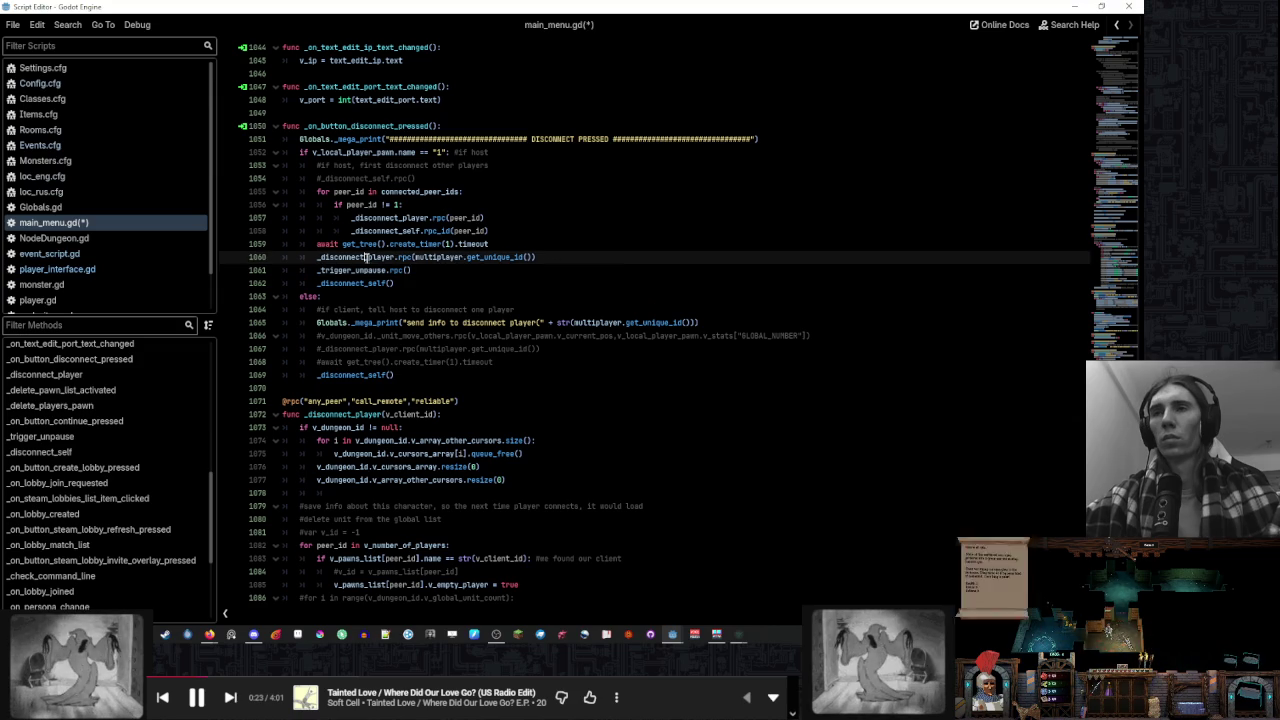
{"action": "left_click", "coordinate": [355, 257], "text": "ctrl"}
{"action": "scroll", "coordinate": [524, 279], "scroll_direction": "down", "scroll_amount": 10}
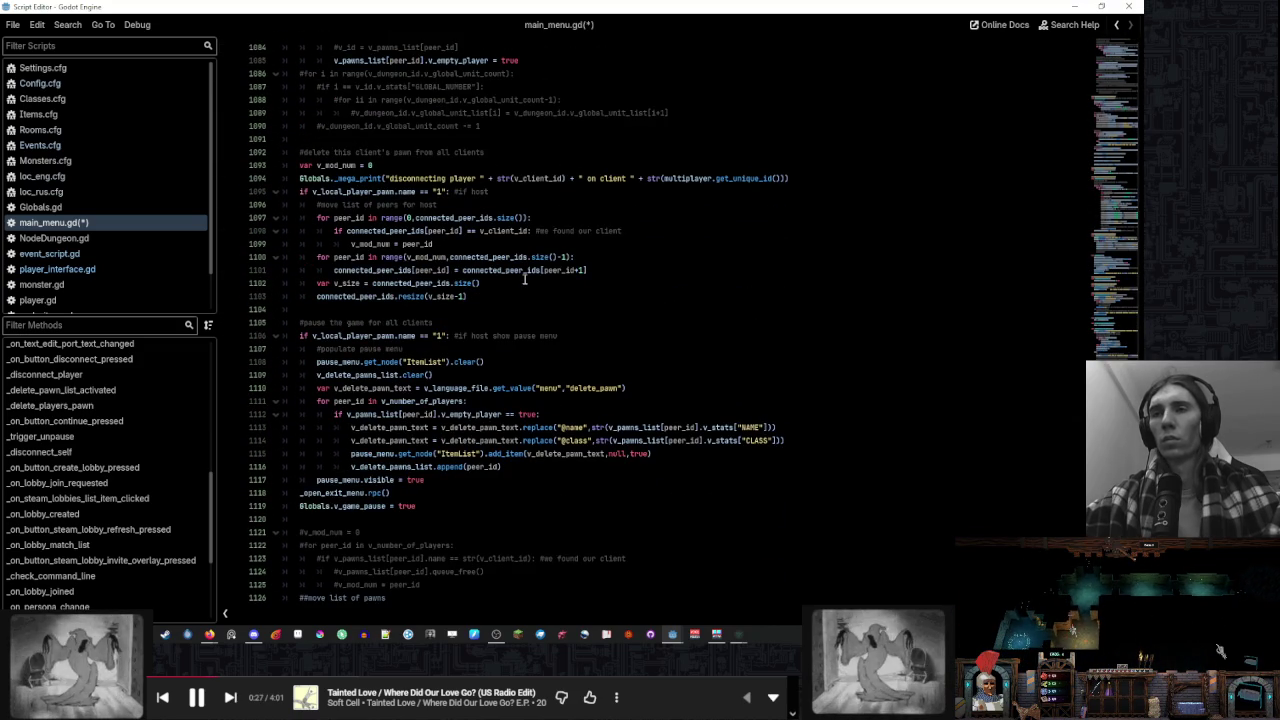
{"action": "scroll", "coordinate": [524, 282], "scroll_direction": "down", "scroll_amount": 3}
{"action": "scroll", "coordinate": [524, 279], "scroll_direction": "down", "scroll_amount": 15}
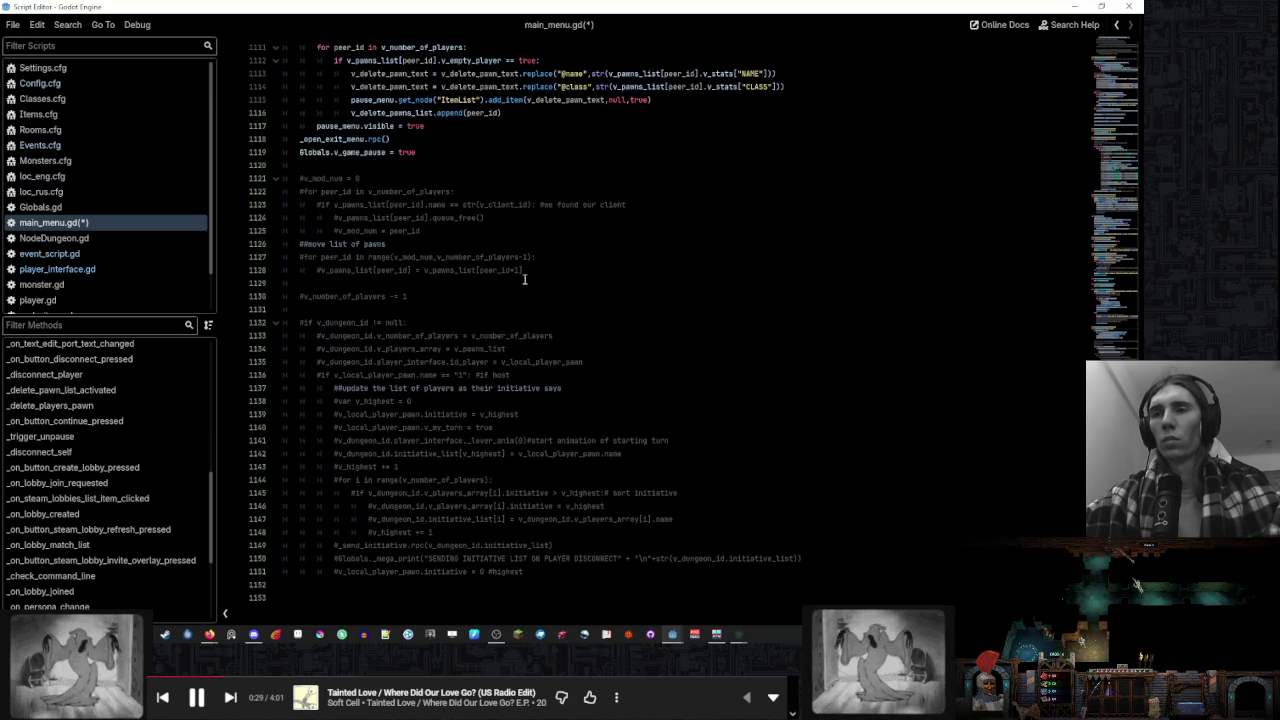
{"action": "scroll", "coordinate": [524, 279], "scroll_direction": "up", "scroll_amount": 10}
{"action": "scroll", "coordinate": [524, 279], "scroll_direction": "up", "scroll_amount": 20}
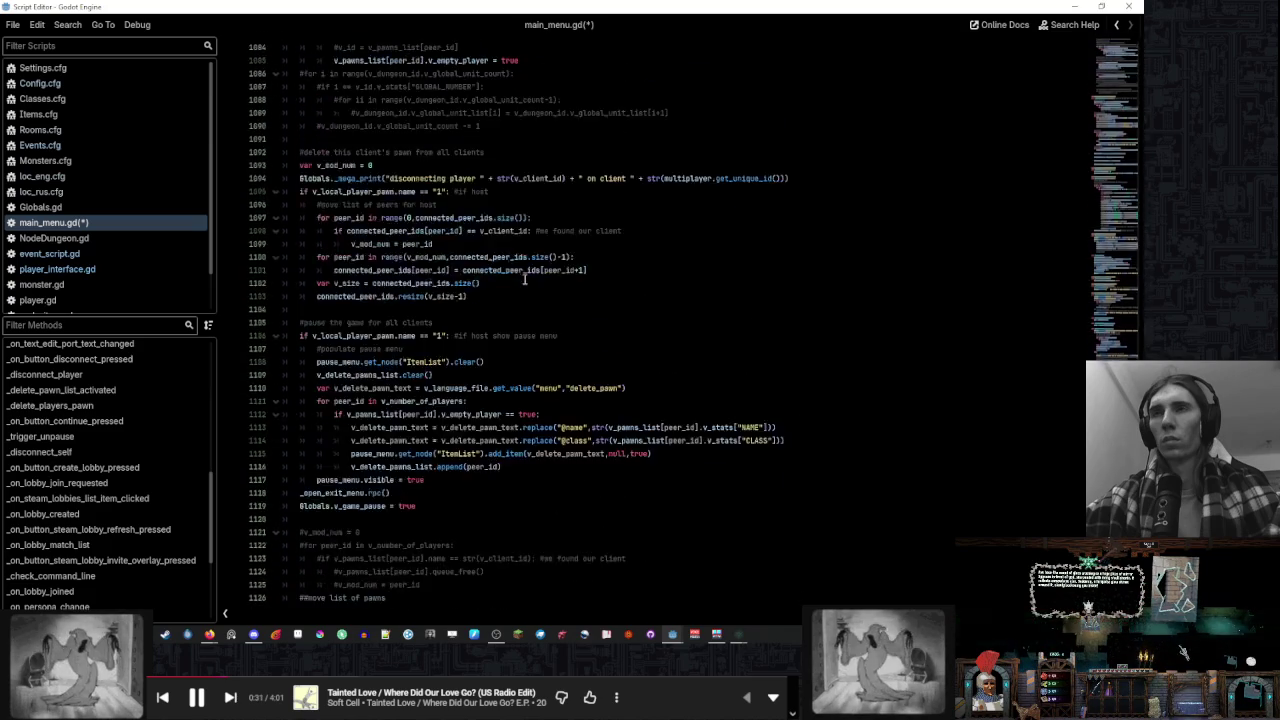
{"action": "scroll", "coordinate": [524, 279], "scroll_direction": "up", "scroll_amount": 4}
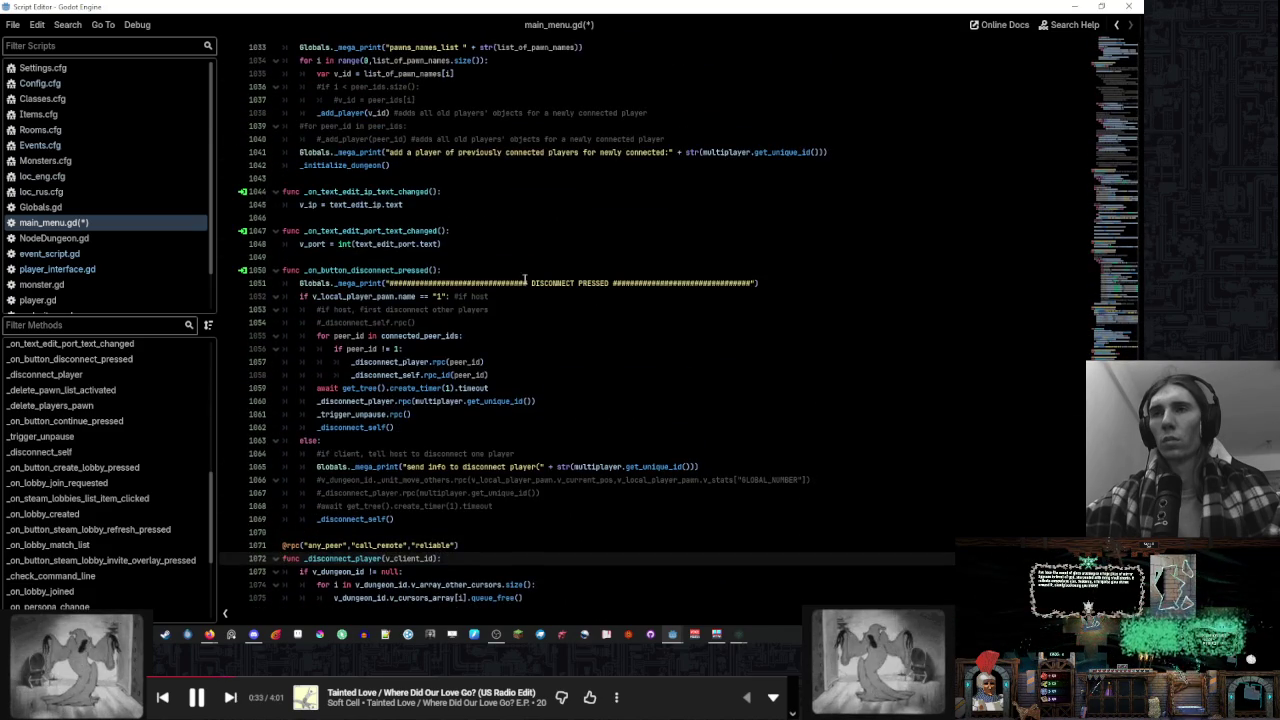
{"action": "scroll", "coordinate": [524, 279], "scroll_direction": "down", "scroll_amount": 4}
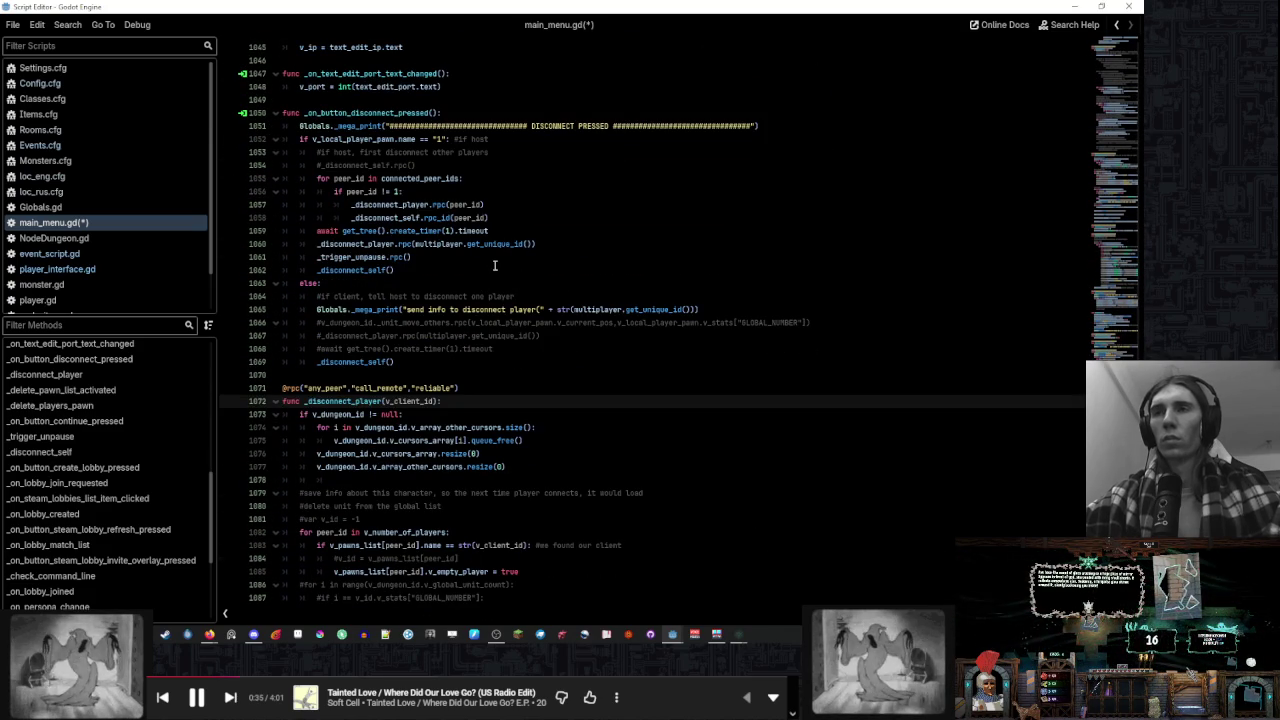
{"action": "left_click", "coordinate": [494, 265]}
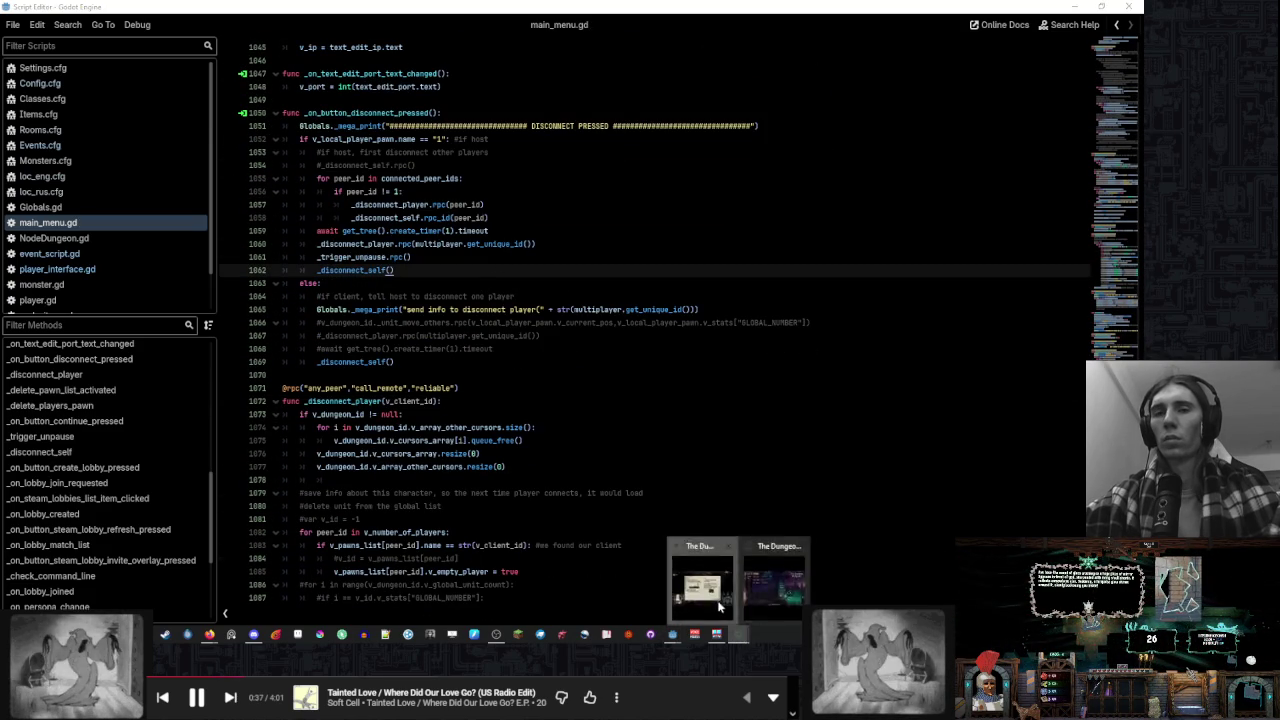
{"action": "left_click", "coordinate": [730, 624]}
{"action": "key", "text": "Escape"}
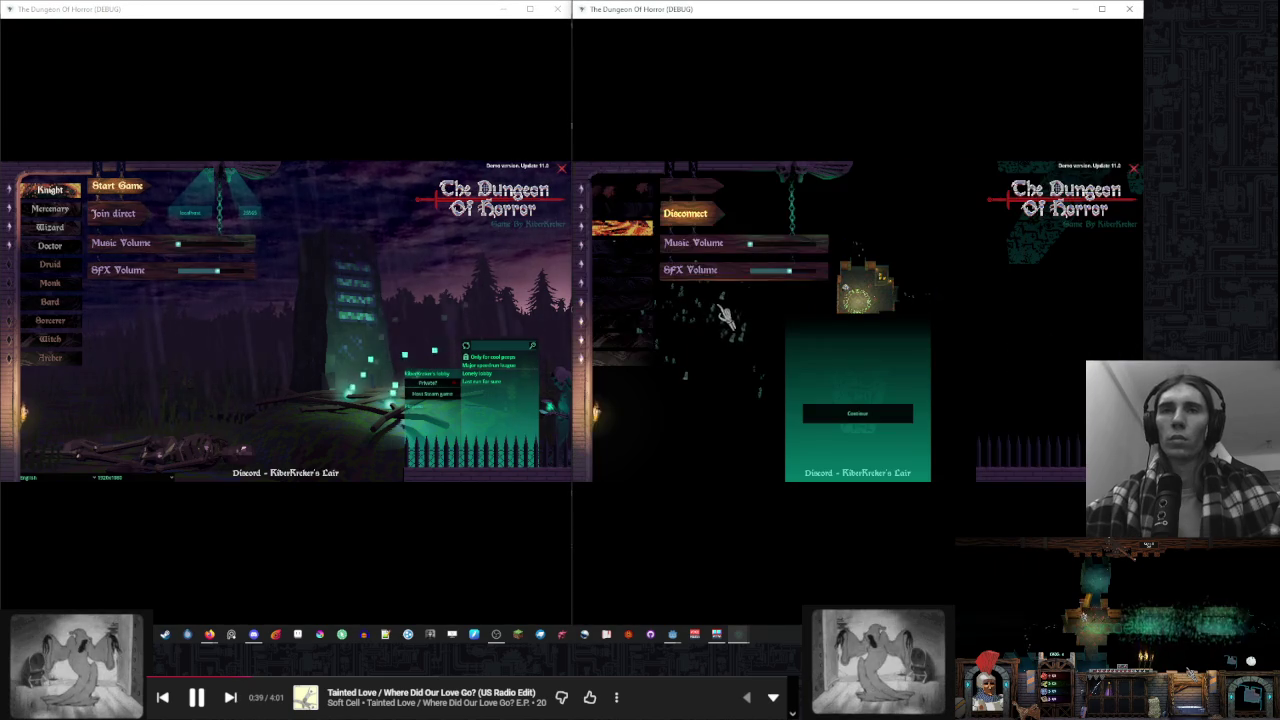
Resume, then pause the right window again and disconnect the host to the main menu
{"action": "left_click", "coordinate": [857, 413]}
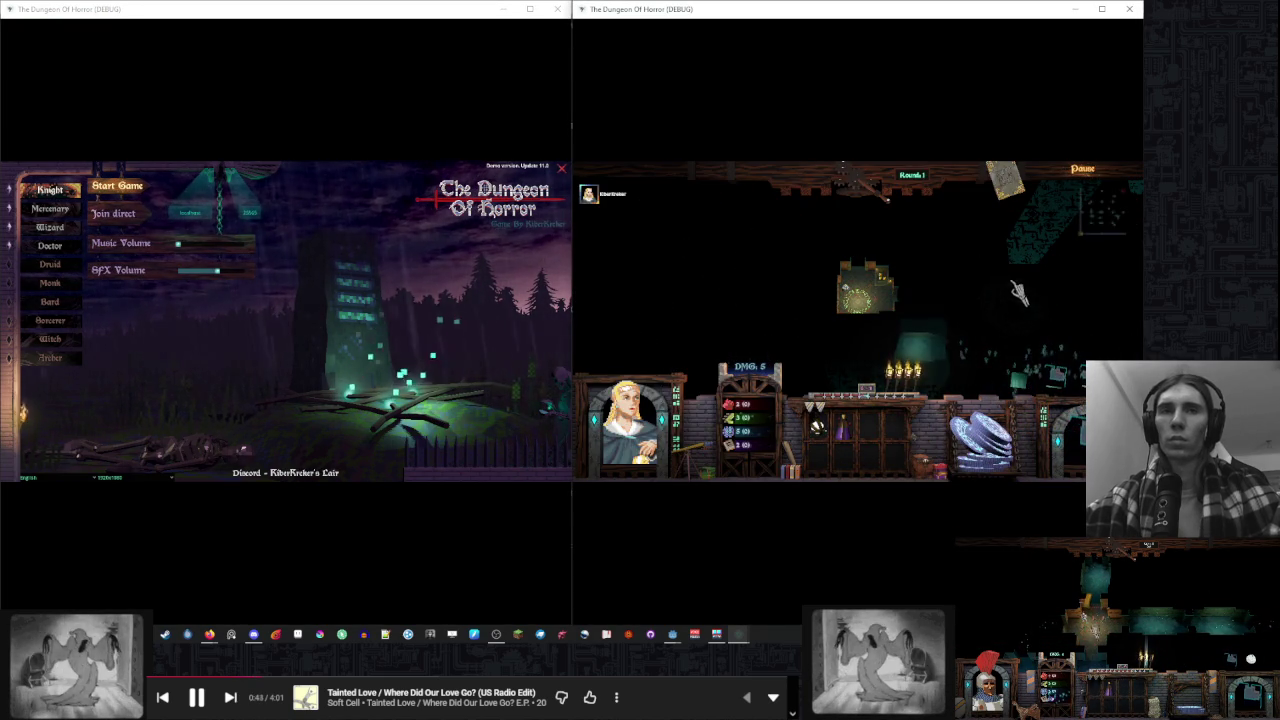
{"action": "key", "text": "Escape"}
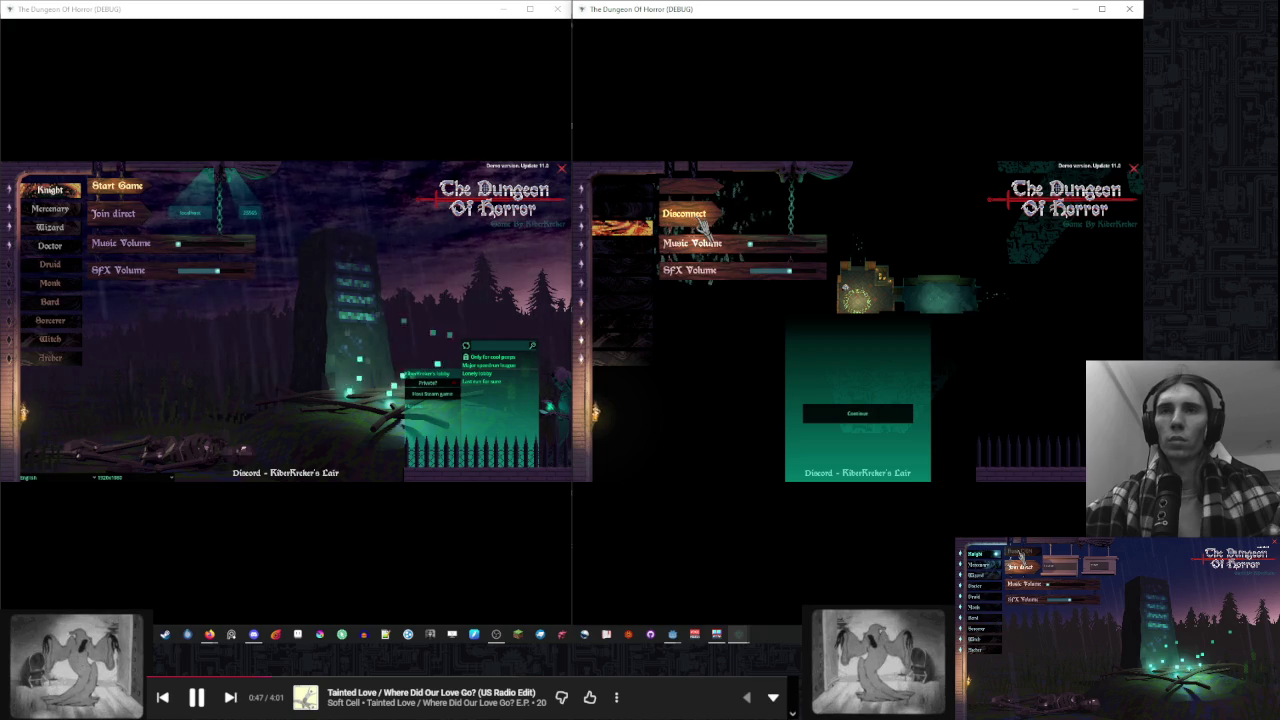
{"action": "left_click", "coordinate": [700, 220]}
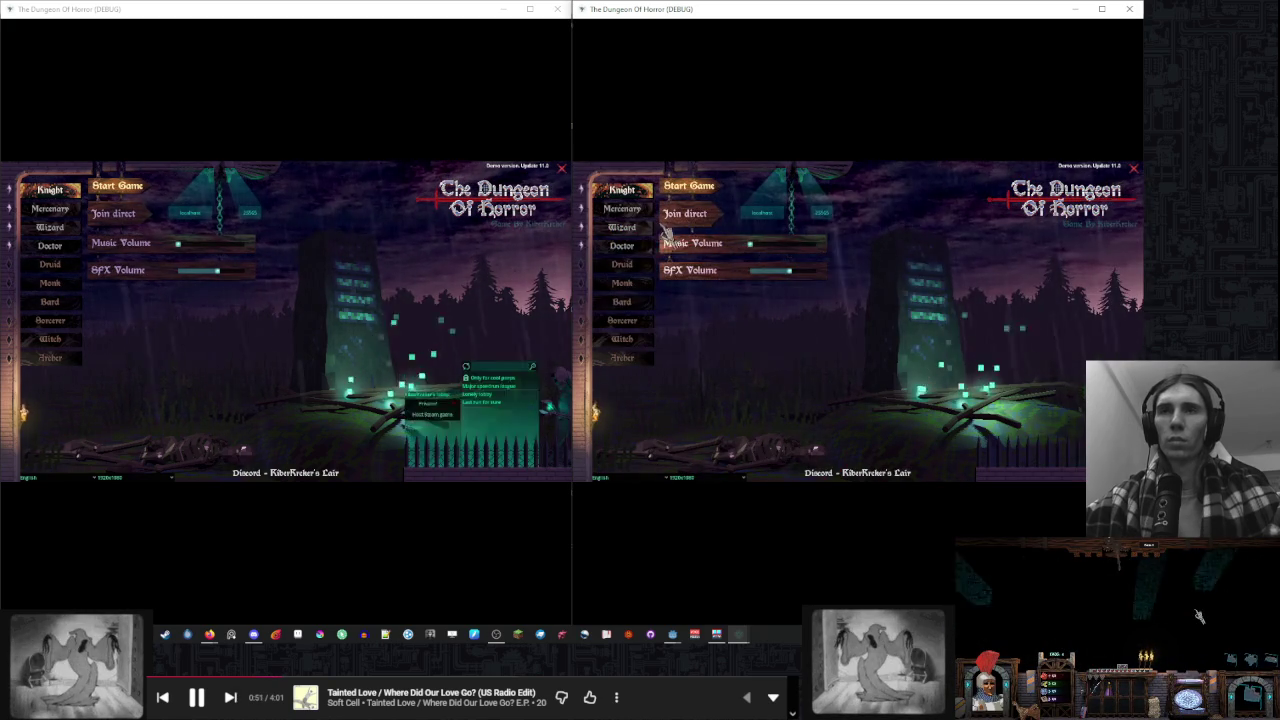
Start and join a new match, then disconnect from it via the right window's pause menu
{"action": "left_click", "coordinate": [670, 200]}
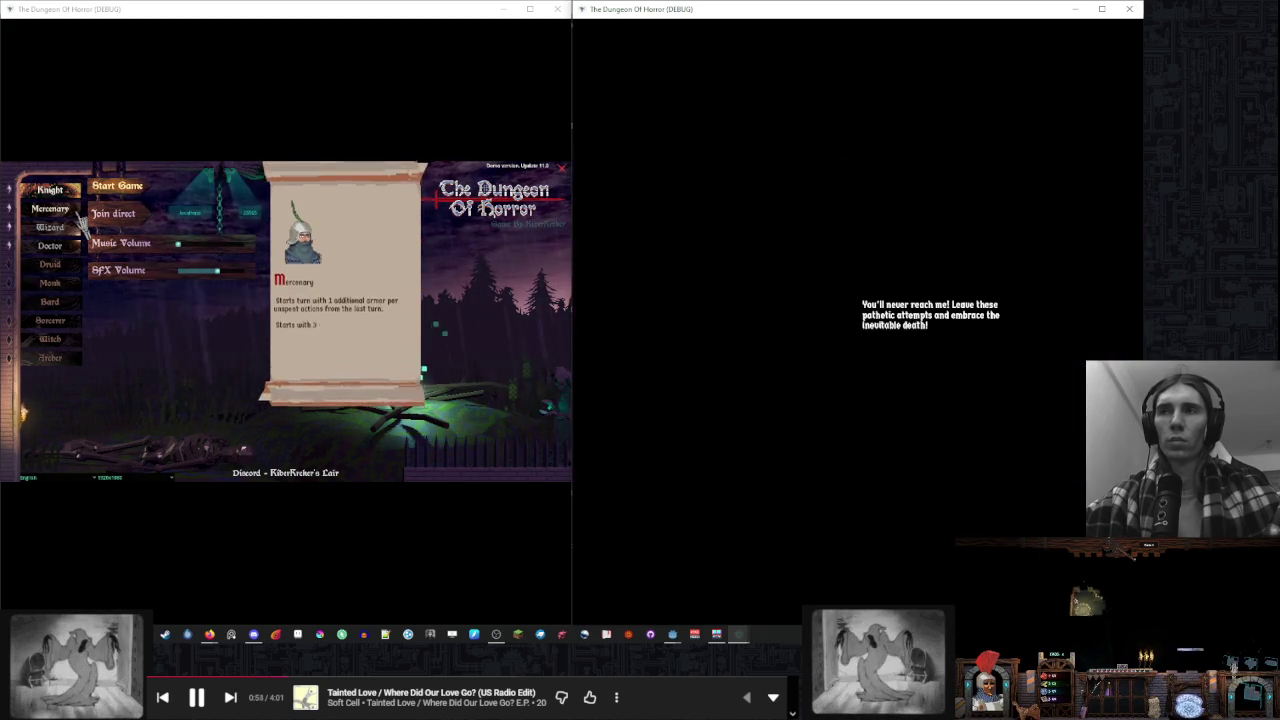
{"action": "left_click", "coordinate": [50, 208]}
{"action": "left_click", "coordinate": [170, 345]}
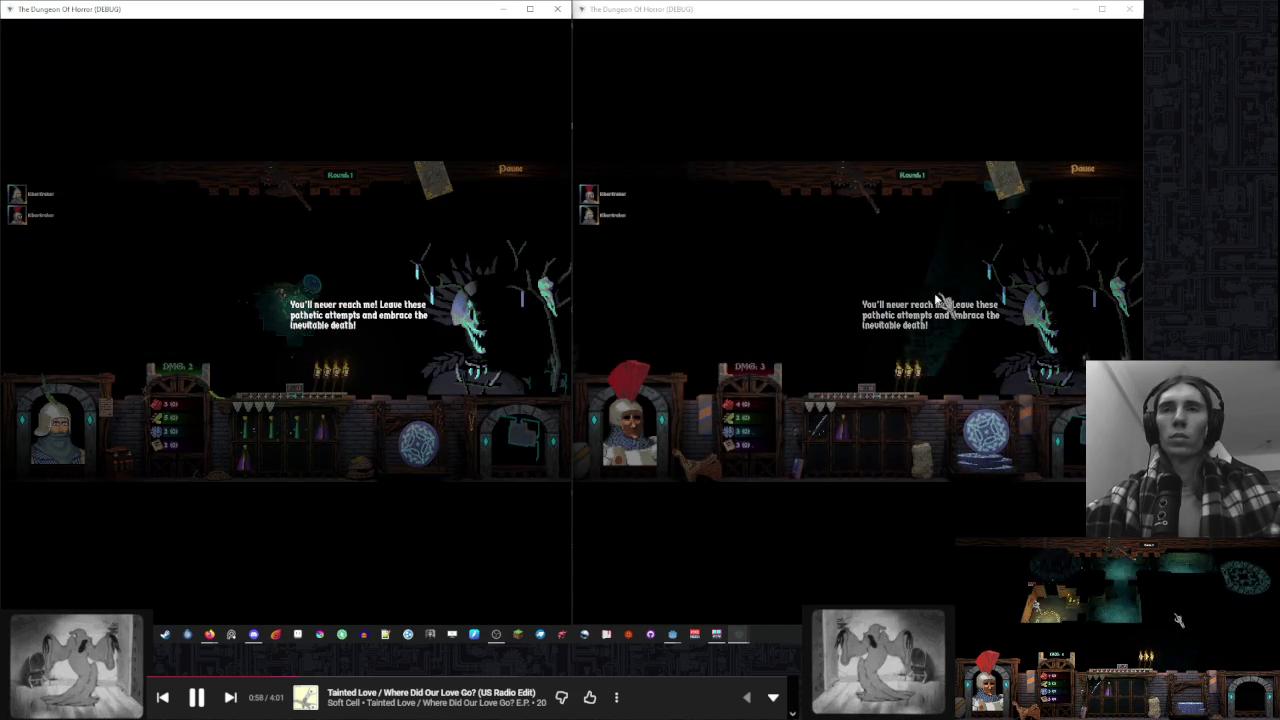
{"action": "left_click", "coordinate": [820, 285]}
{"action": "key", "text": "Escape"}
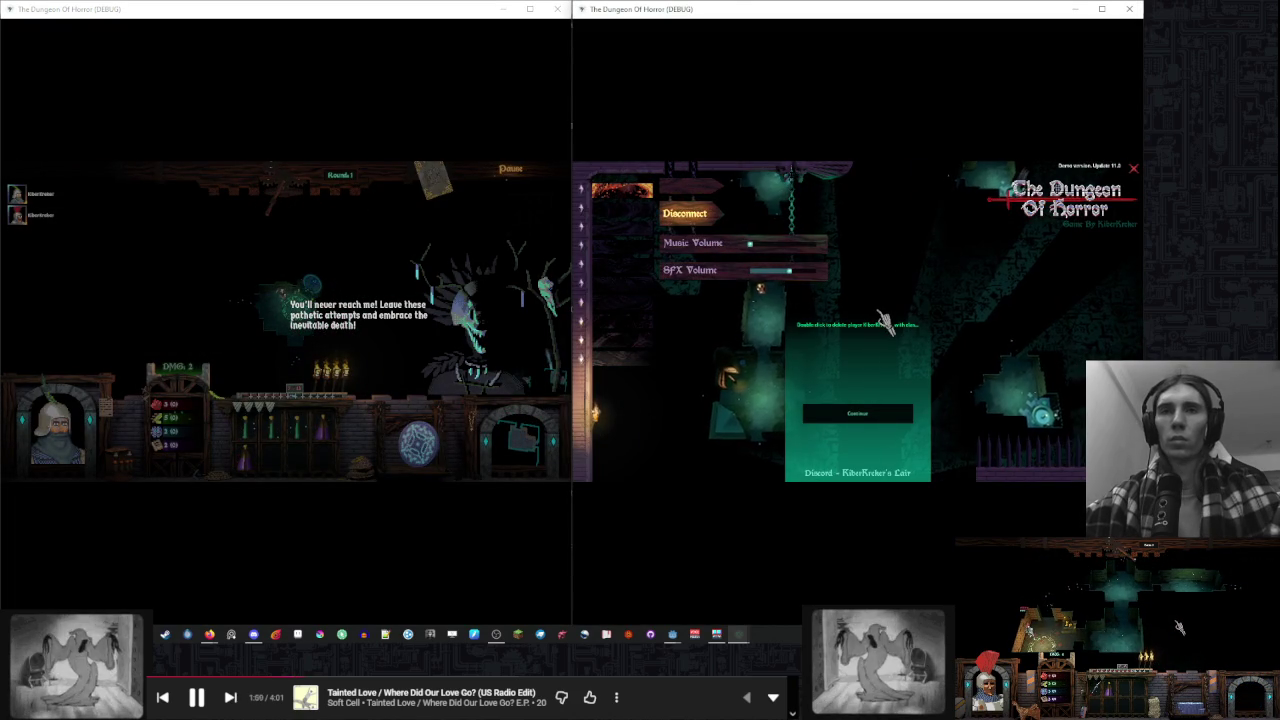
{"action": "left_click", "coordinate": [684, 213]}
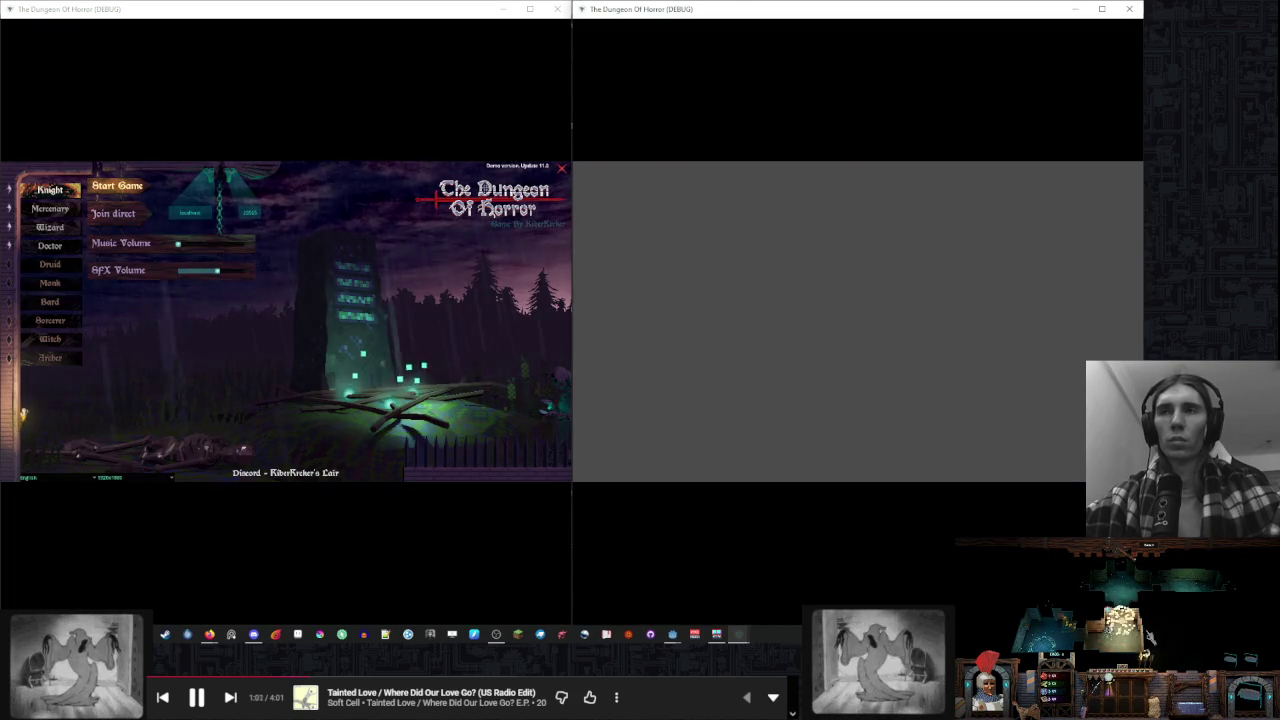
Host as Wizard in the right window, join as Wizard from the left, and close the tutorial book
{"action": "left_click", "coordinate": [622, 227]}
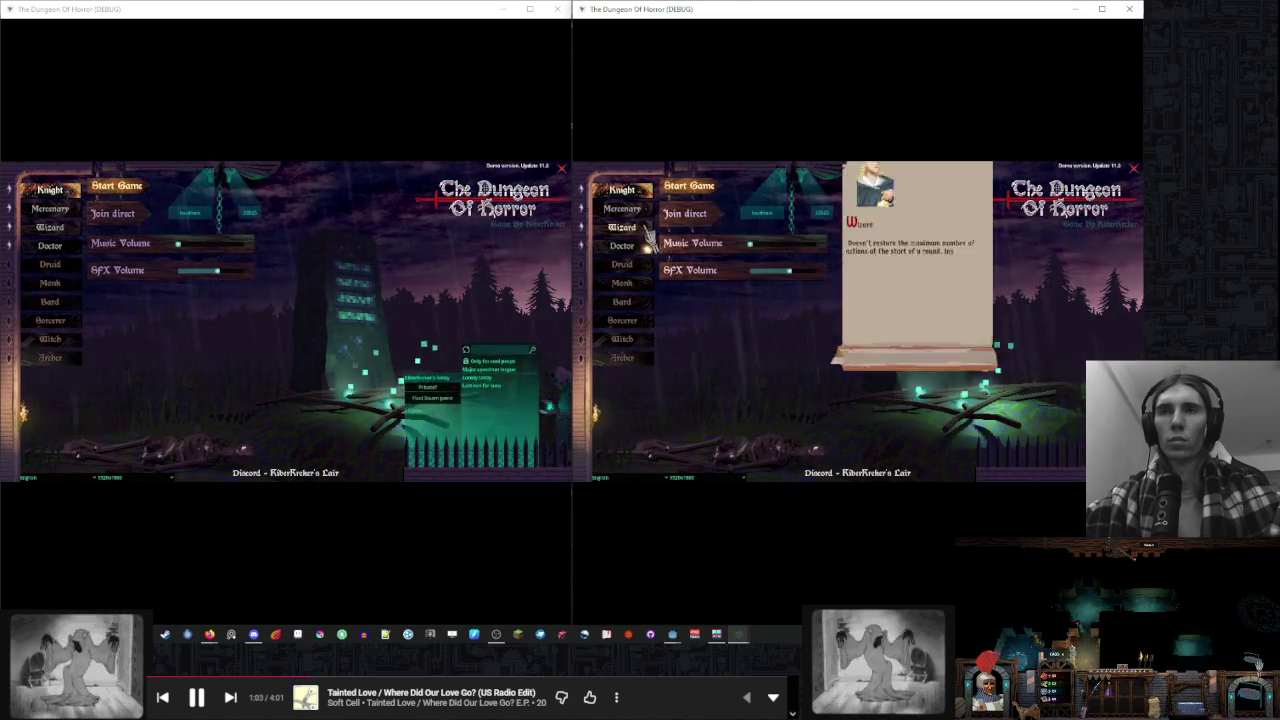
{"action": "left_click", "coordinate": [697, 189]}
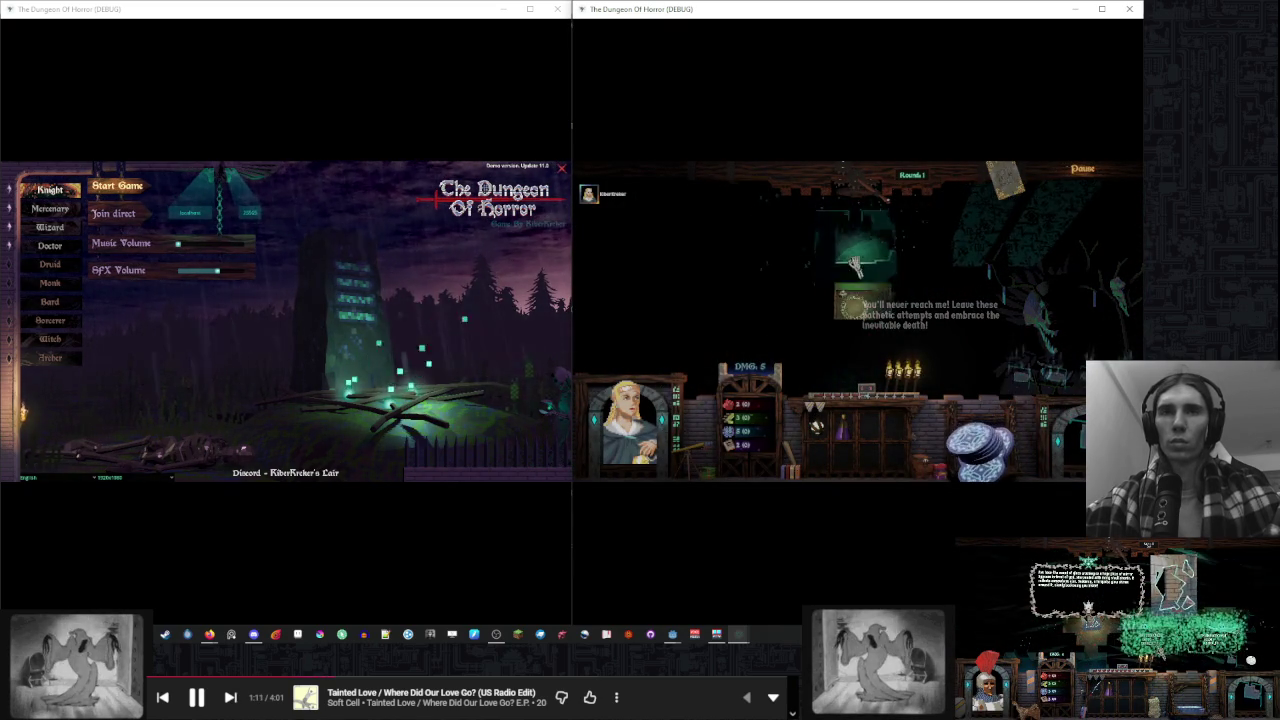
{"action": "left_click", "coordinate": [50, 227]}
{"action": "left_click", "coordinate": [172, 342]}
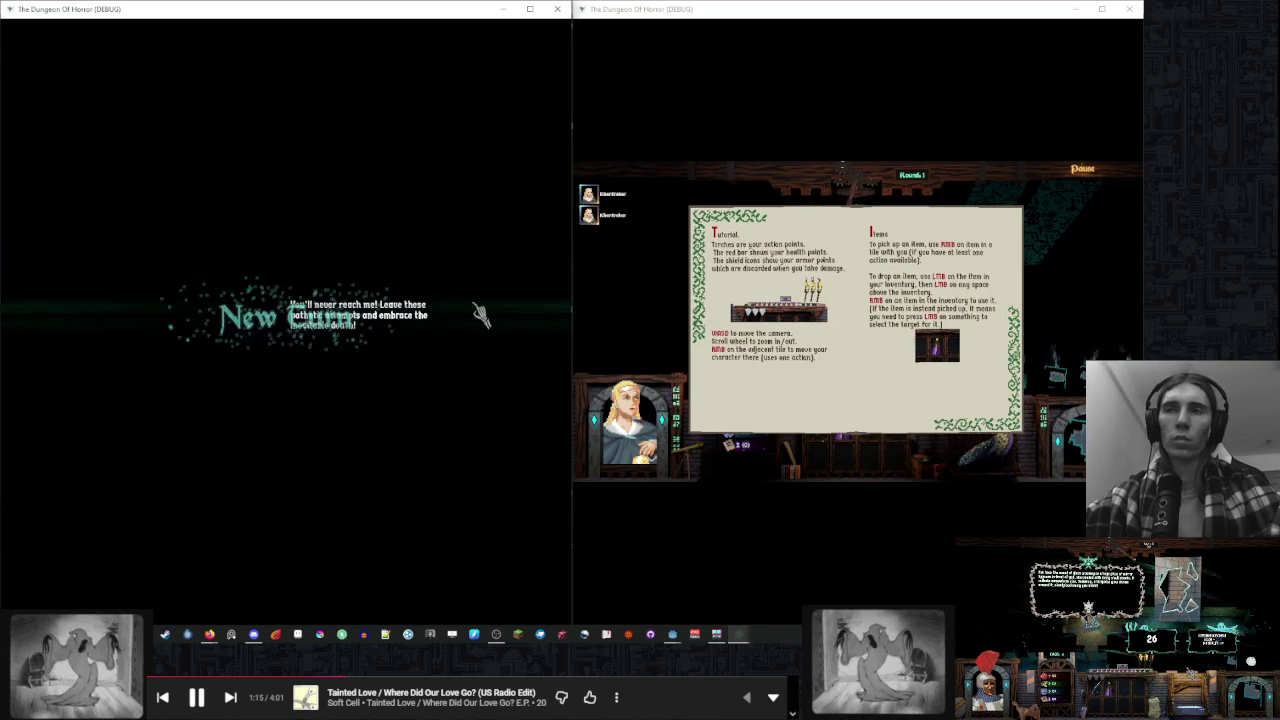
{"action": "left_click", "coordinate": [867, 312]}
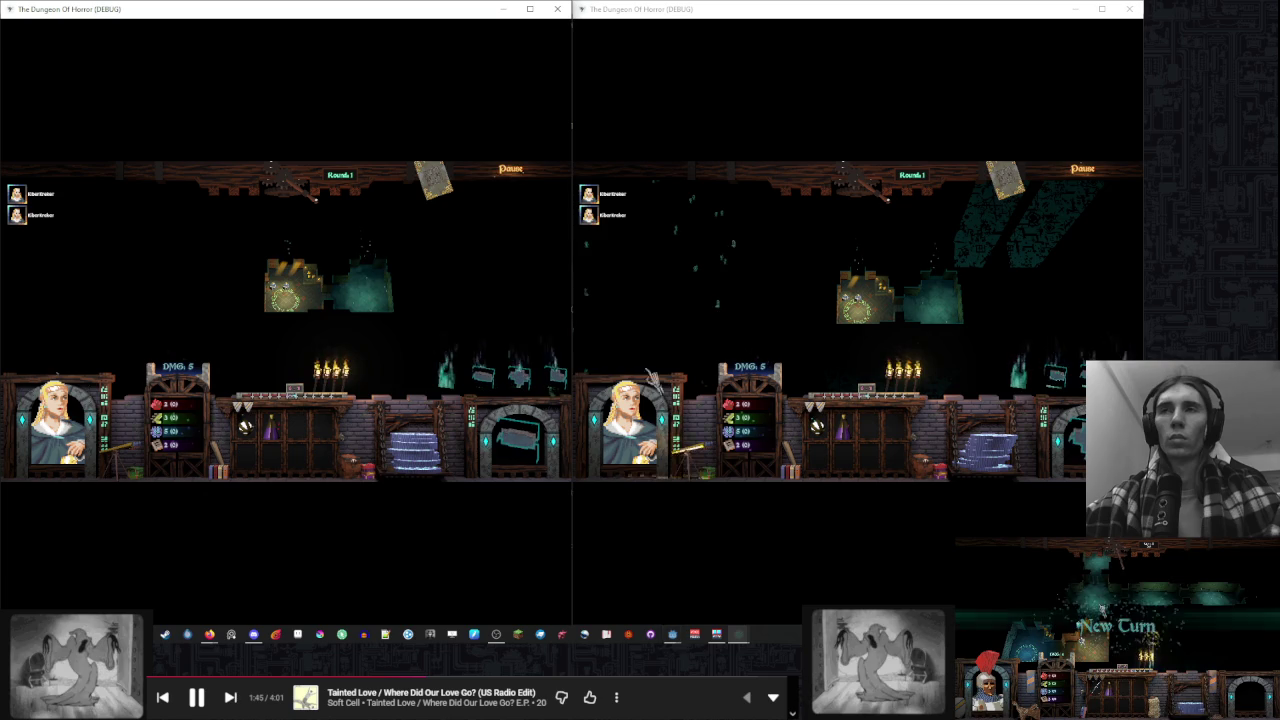
{"action": "key", "text": "Escape"}
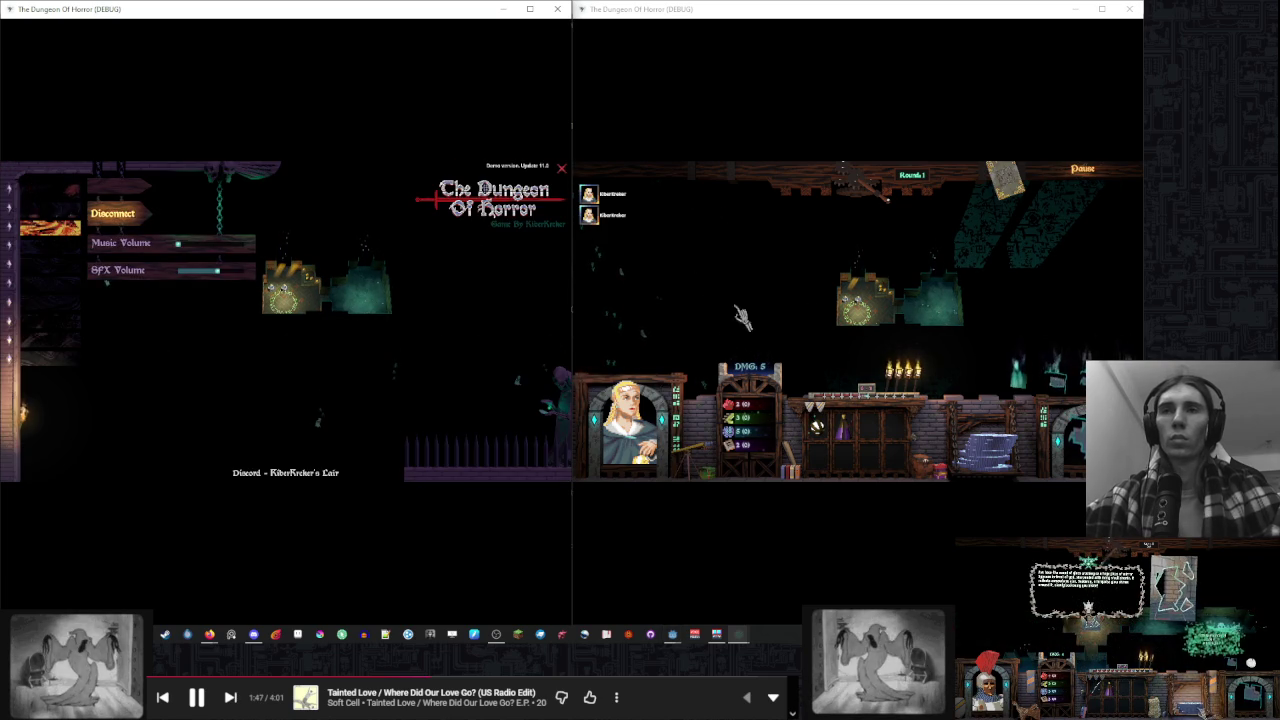
Resume both games and place a teal room tile in the left dungeon and one in the right
{"action": "key", "text": "Escape"}
{"action": "left_click", "coordinate": [866, 418]}
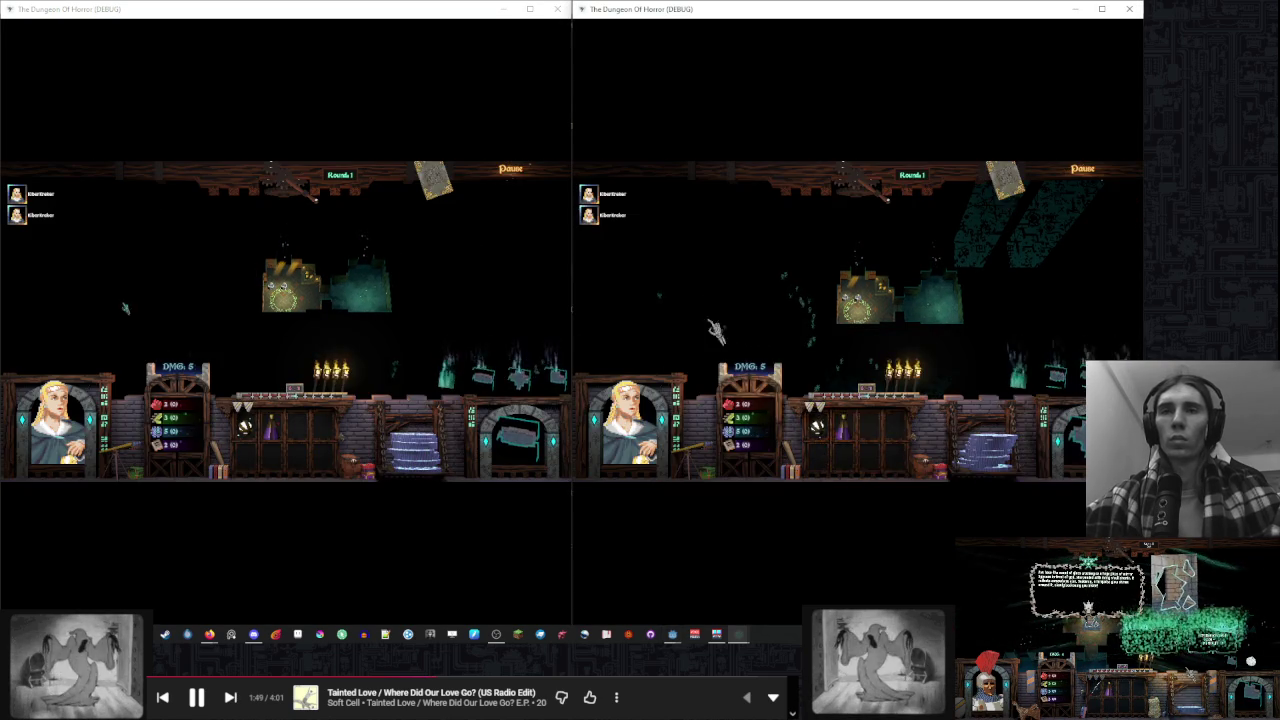
{"action": "left_click", "coordinate": [479, 298]}
{"action": "key", "text": "Escape"}
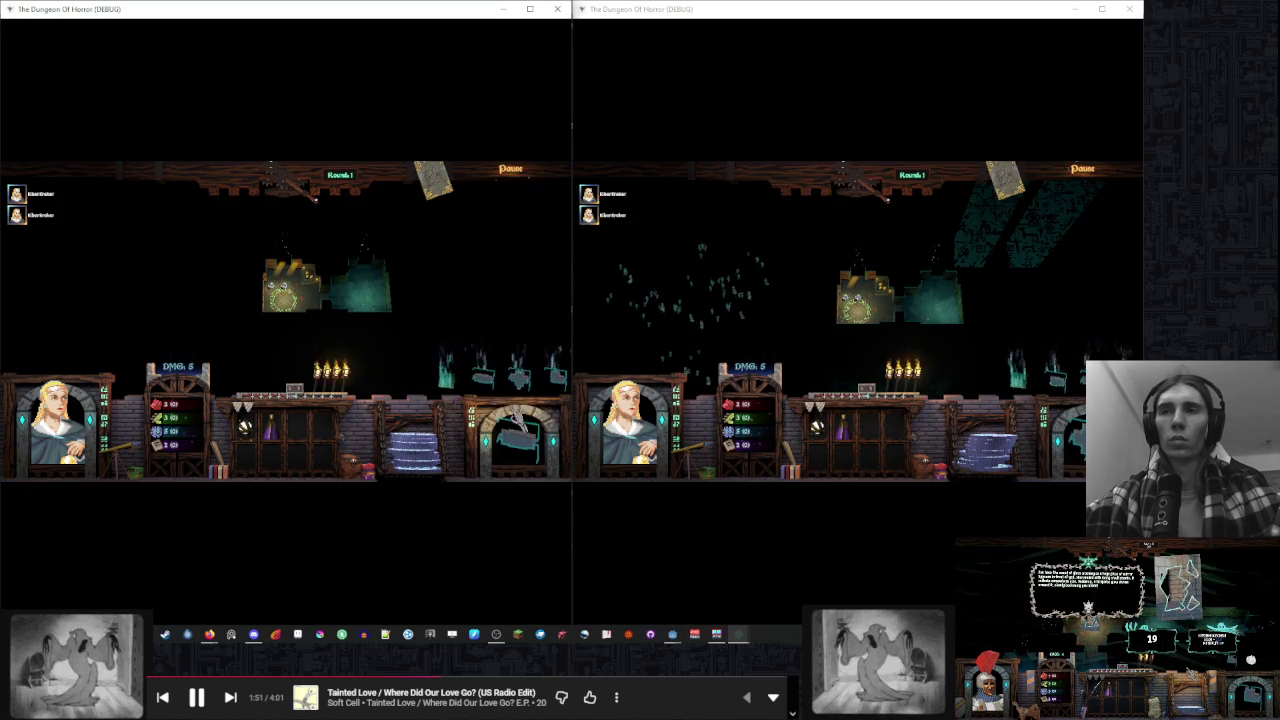
{"action": "mouse_move", "coordinate": [499, 356]}
{"action": "left_mouse_down"}
{"action": "mouse_move", "coordinate": [391, 245]}
{"action": "mouse_move", "coordinate": [510, 210]}
{"action": "mouse_move", "coordinate": [466, 266]}
{"action": "left_mouse_up"}
{"action": "left_click", "coordinate": [489, 385]}
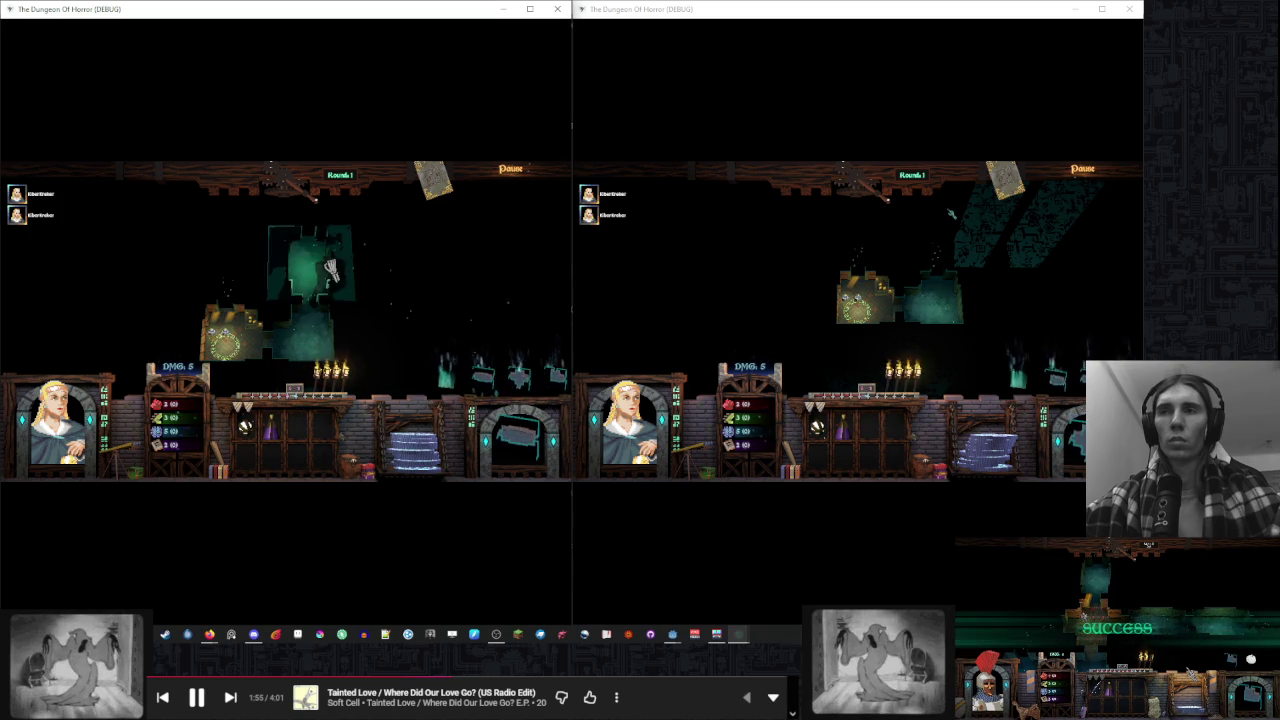
{"action": "mouse_move", "coordinate": [333, 272]}
{"action": "left_mouse_down"}
{"action": "mouse_move", "coordinate": [315, 258]}
{"action": "mouse_move", "coordinate": [450, 308]}
{"action": "left_mouse_up"}
{"action": "left_click", "coordinate": [450, 308]}
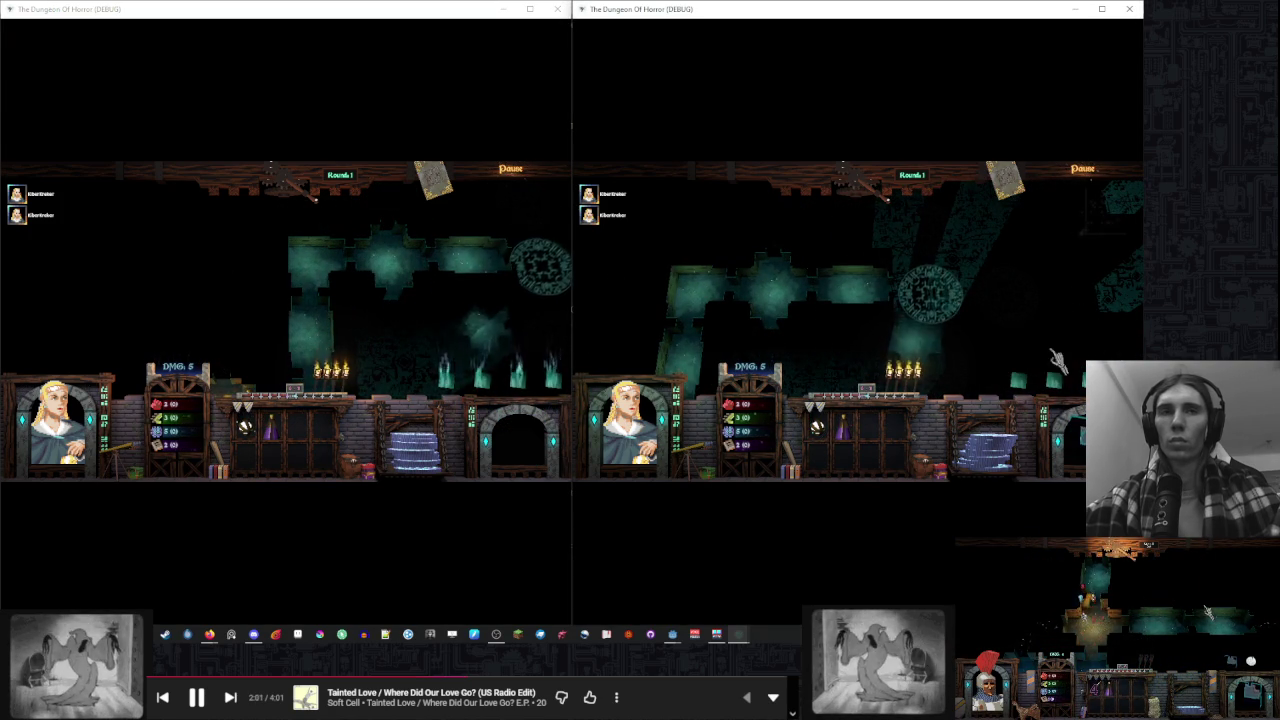
{"action": "left_click", "coordinate": [950, 360]}
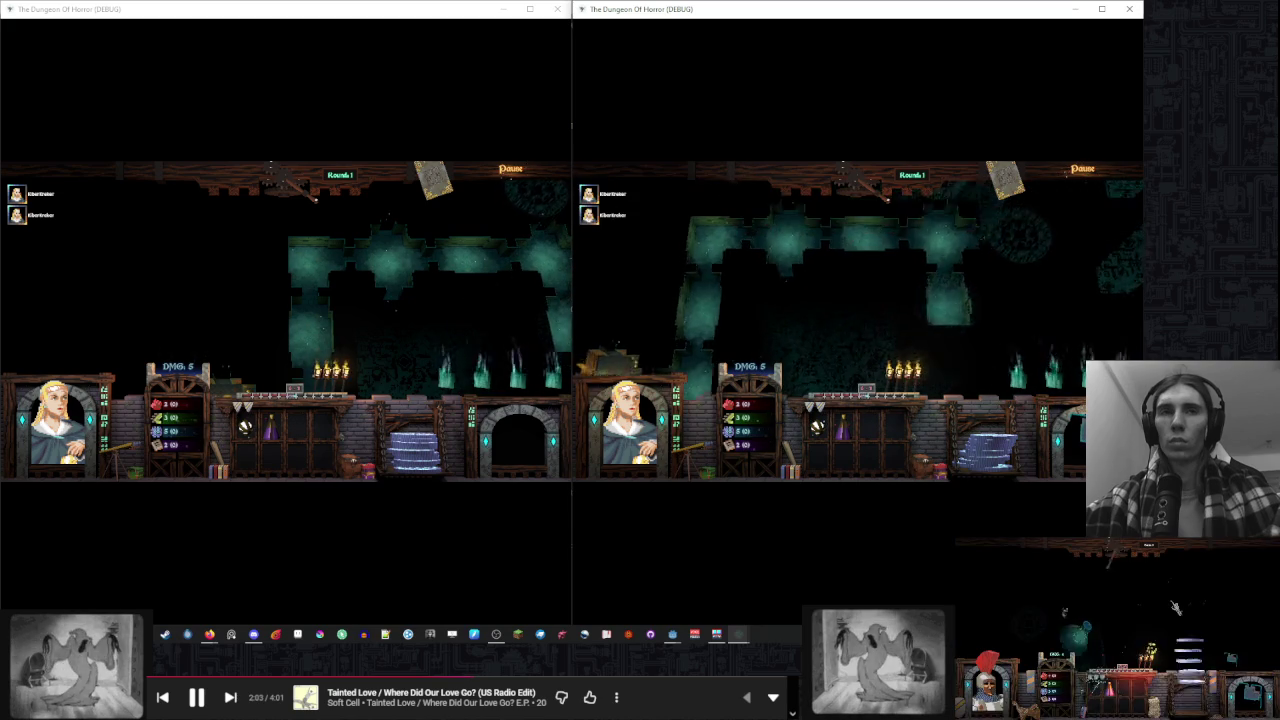
{"action": "left_click", "coordinate": [871, 286]}
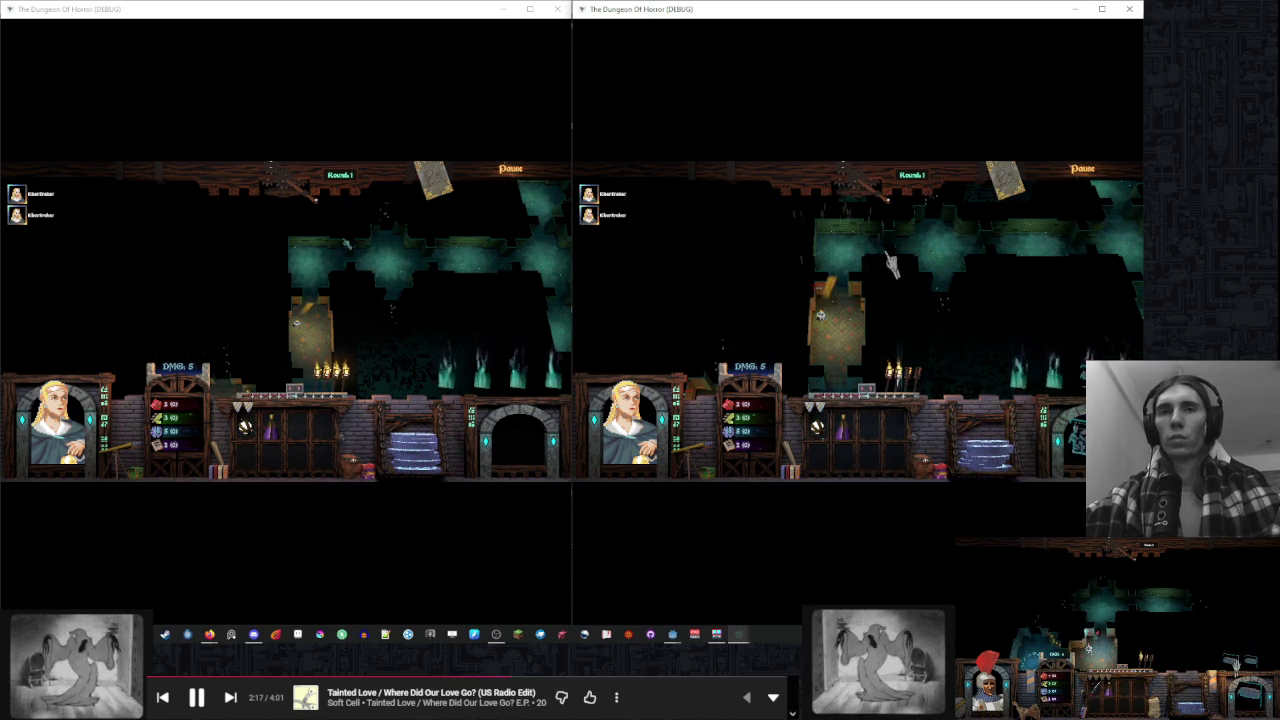
End turns in both windows through Round 5, drawing and inspecting room cards along the way
{"action": "left_click", "coordinate": [391, 306]}
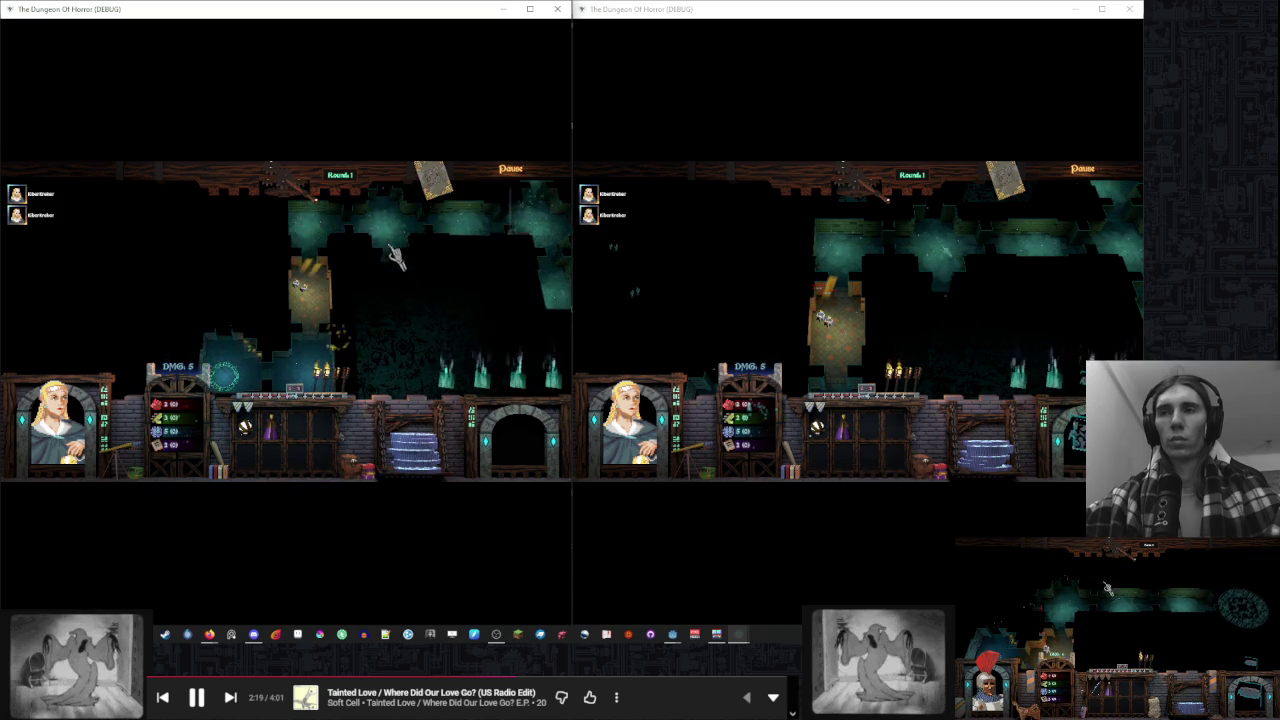
{"action": "left_click", "coordinate": [308, 188]}
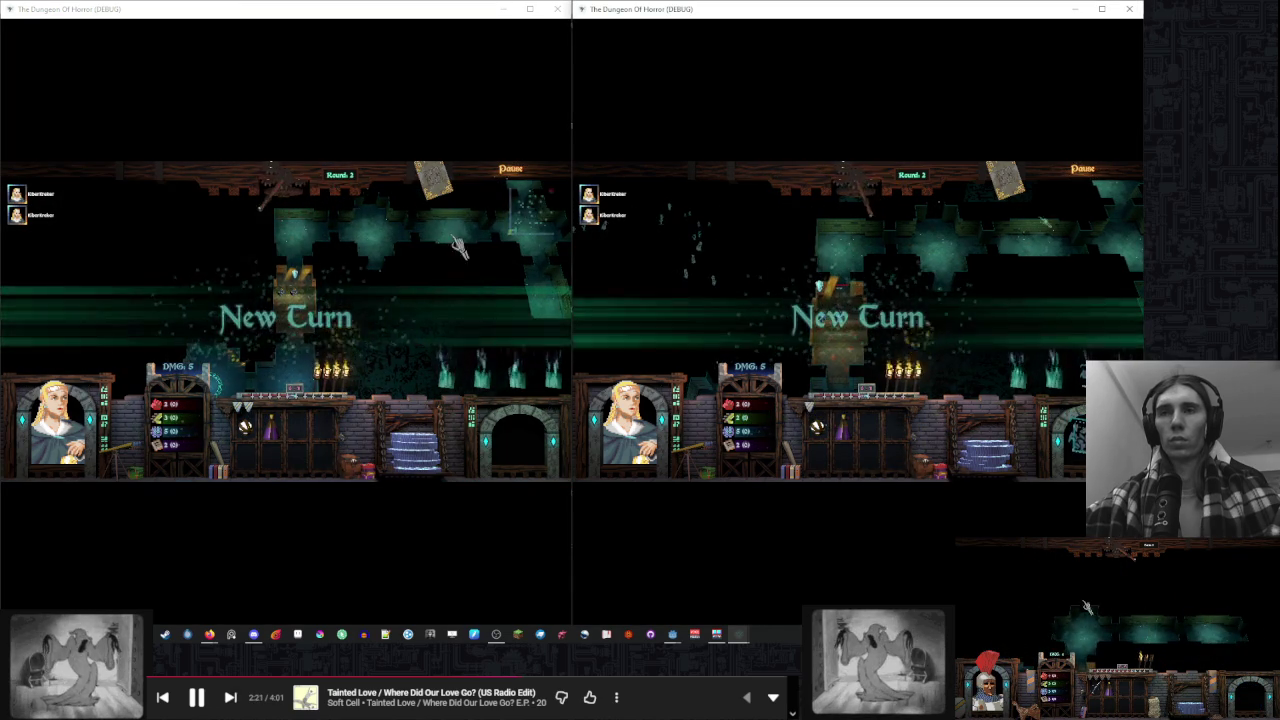
{"action": "left_click", "coordinate": [853, 265]}
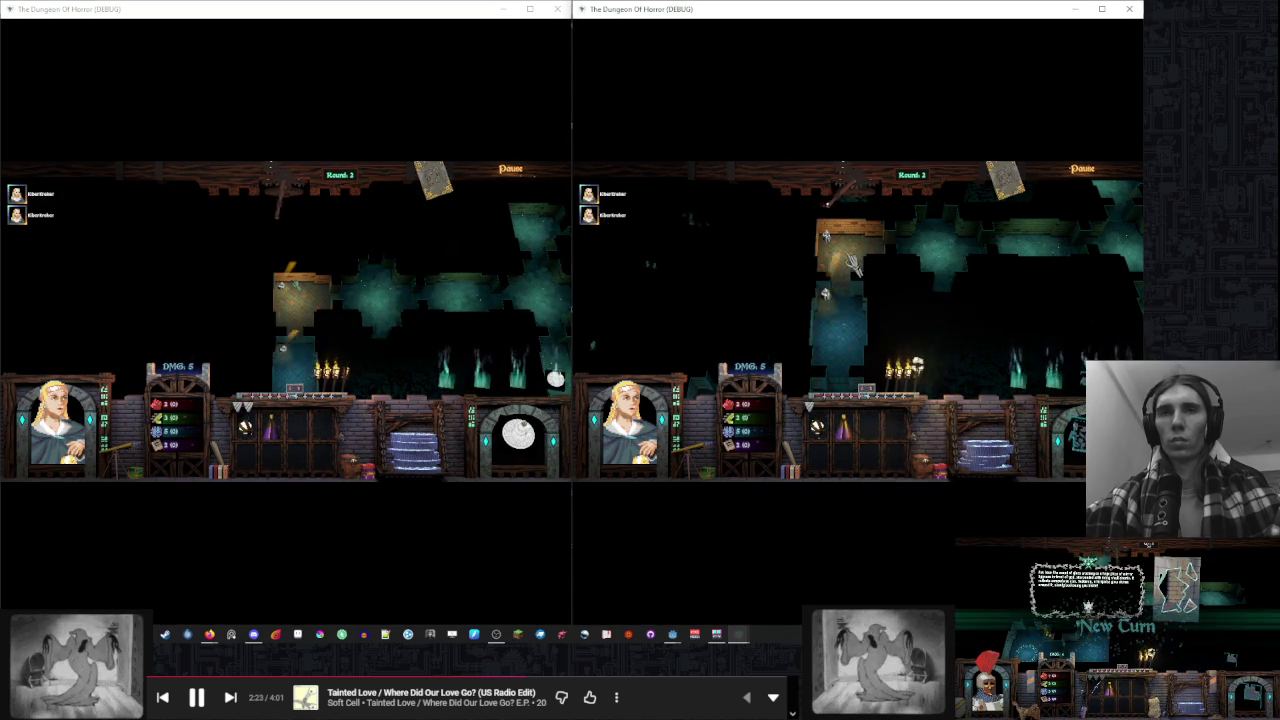
{"action": "left_click", "coordinate": [880, 188]}
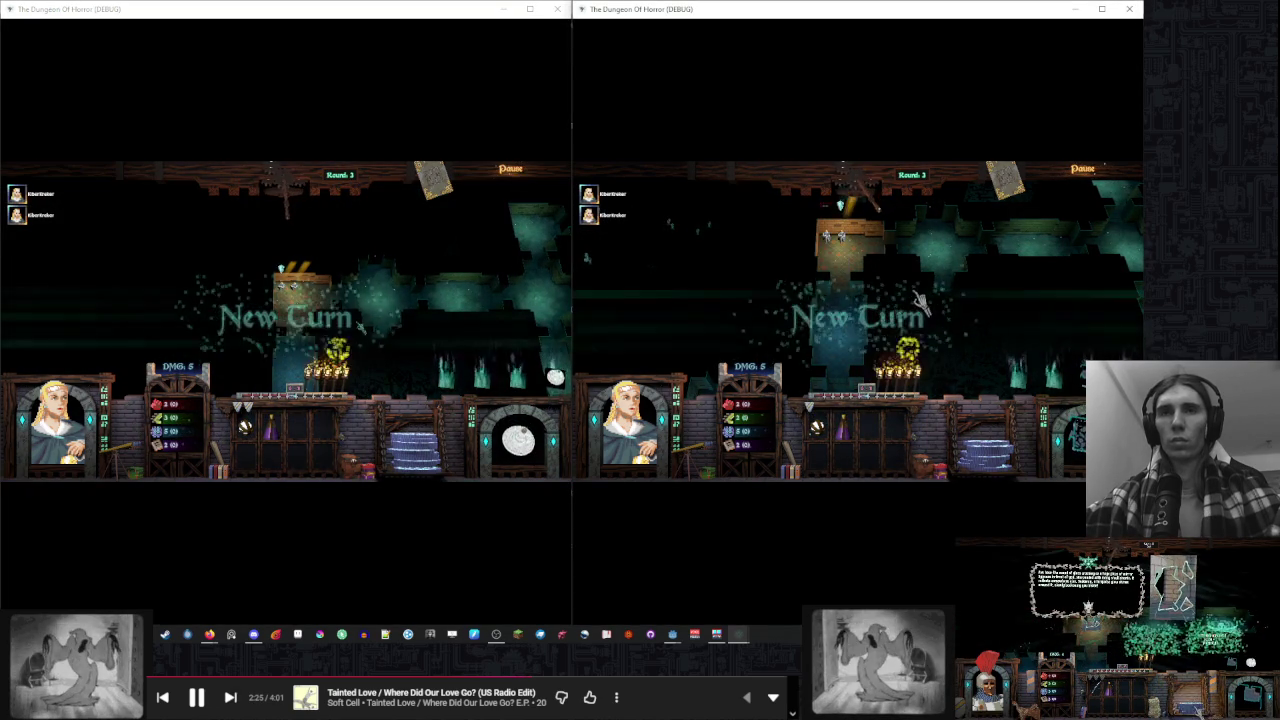
{"action": "left_click", "coordinate": [265, 200]}
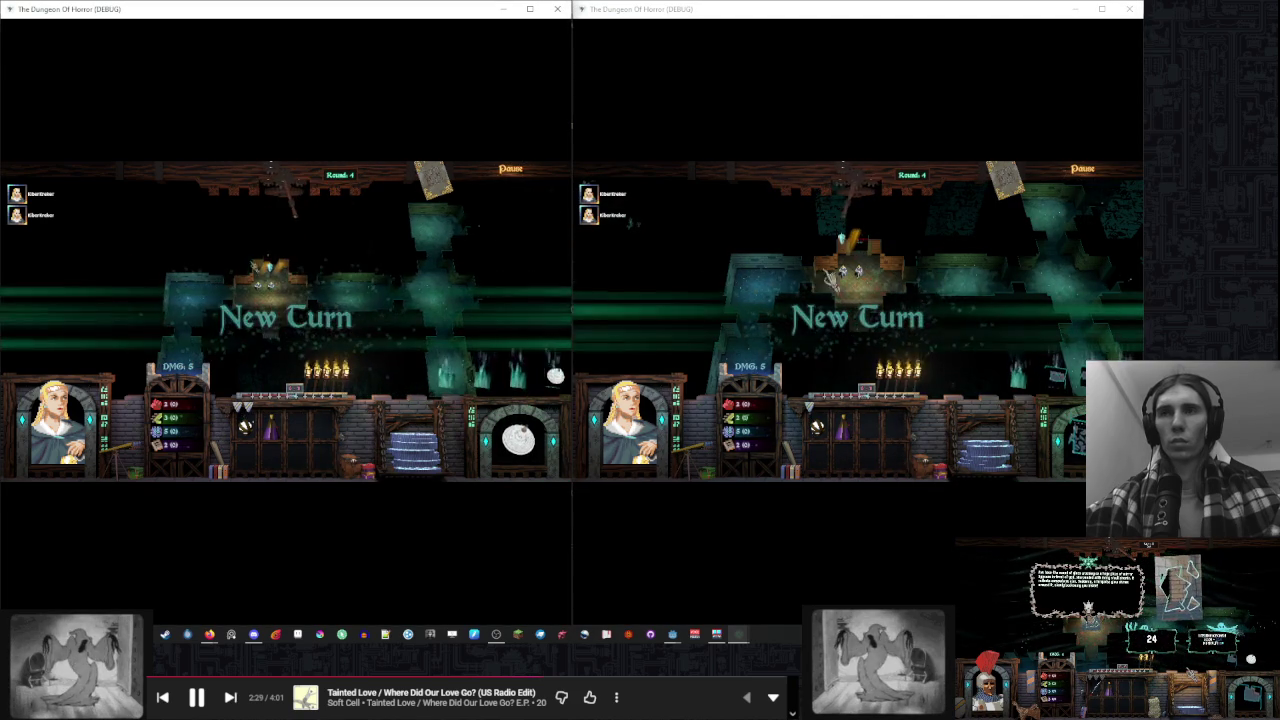
{"action": "left_click", "coordinate": [969, 308]}
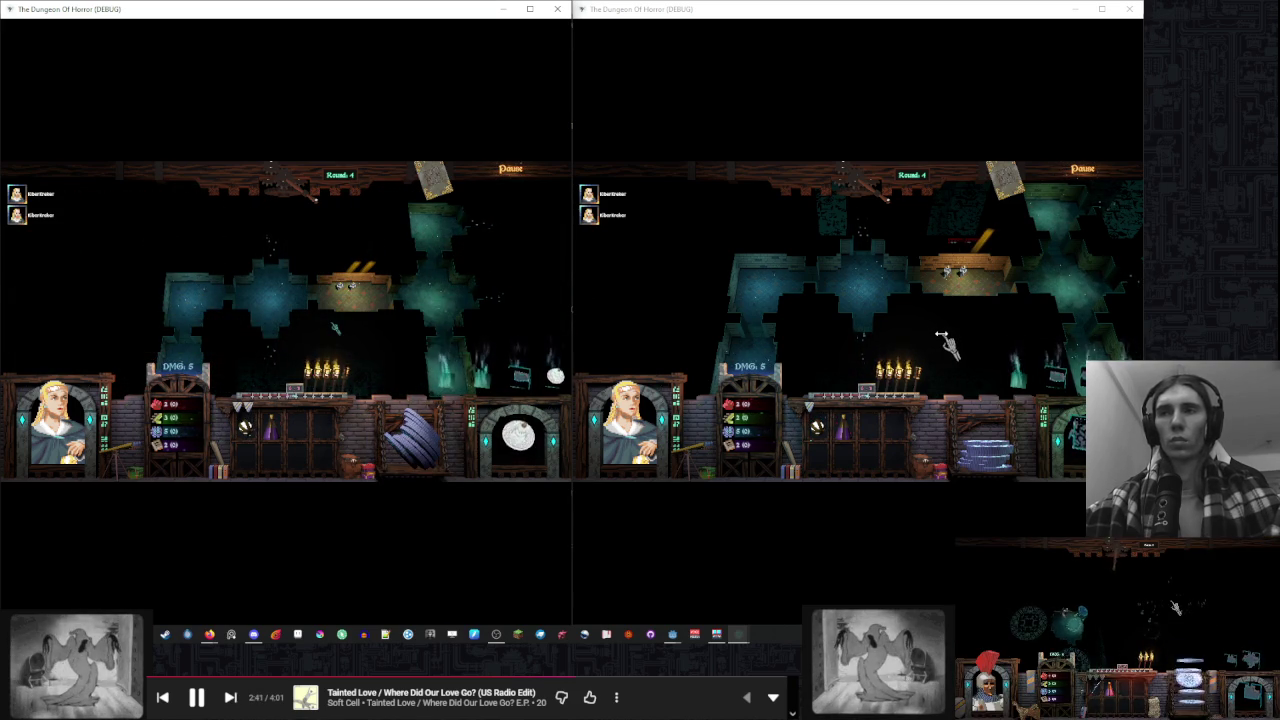
{"action": "left_click", "coordinate": [947, 343]}
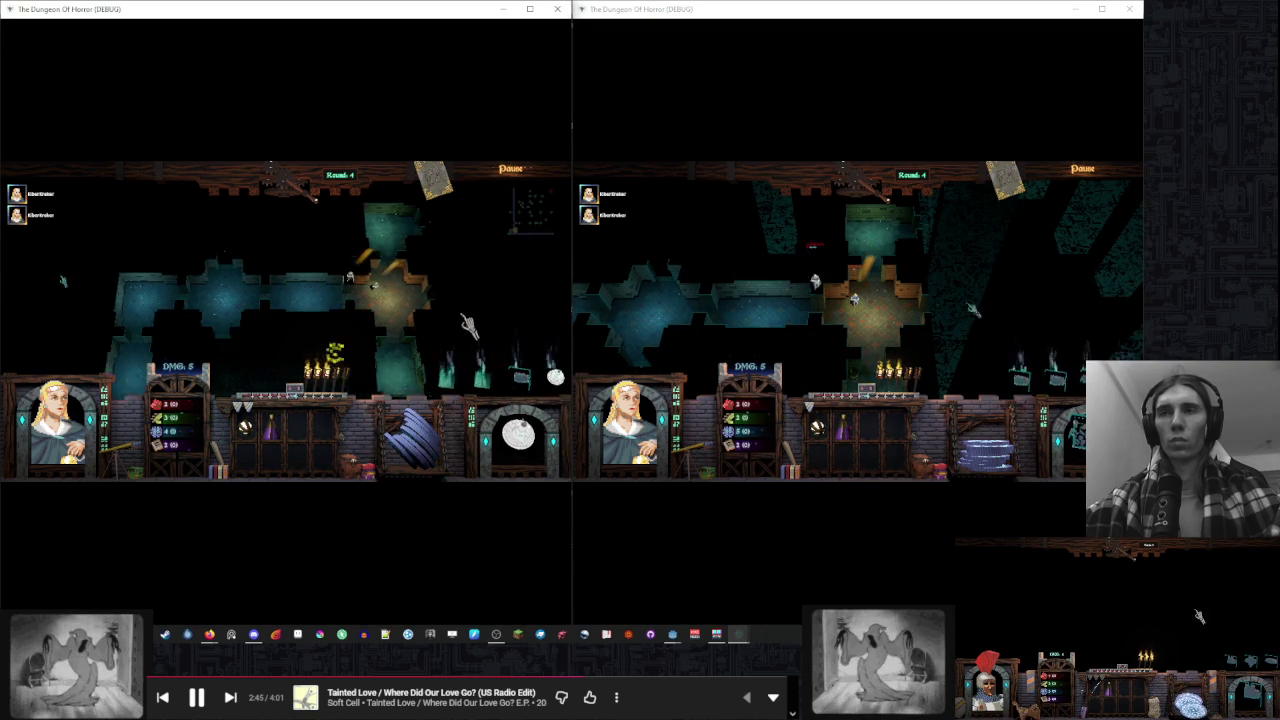
{"action": "left_click", "coordinate": [991, 309]}
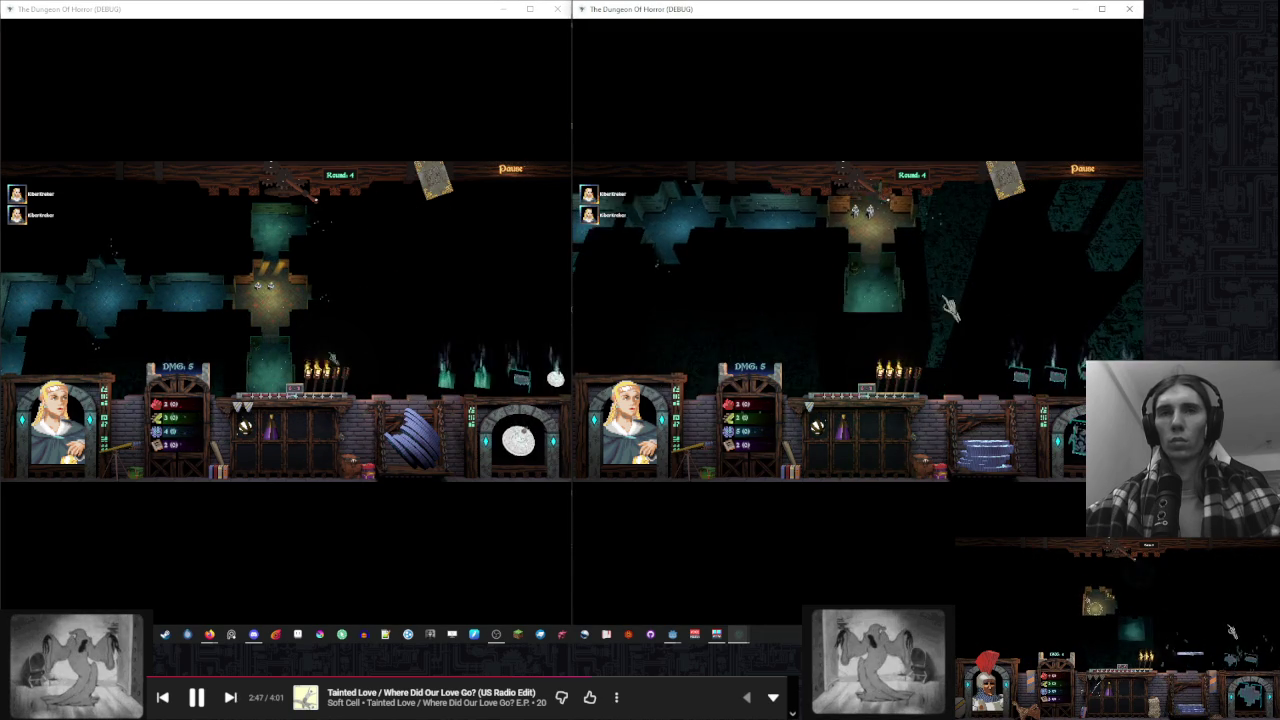
{"action": "left_click", "coordinate": [352, 334]}
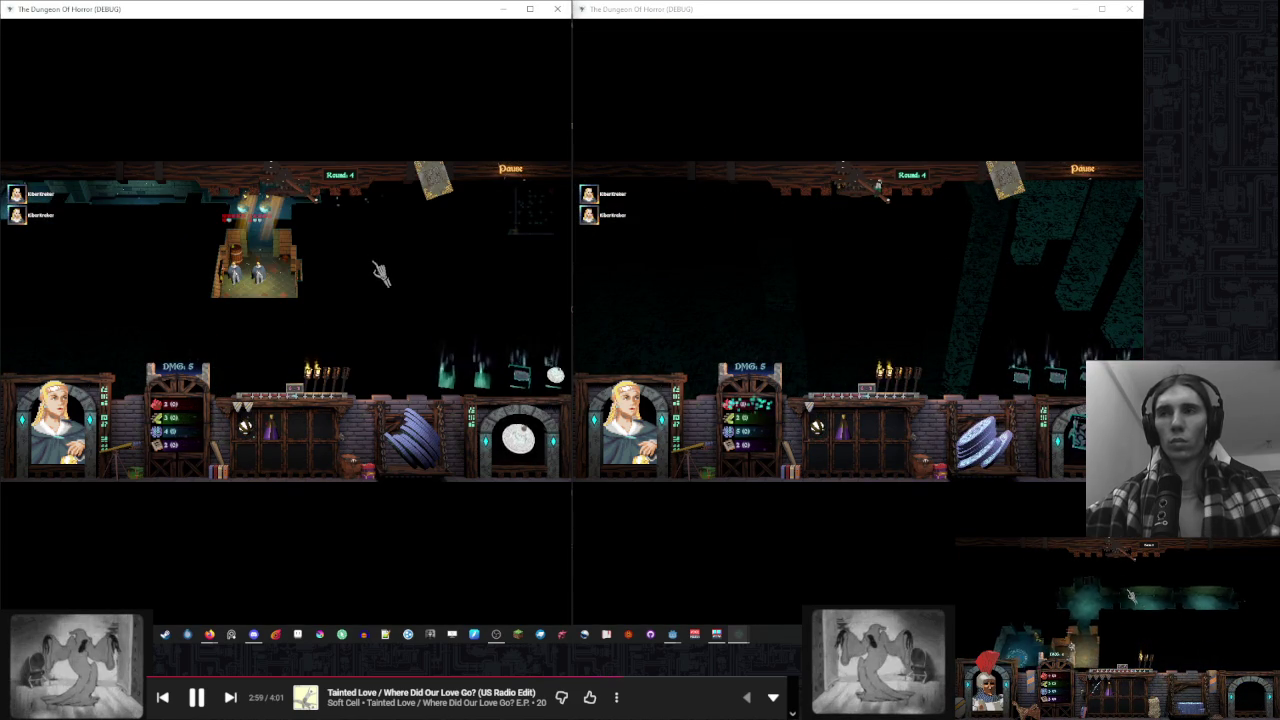
{"action": "left_click", "coordinate": [605, 273]}
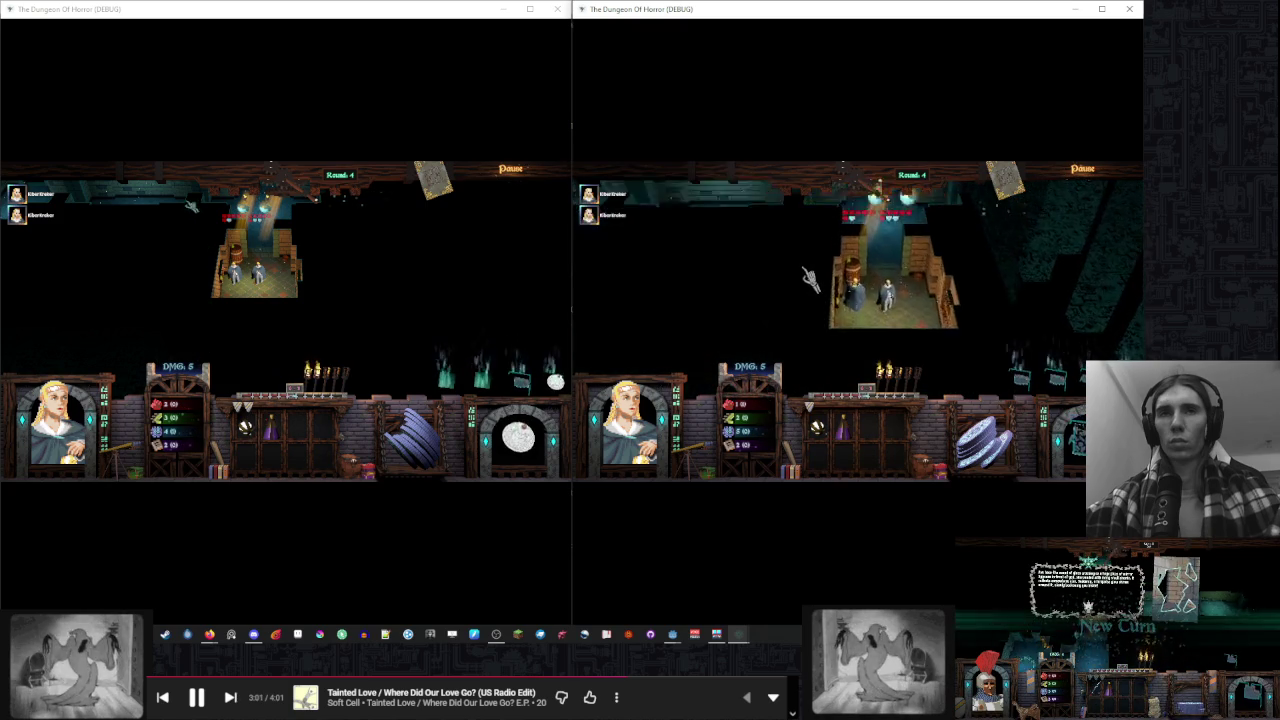
{"action": "left_click", "coordinate": [414, 286]}
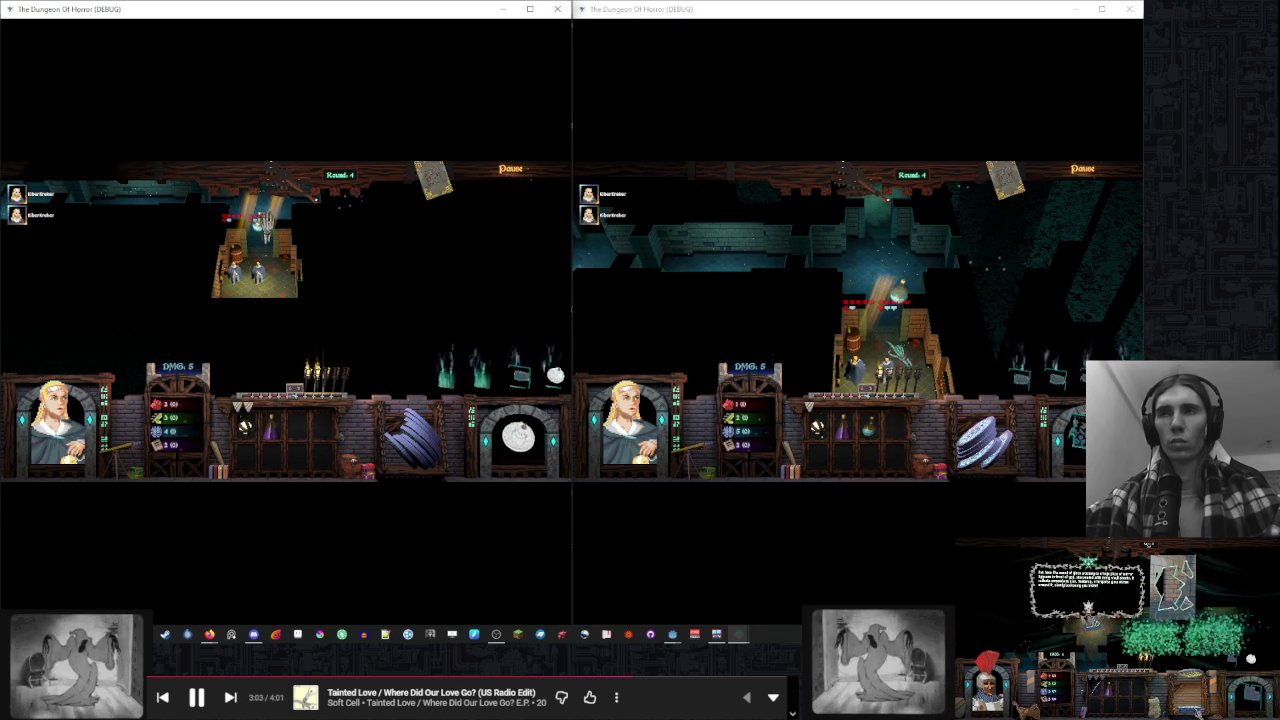
{"action": "left_click", "coordinate": [882, 348]}
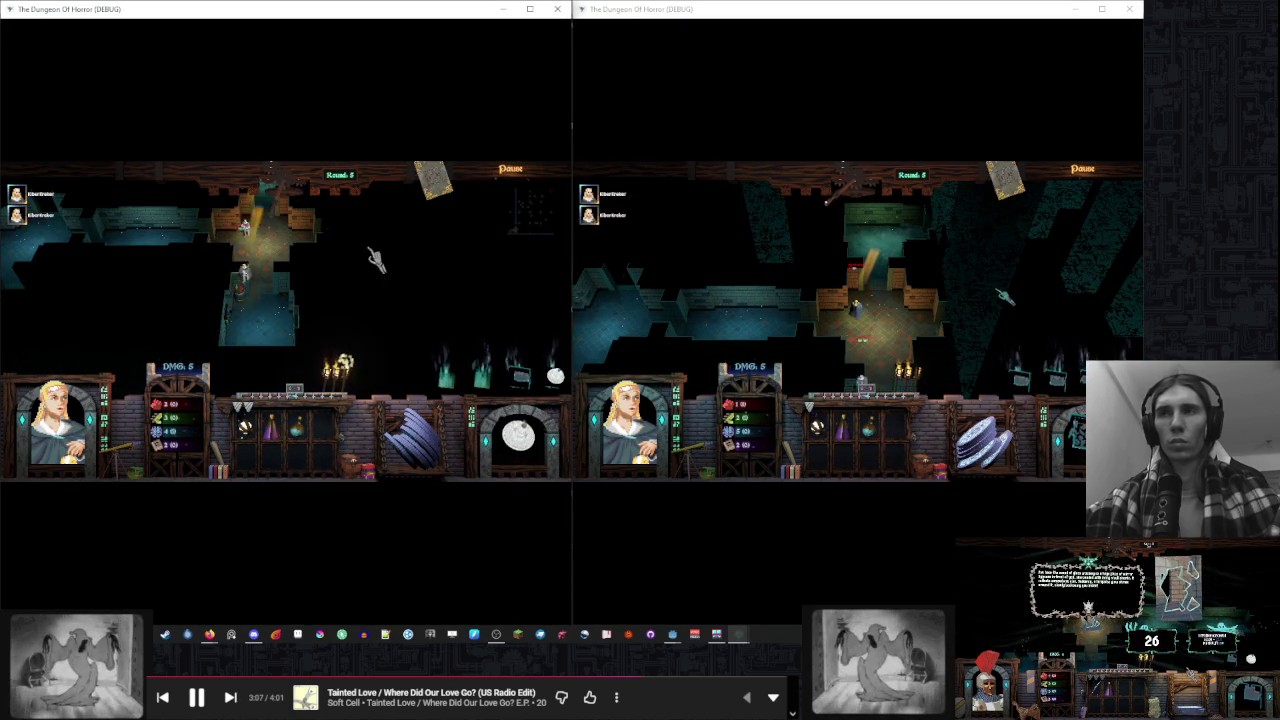
Trigger the green-gas event, roll the Strength Check, place a green room tile, and reach Round 8
{"action": "left_click", "coordinate": [868, 195]}
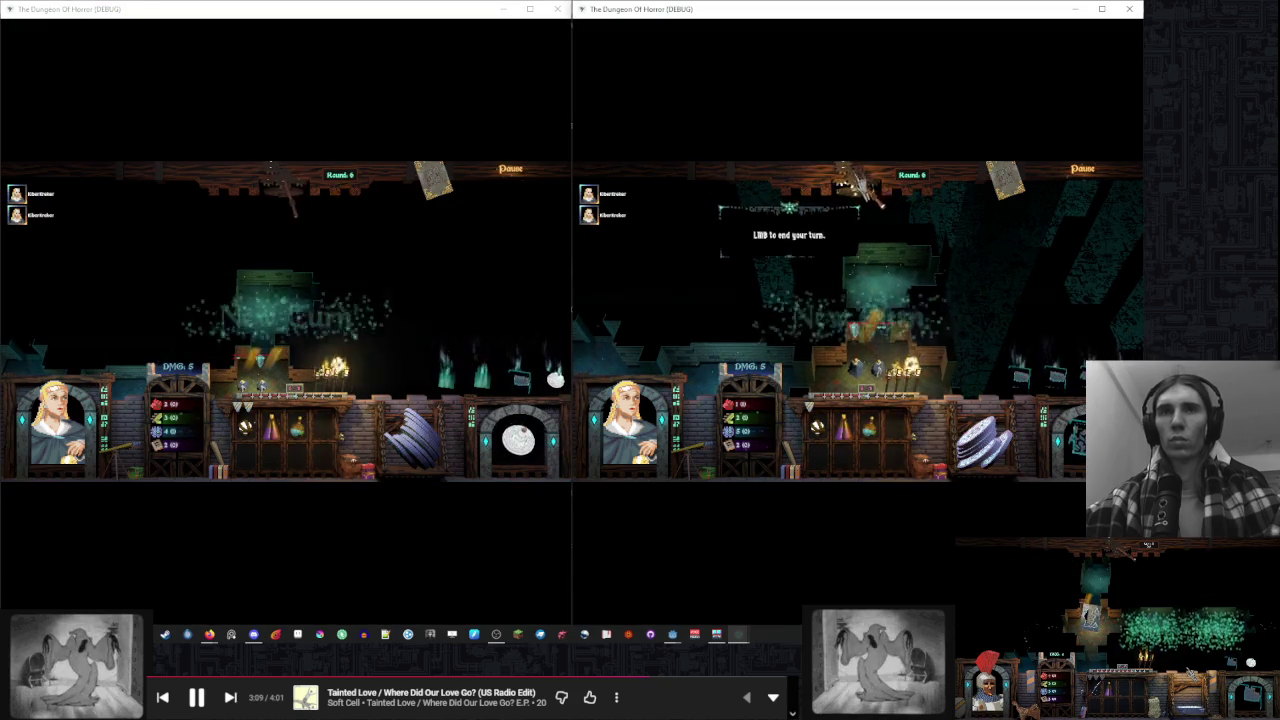
{"action": "left_click", "coordinate": [413, 263]}
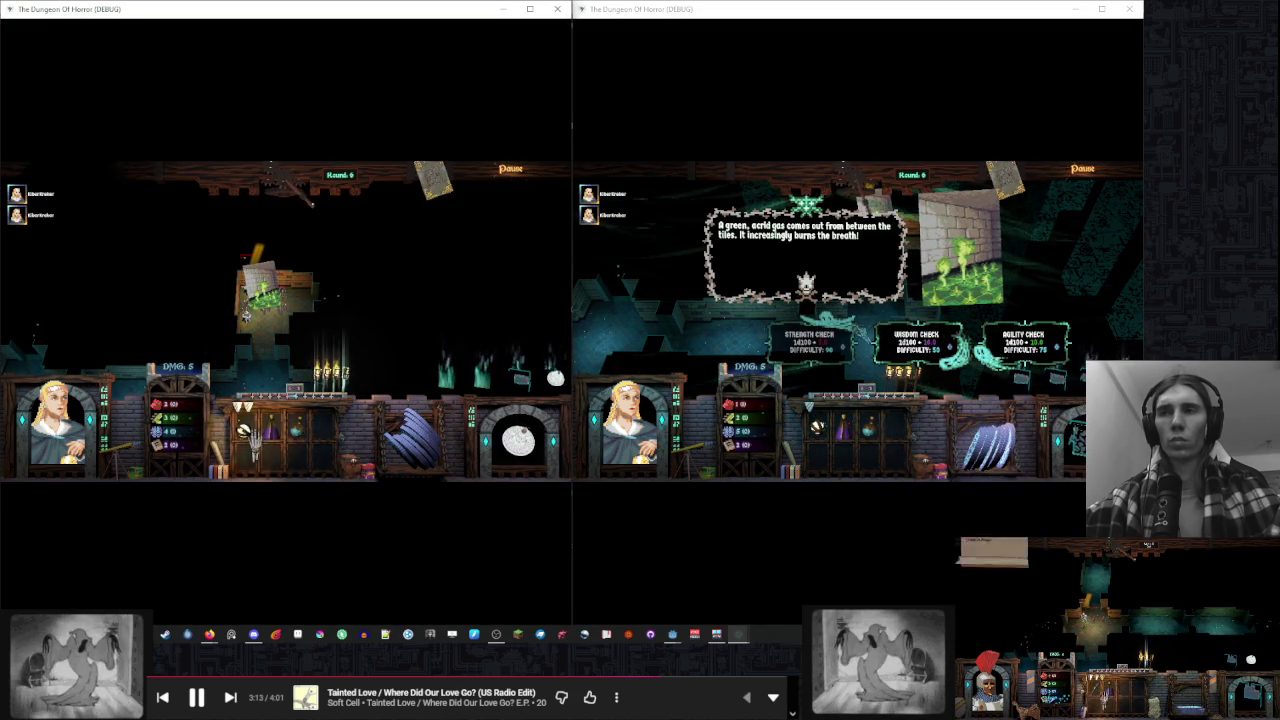
{"action": "left_click", "coordinate": [245, 318]}
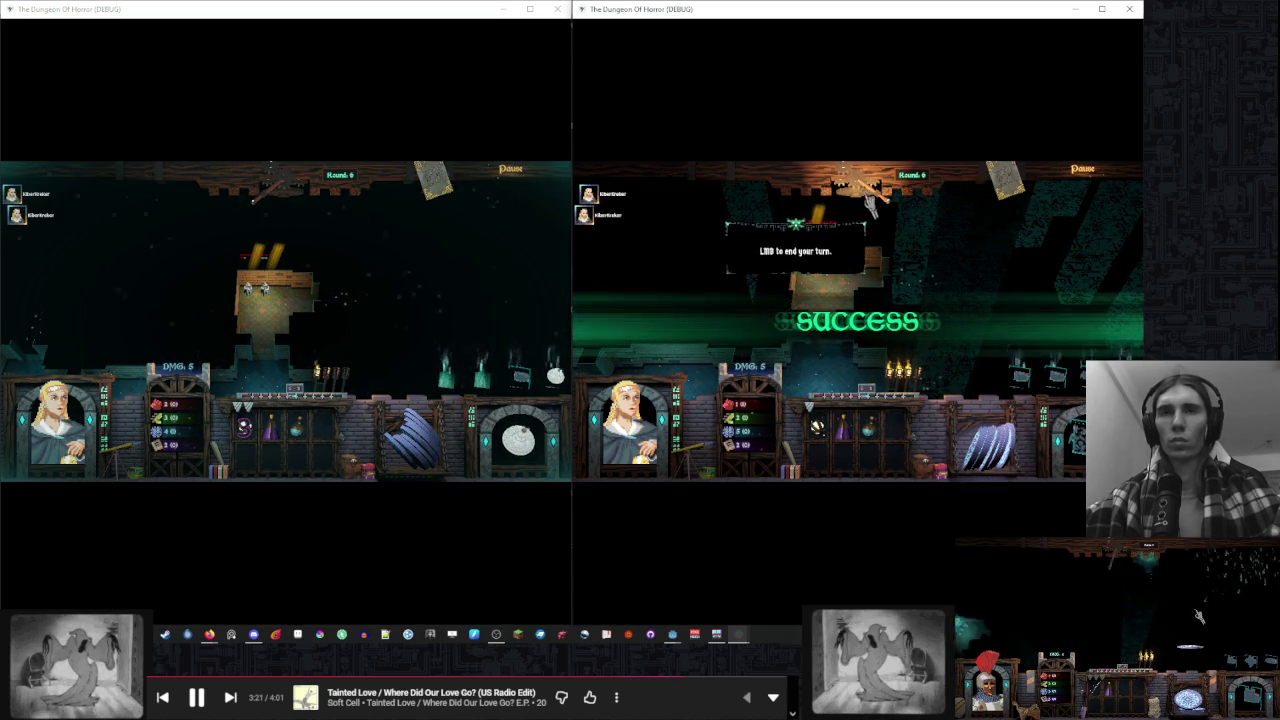
{"action": "left_click", "coordinate": [857, 193]}
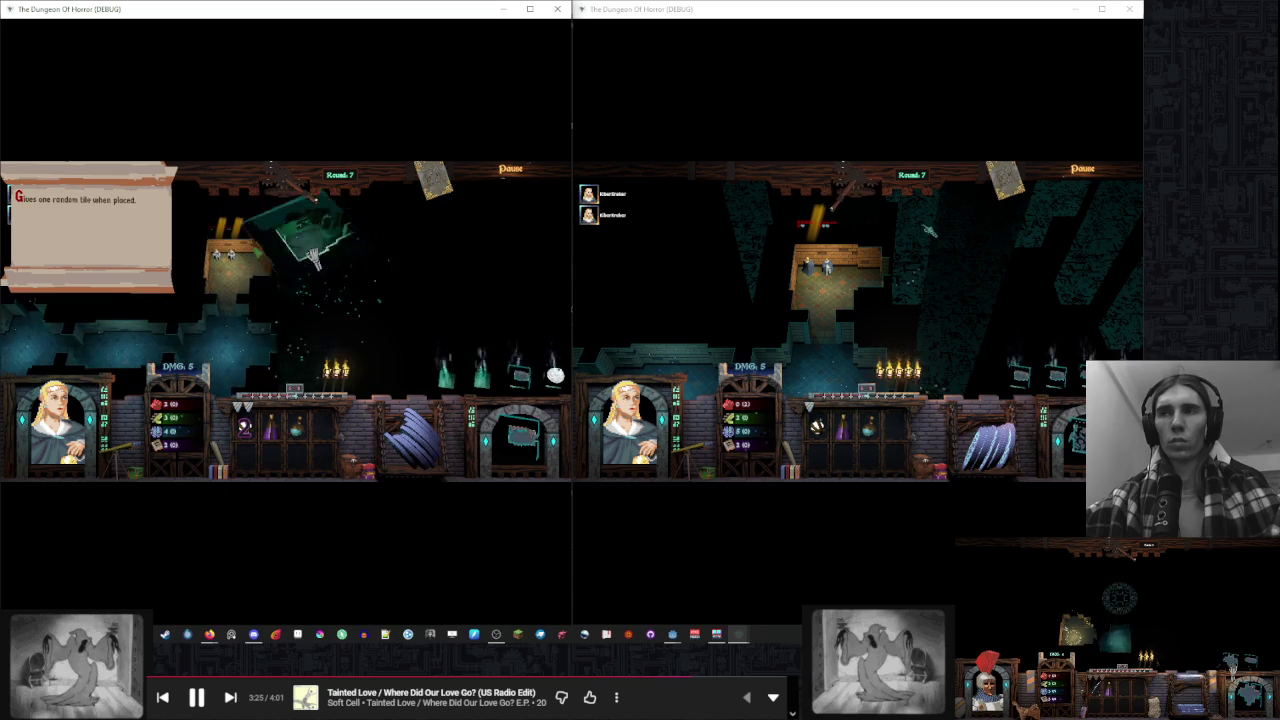
{"action": "left_click", "coordinate": [315, 270]}
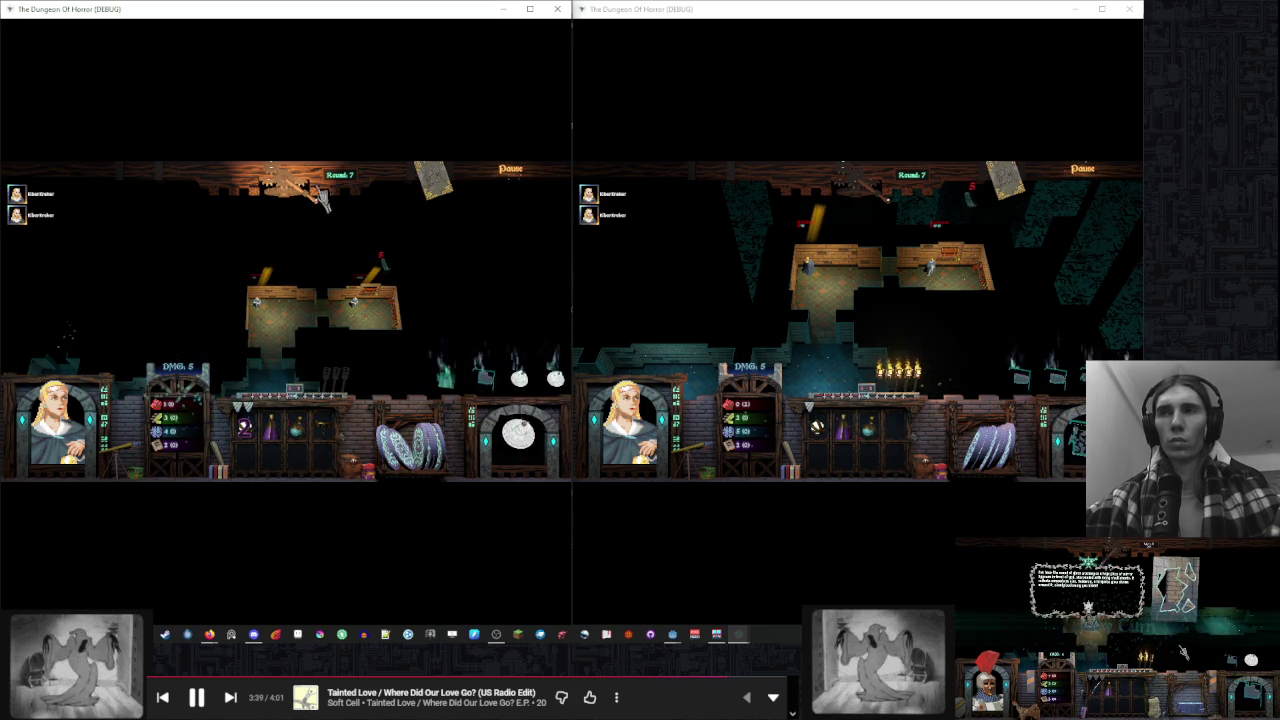
{"action": "left_click", "coordinate": [884, 248]}
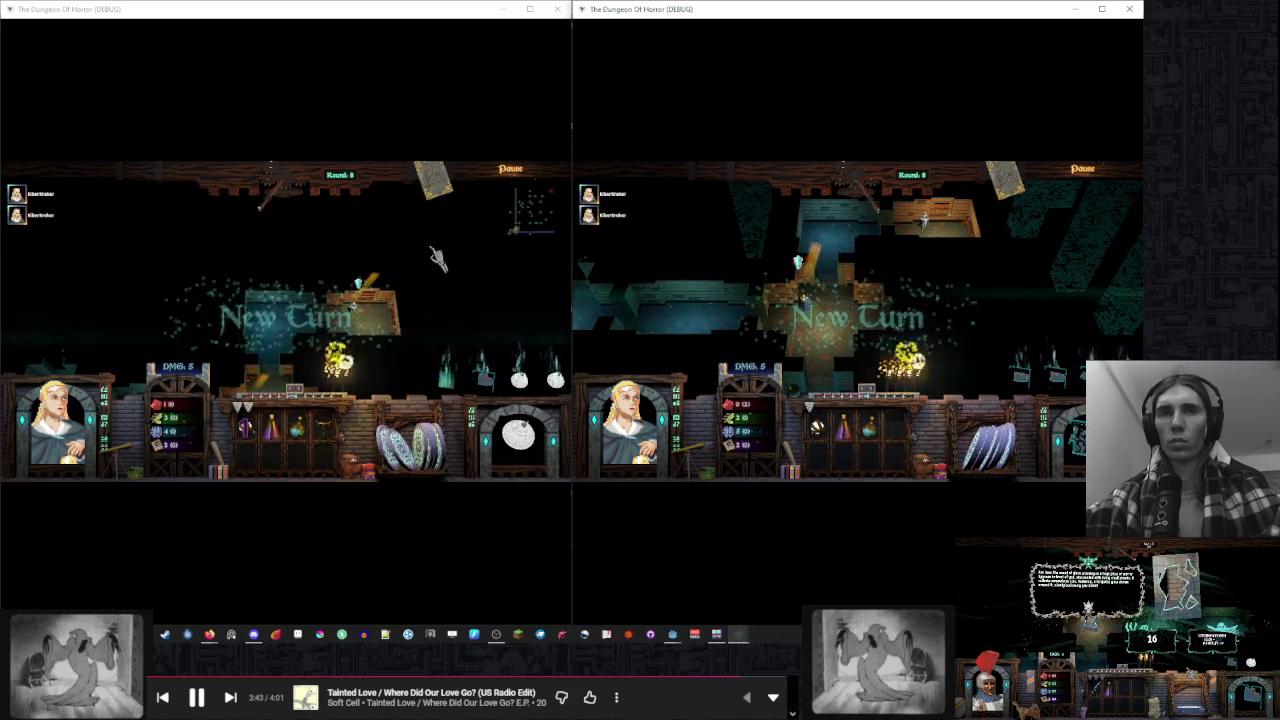
{"action": "left_click", "coordinate": [277, 296]}
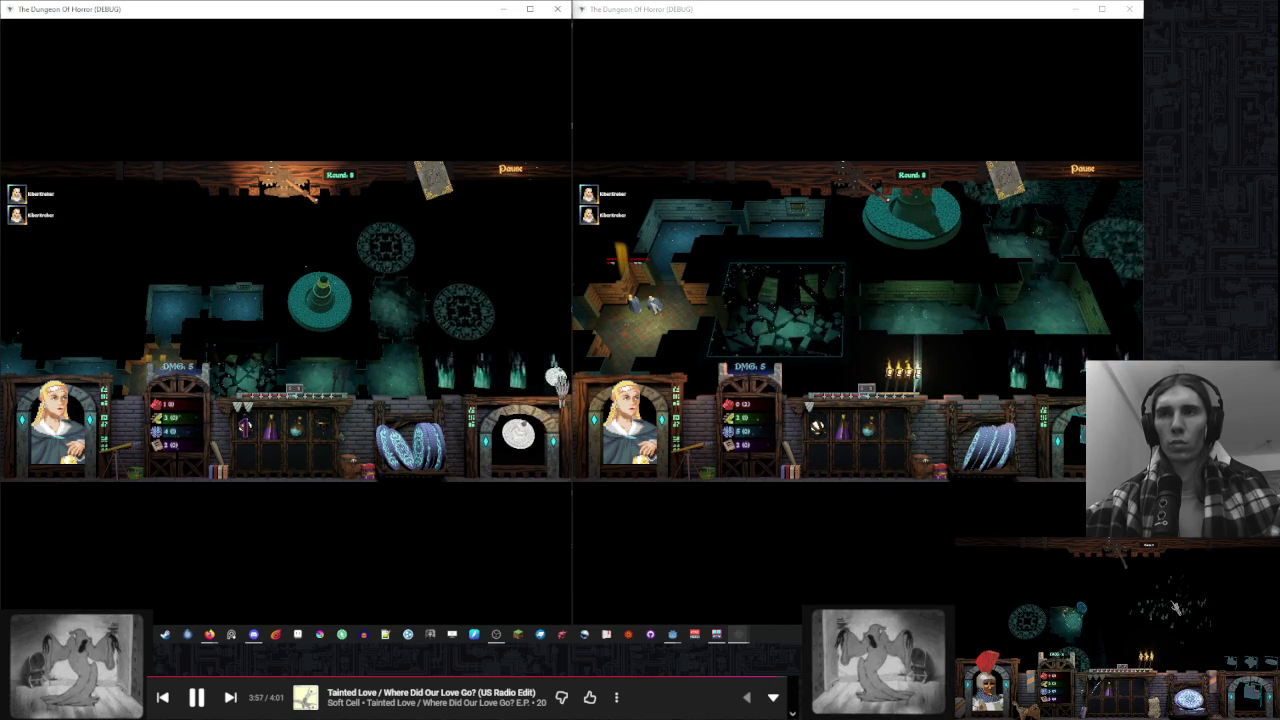
Cancel the left tile placement and place a room tile in the right dungeon, panning with WASD
{"action": "left_click", "coordinate": [380, 285]}
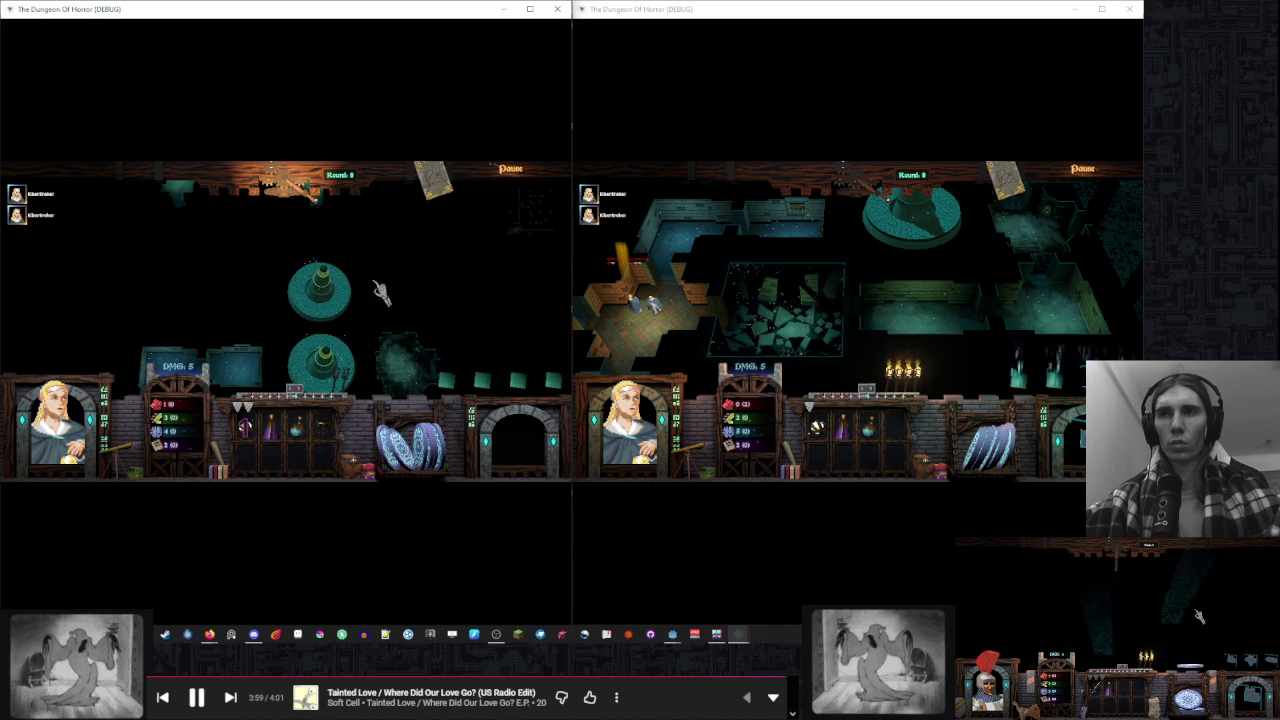
{"action": "left_click", "coordinate": [968, 290]}
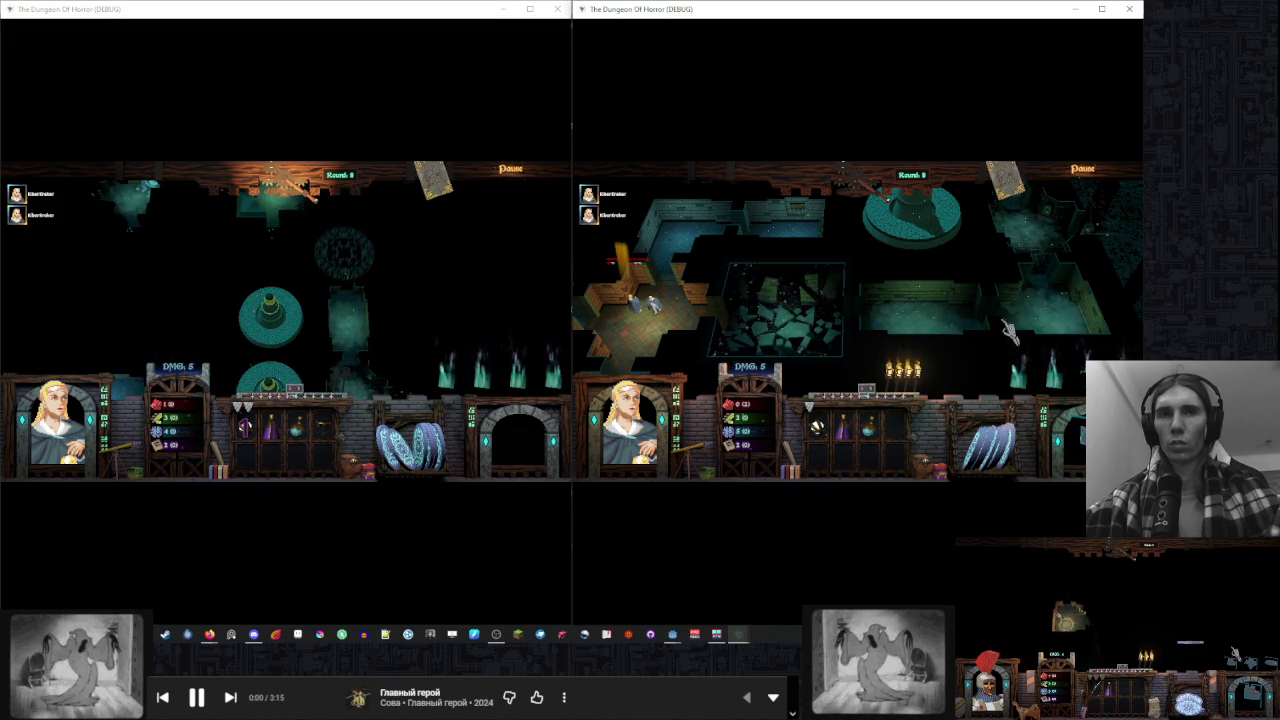
{"action": "key", "text": "a"}
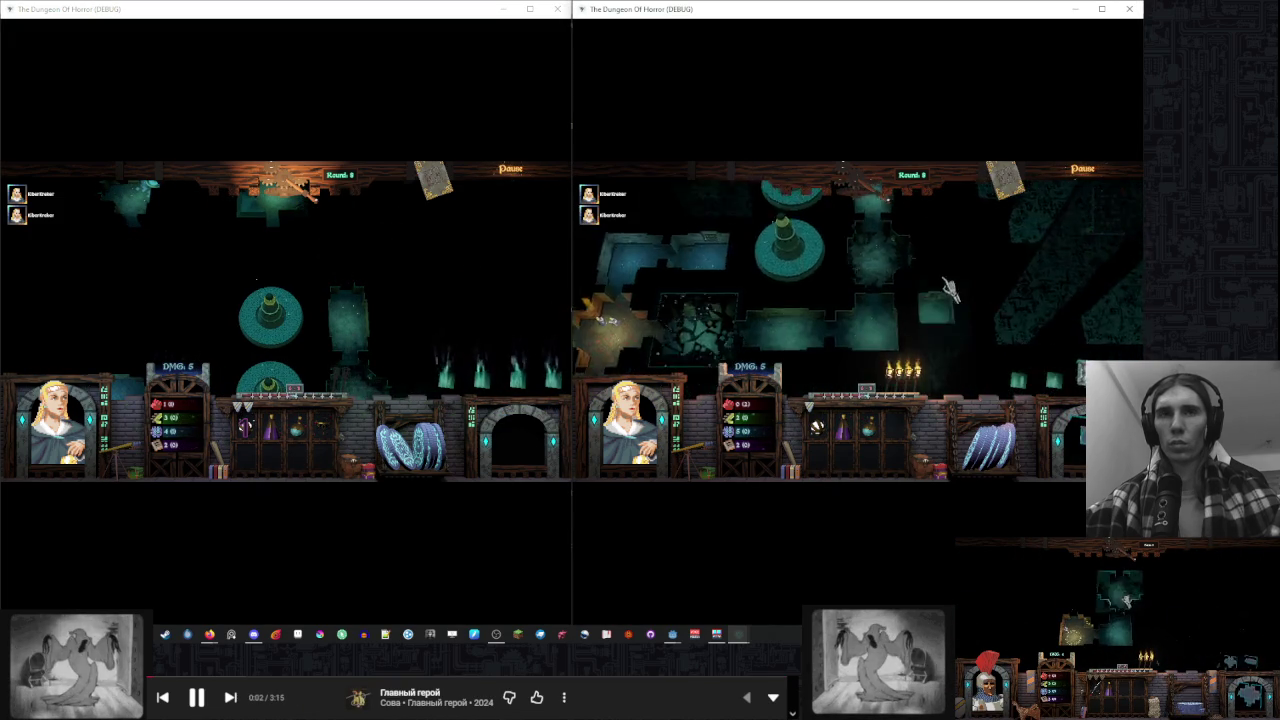
{"action": "key", "text": "d"}
{"action": "key", "text": "w"}
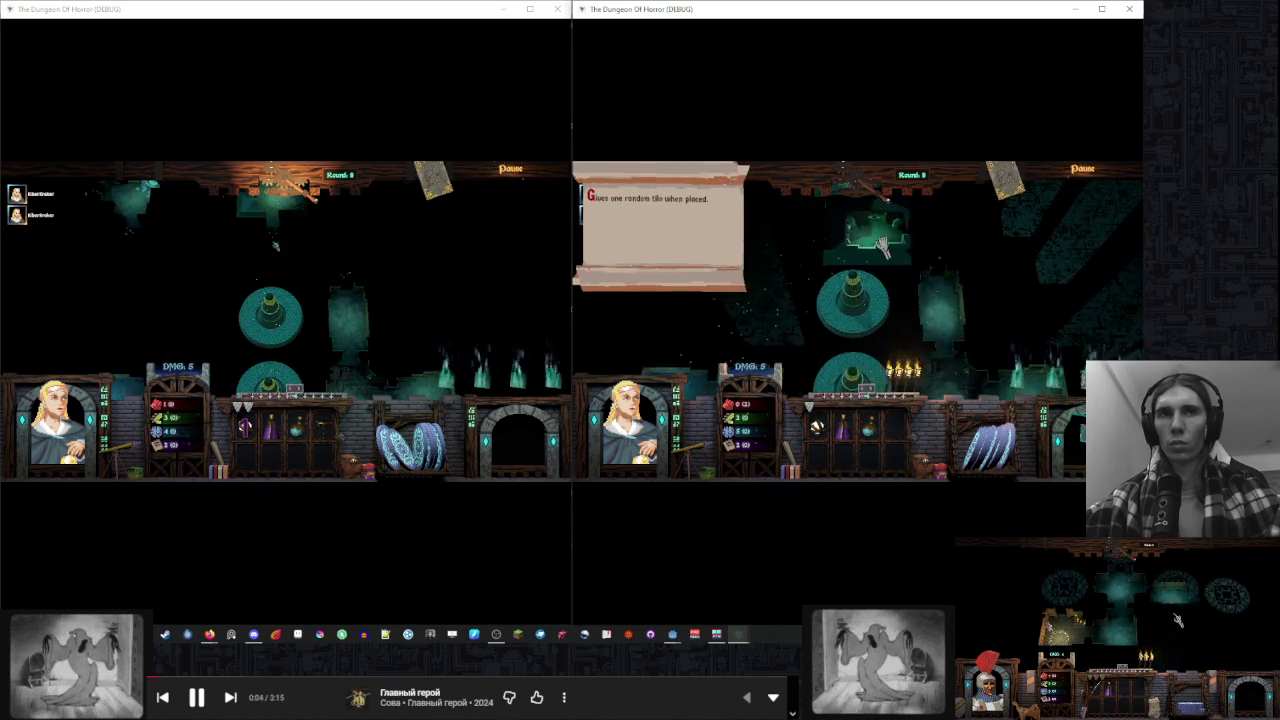
{"action": "key", "text": "d"}
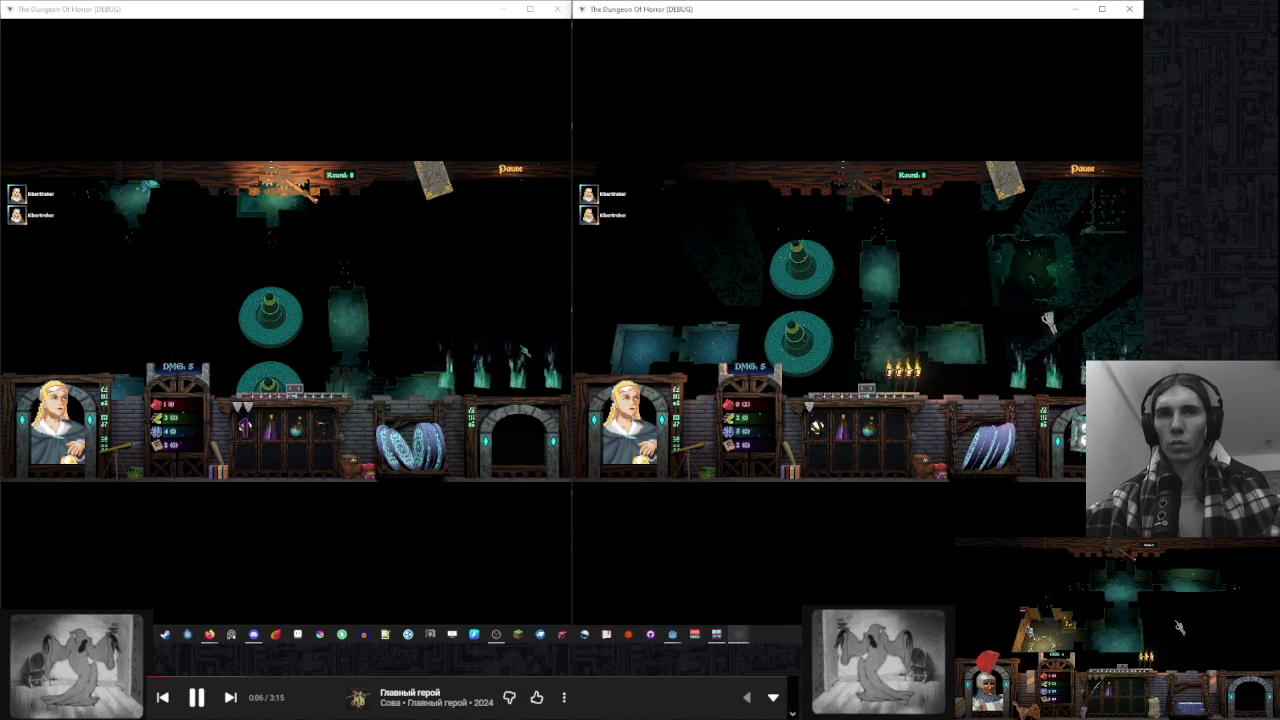
{"action": "key", "text": "w"}
{"action": "left_click", "coordinate": [990, 295]}
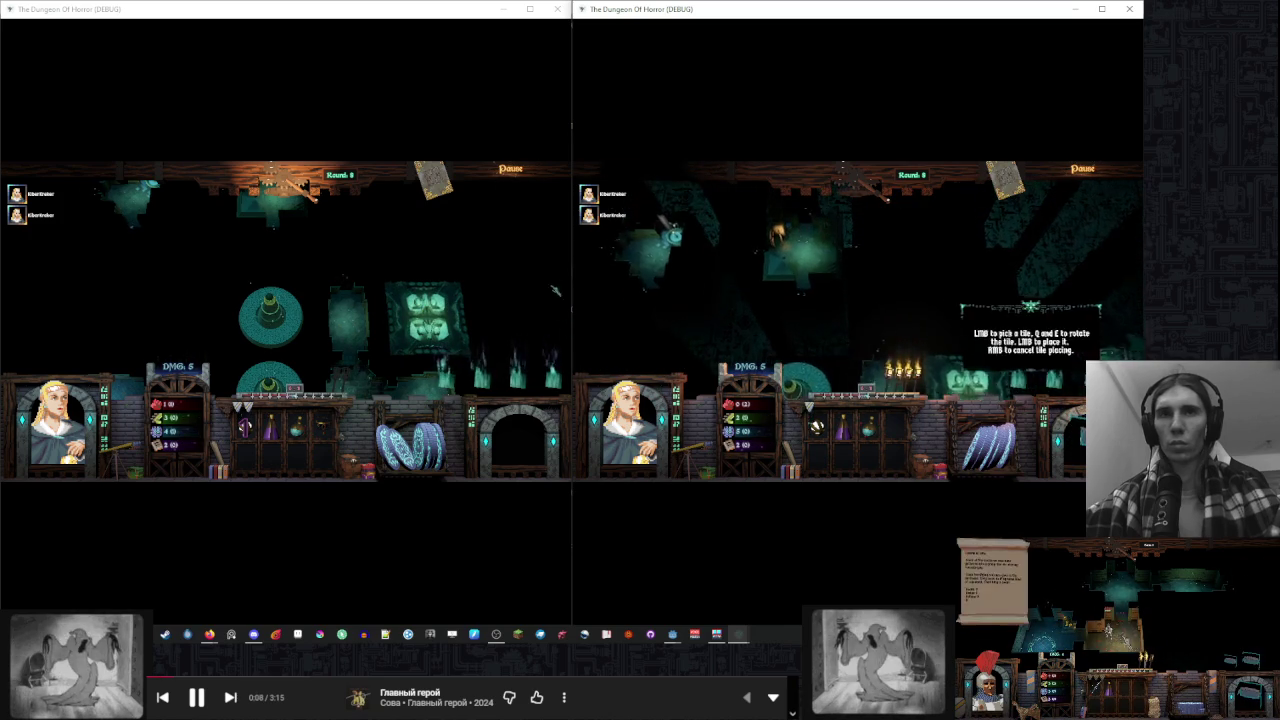
{"action": "key", "text": "s"}
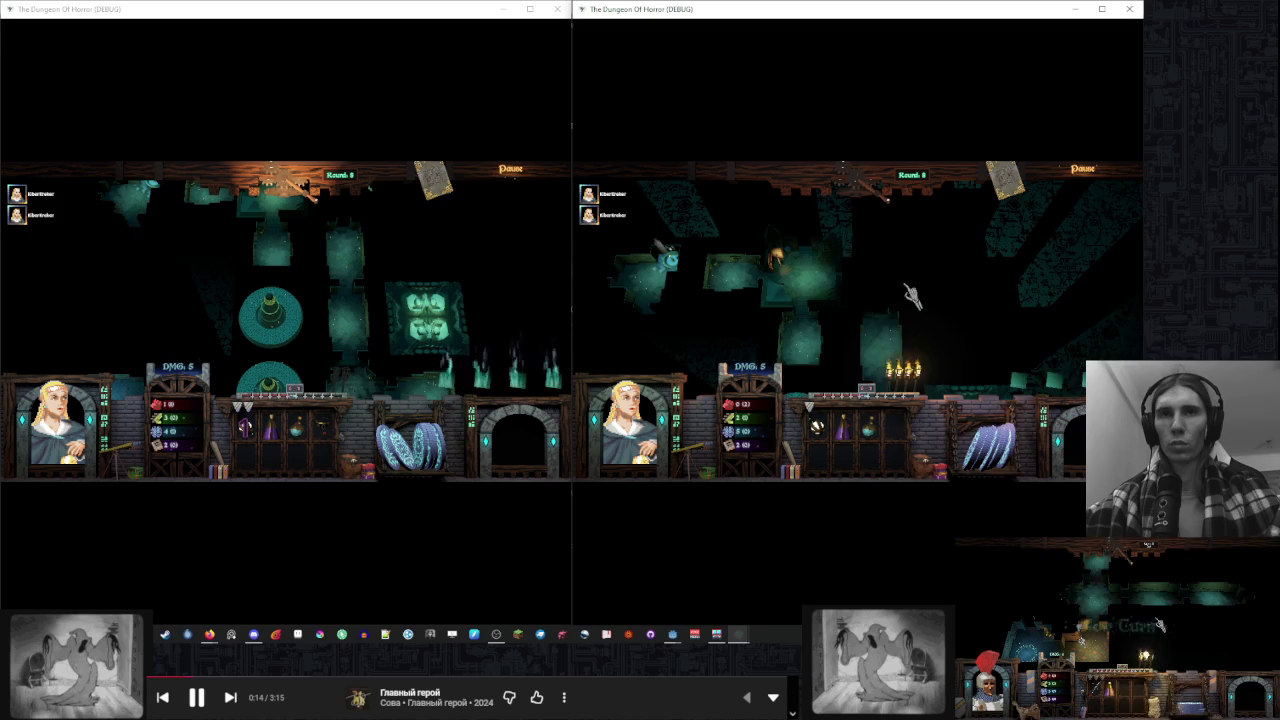
{"action": "key", "text": "s"}
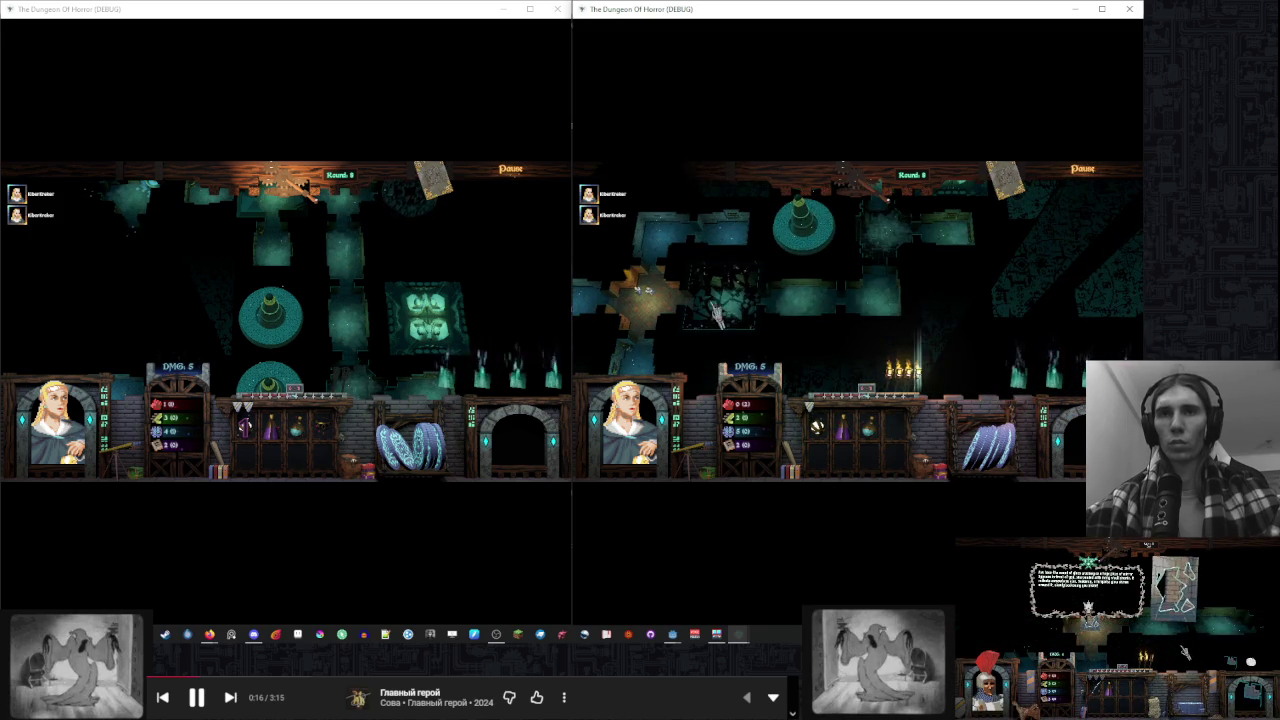
Enter the room, pass the Hall rumbles strength check, and end turns through Round 10
{"action": "left_click", "coordinate": [983, 279]}
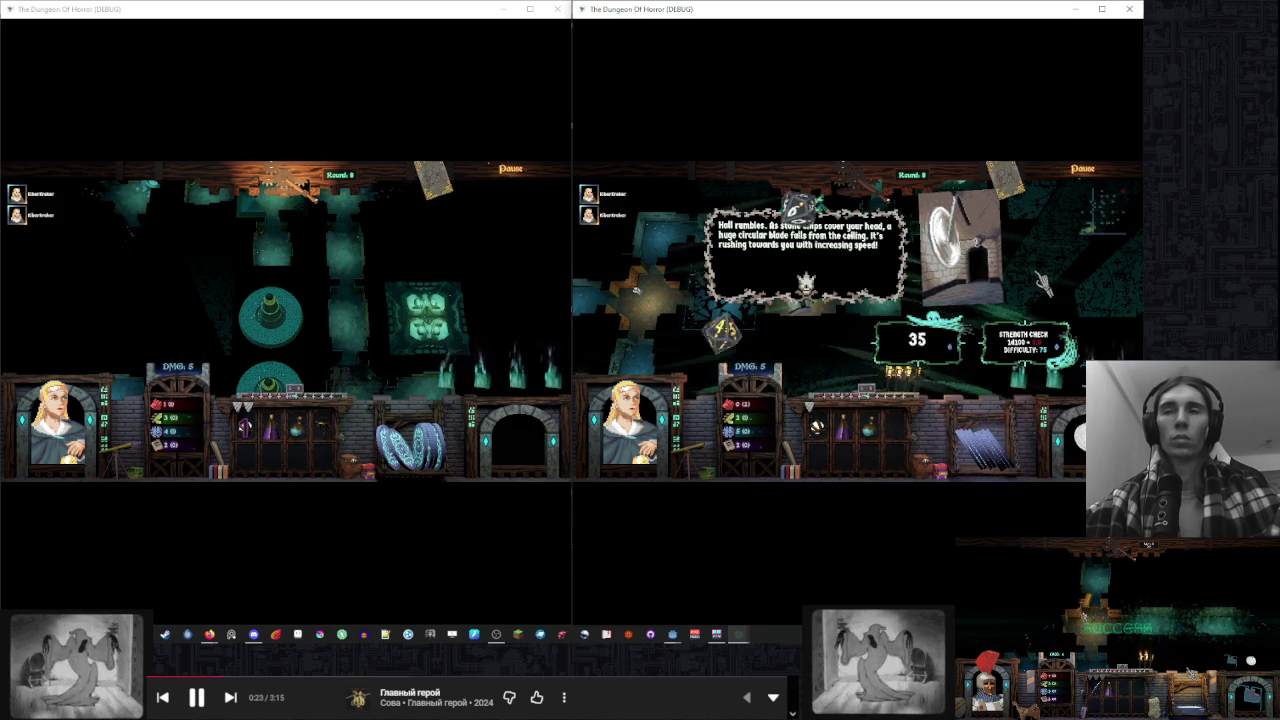
{"action": "left_click", "coordinate": [366, 297]}
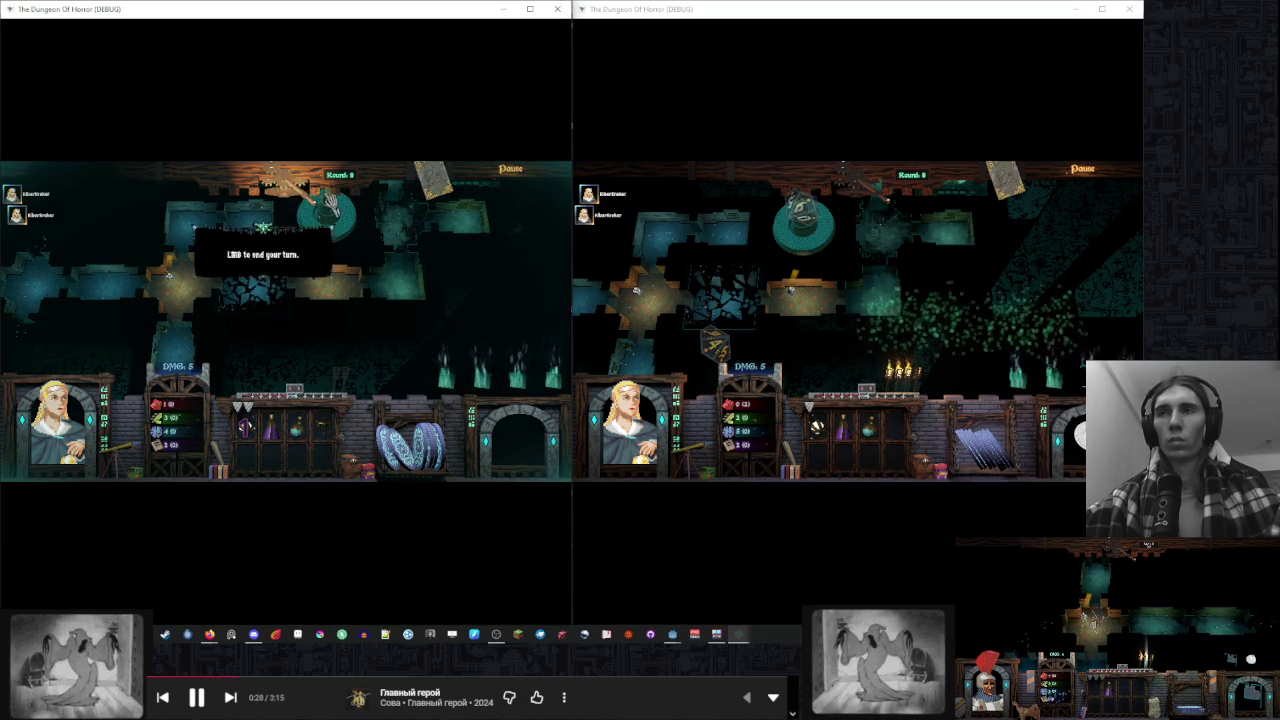
{"action": "left_click", "coordinate": [942, 243]}
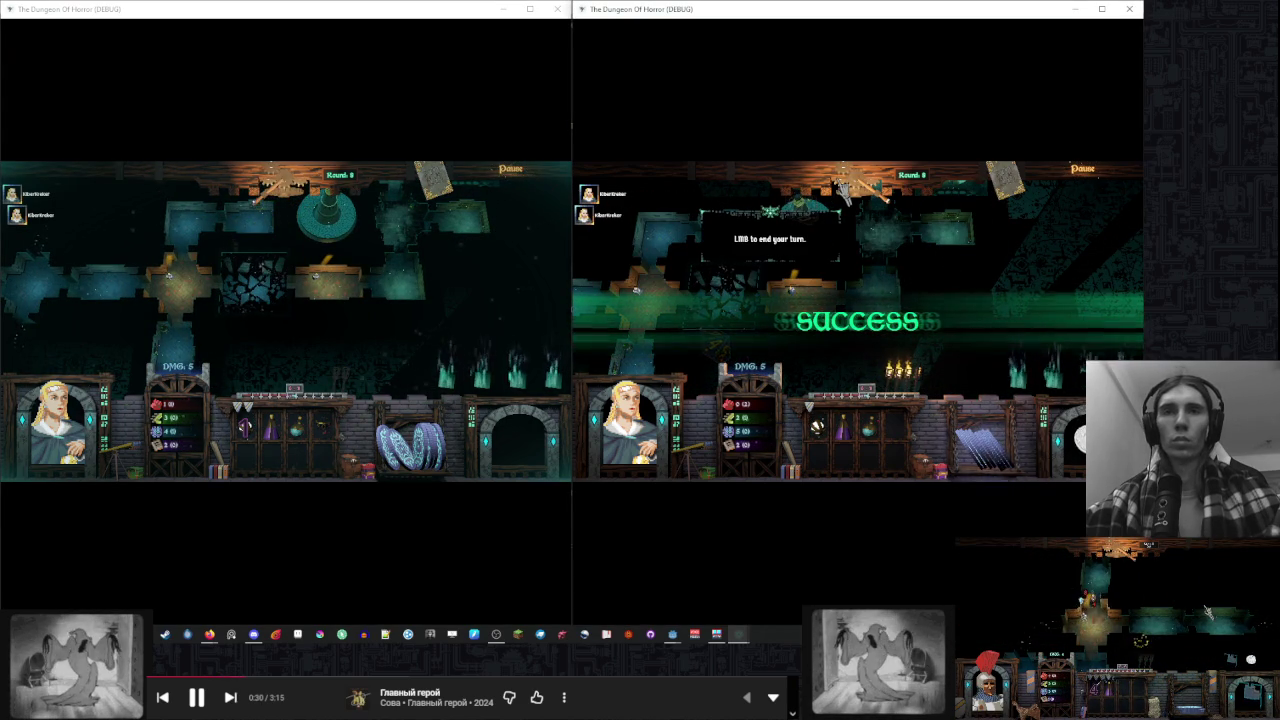
{"action": "left_click", "coordinate": [845, 190]}
{"action": "left_click", "coordinate": [350, 295]}
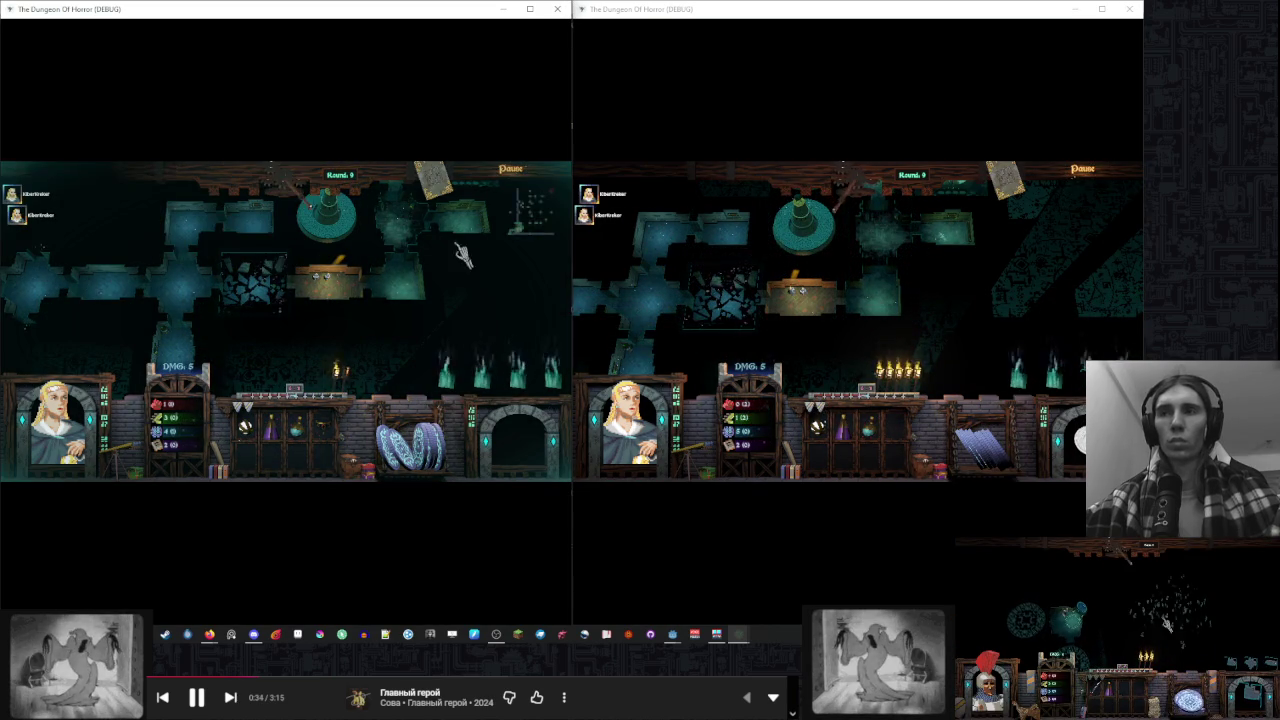
{"action": "left_click", "coordinate": [825, 312]}
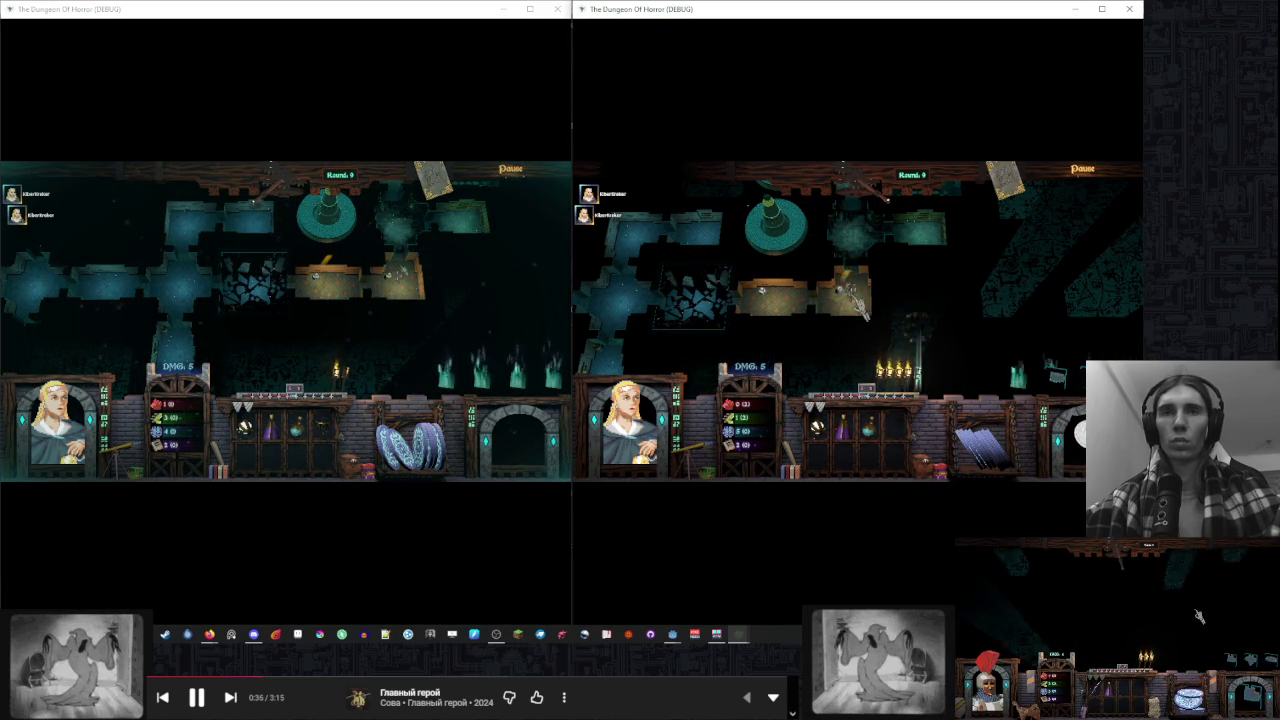
{"action": "left_click", "coordinate": [838, 202]}
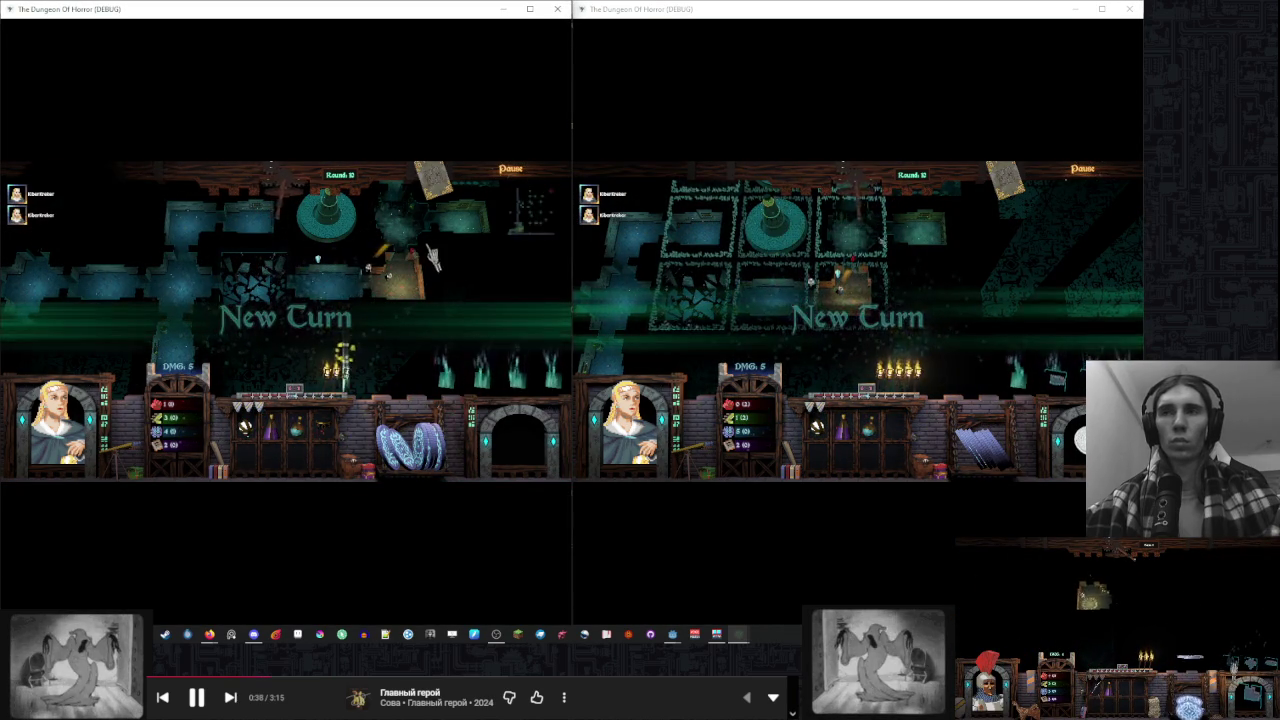
{"action": "left_click", "coordinate": [583, 255]}
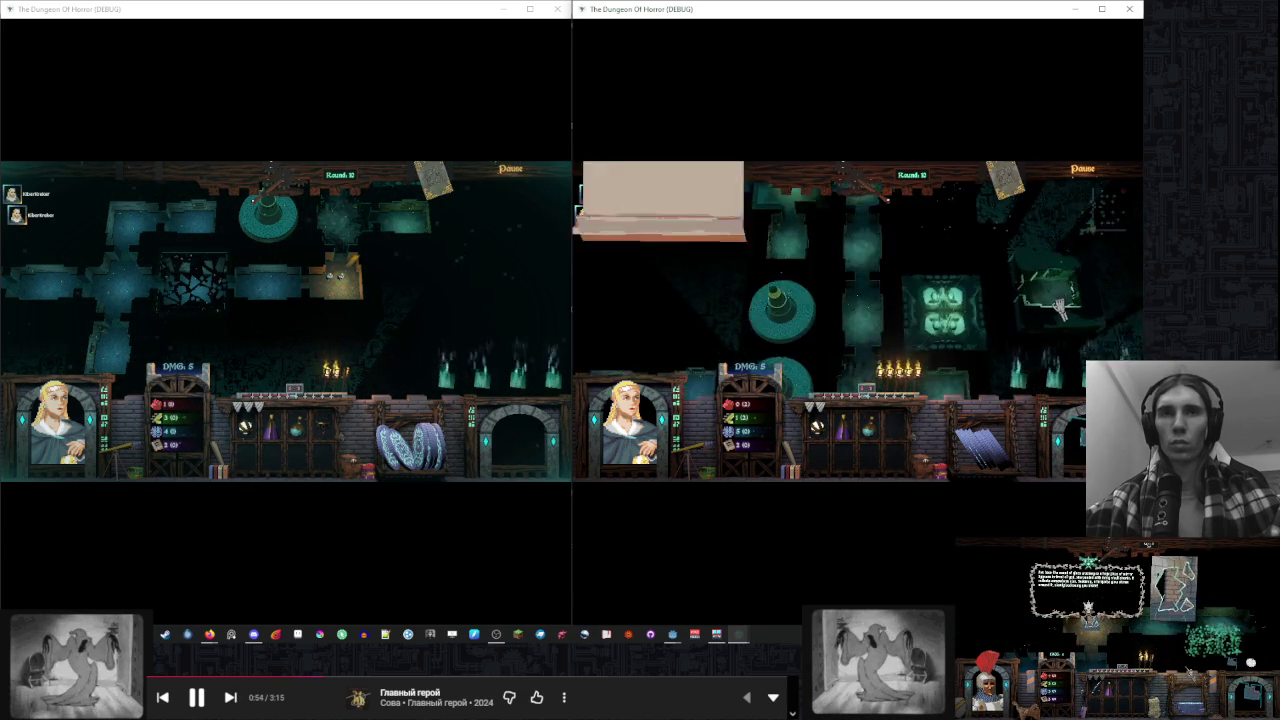
Place a new room tile, attack the hero, and end turns to reach Round 13
{"action": "left_click", "coordinate": [880, 295]}
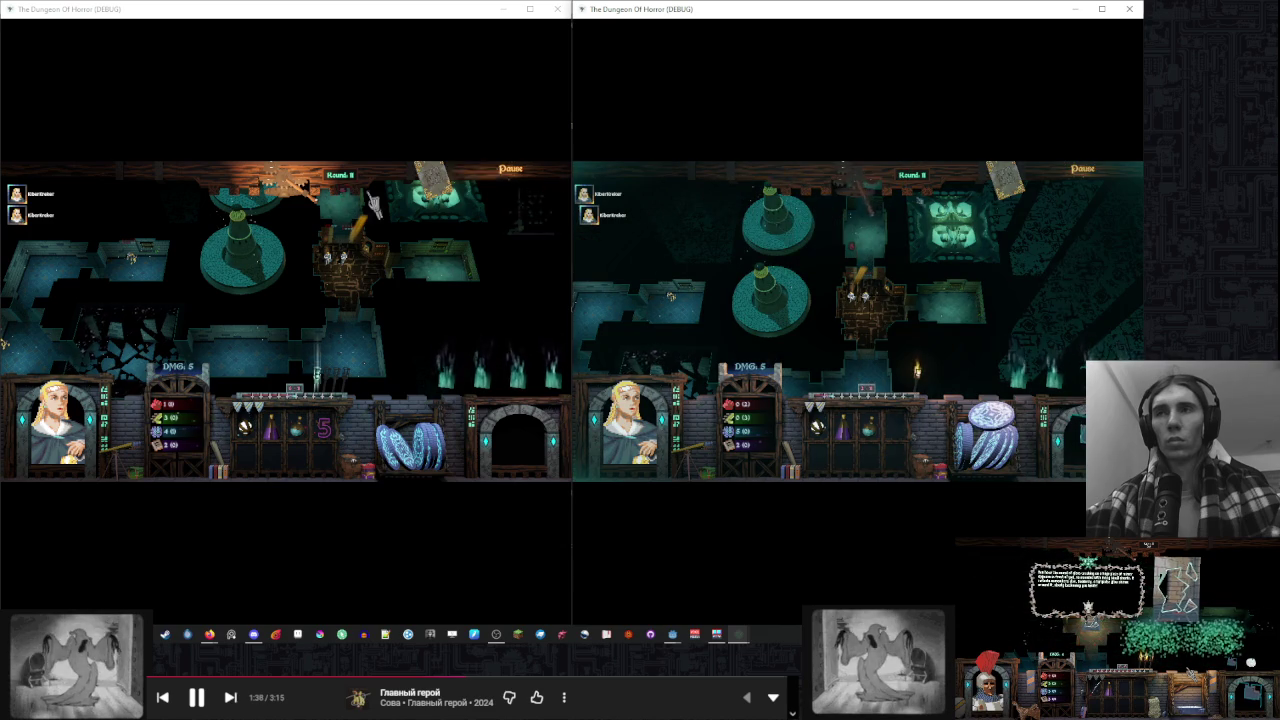
{"action": "left_click", "coordinate": [235, 240]}
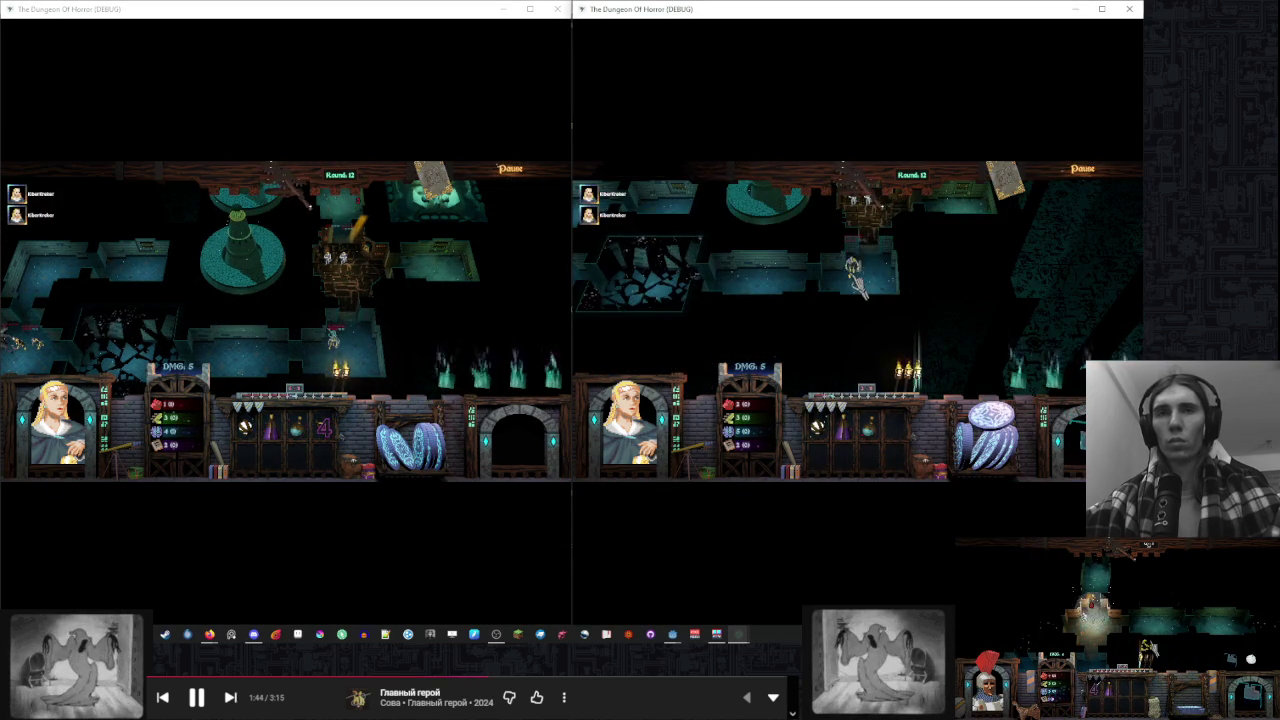
{"action": "left_click", "coordinate": [858, 287]}
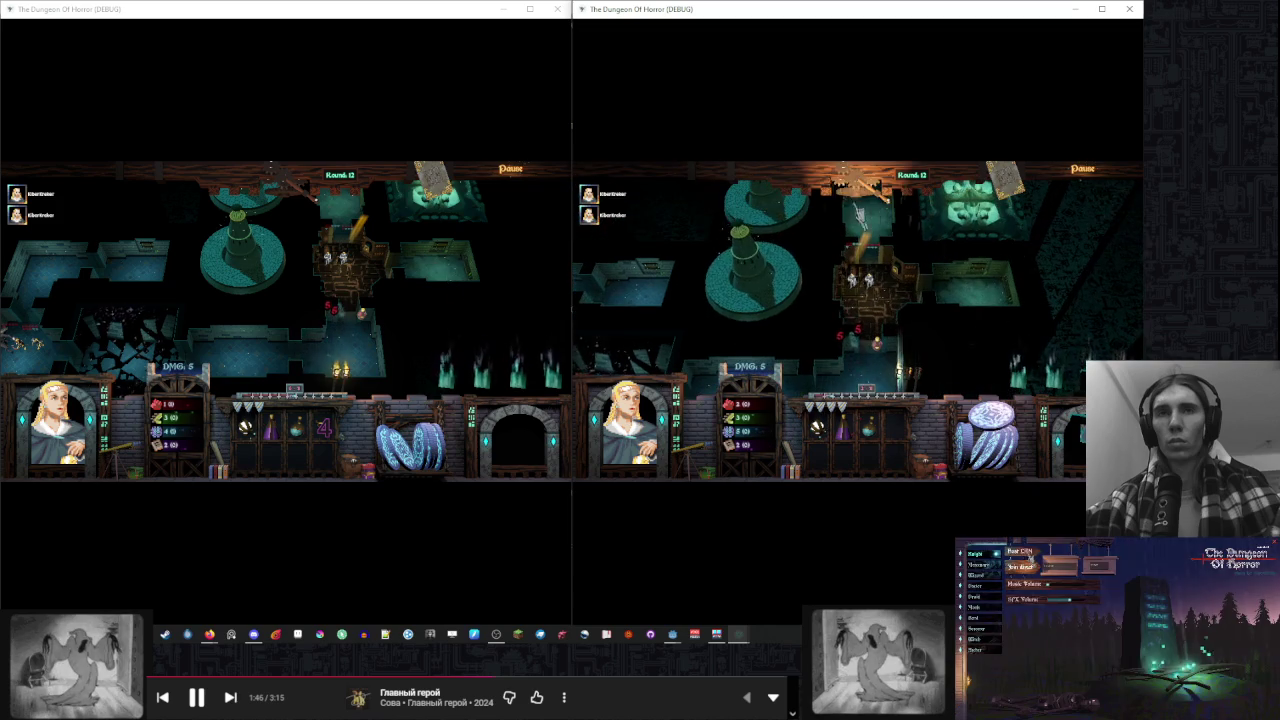
{"action": "left_click", "coordinate": [788, 213]}
{"action": "left_click", "coordinate": [228, 213]}
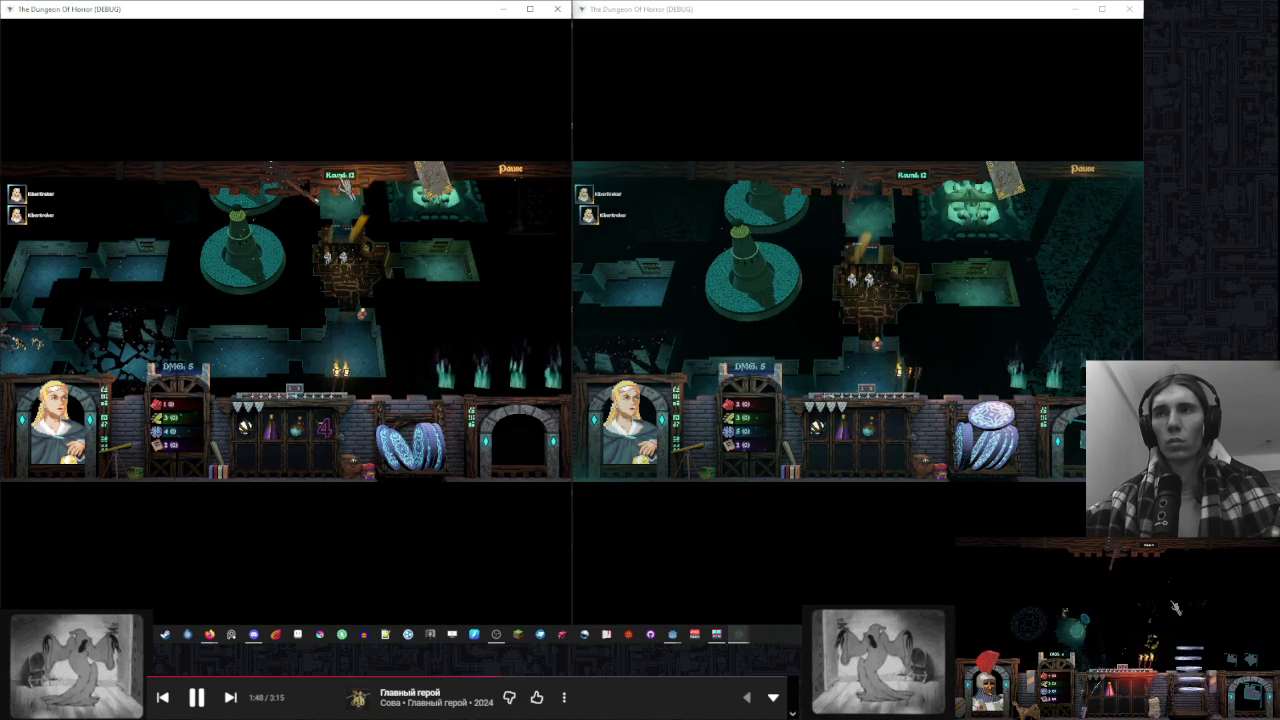
Play the random-tile card, place the room by the tower, and advance to Round 15
{"action": "left_click", "coordinate": [967, 343]}
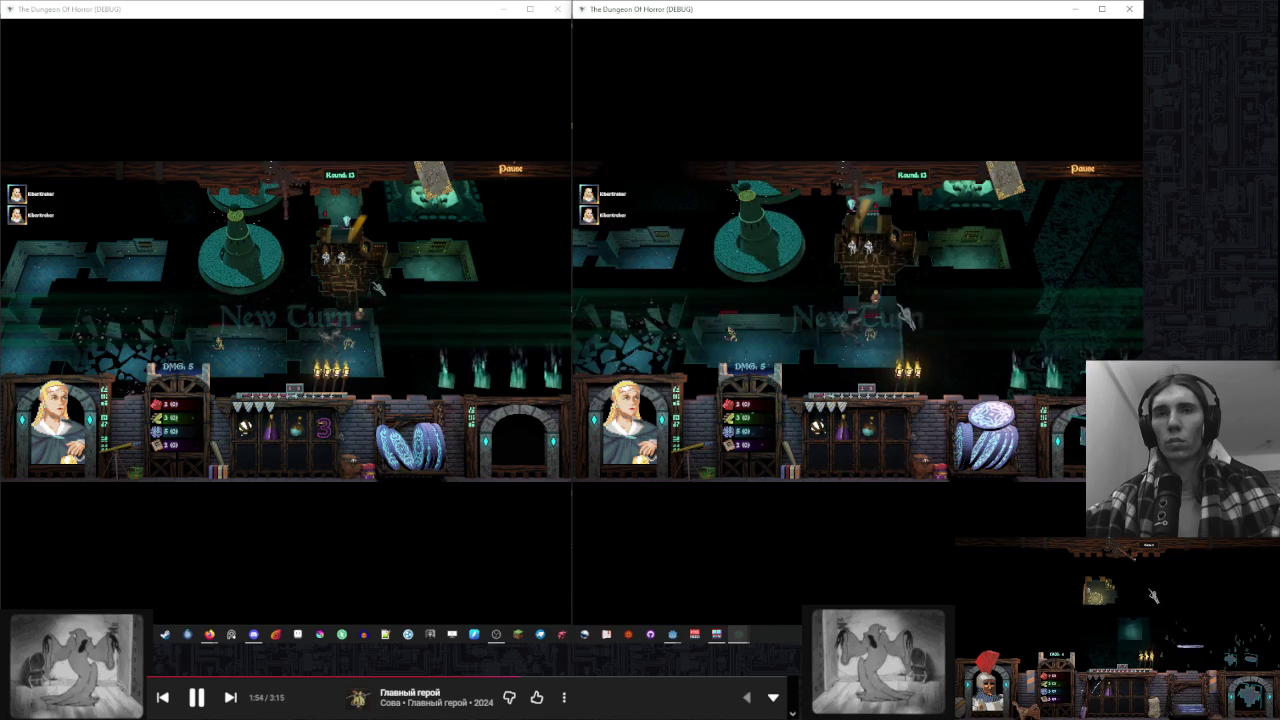
{"action": "left_click", "coordinate": [851, 350]}
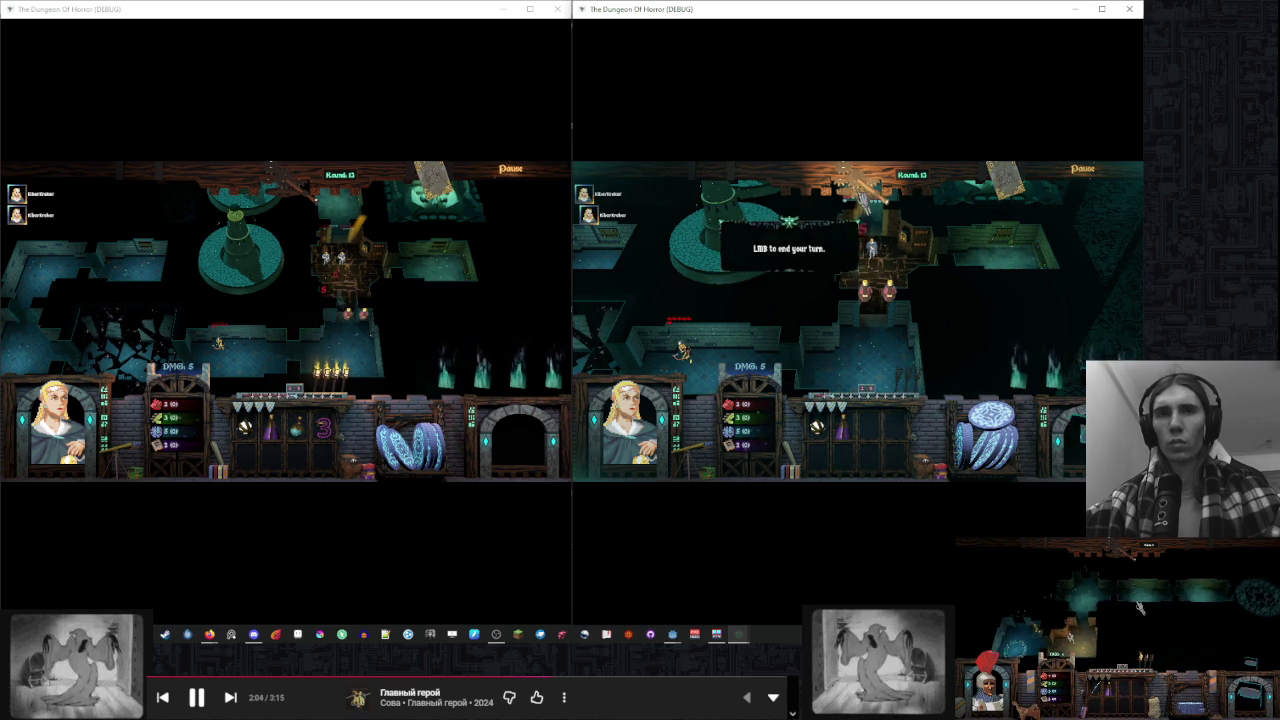
{"action": "left_click", "coordinate": [438, 307]}
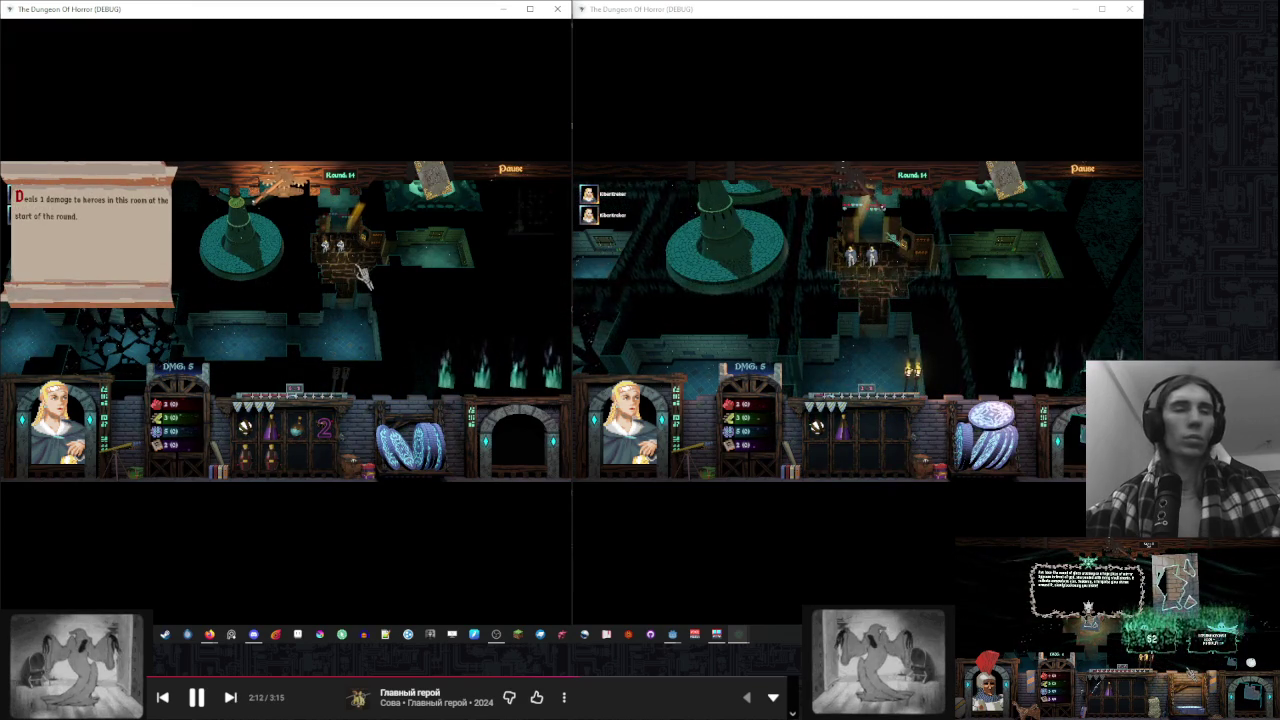
{"action": "left_click_drag", "start_coordinate": [1012, 315], "coordinate": [912, 325]}
{"action": "left_click", "coordinate": [913, 328]}
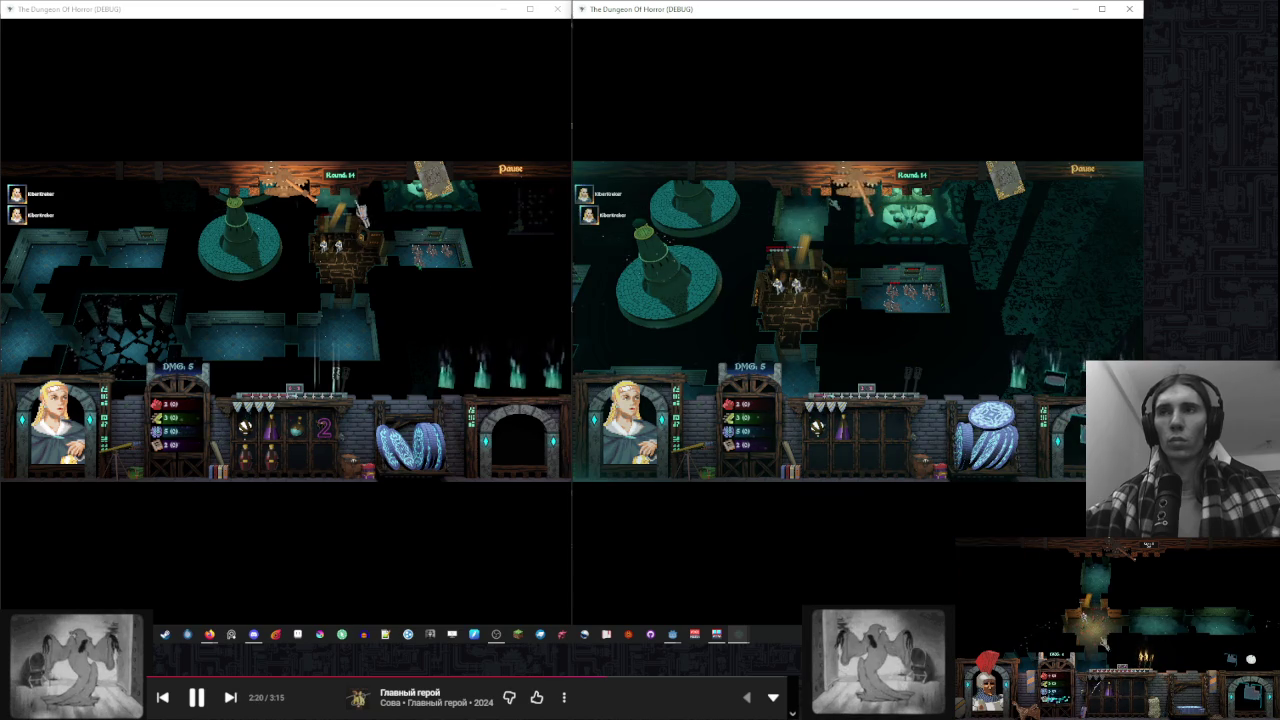
{"action": "left_click", "coordinate": [471, 306]}
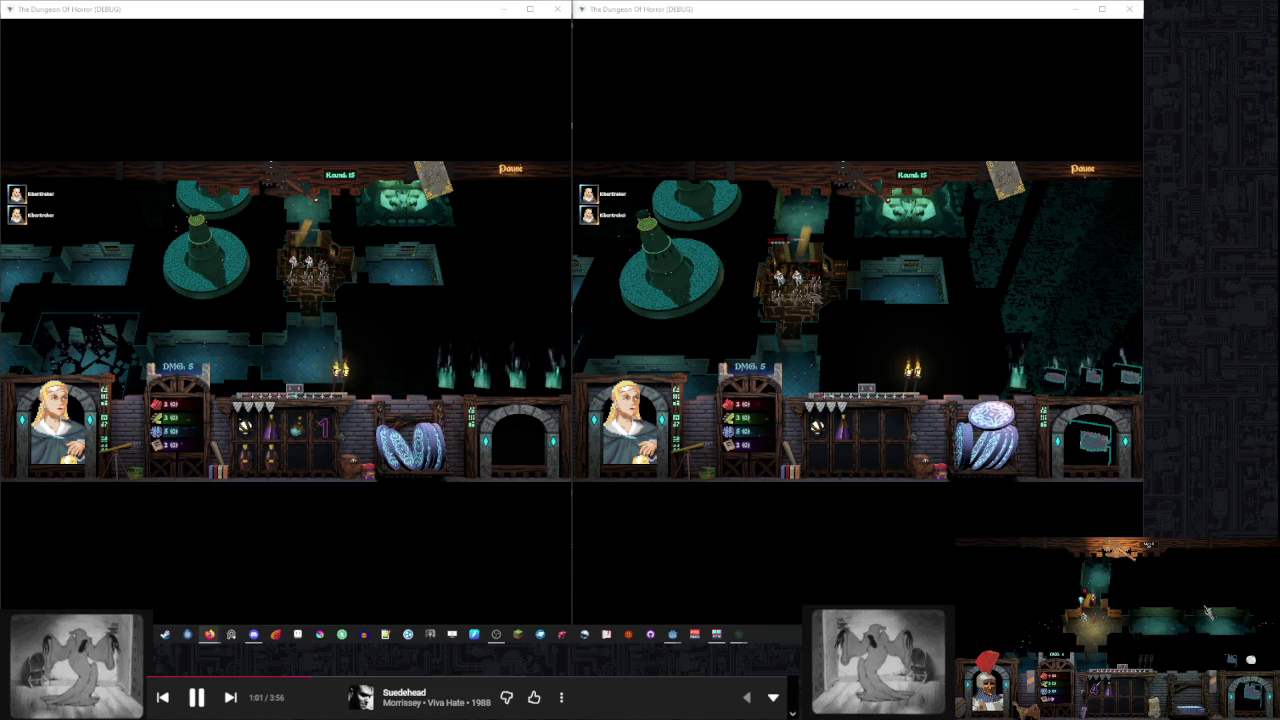
{"action": "key", "text": "Escape"}
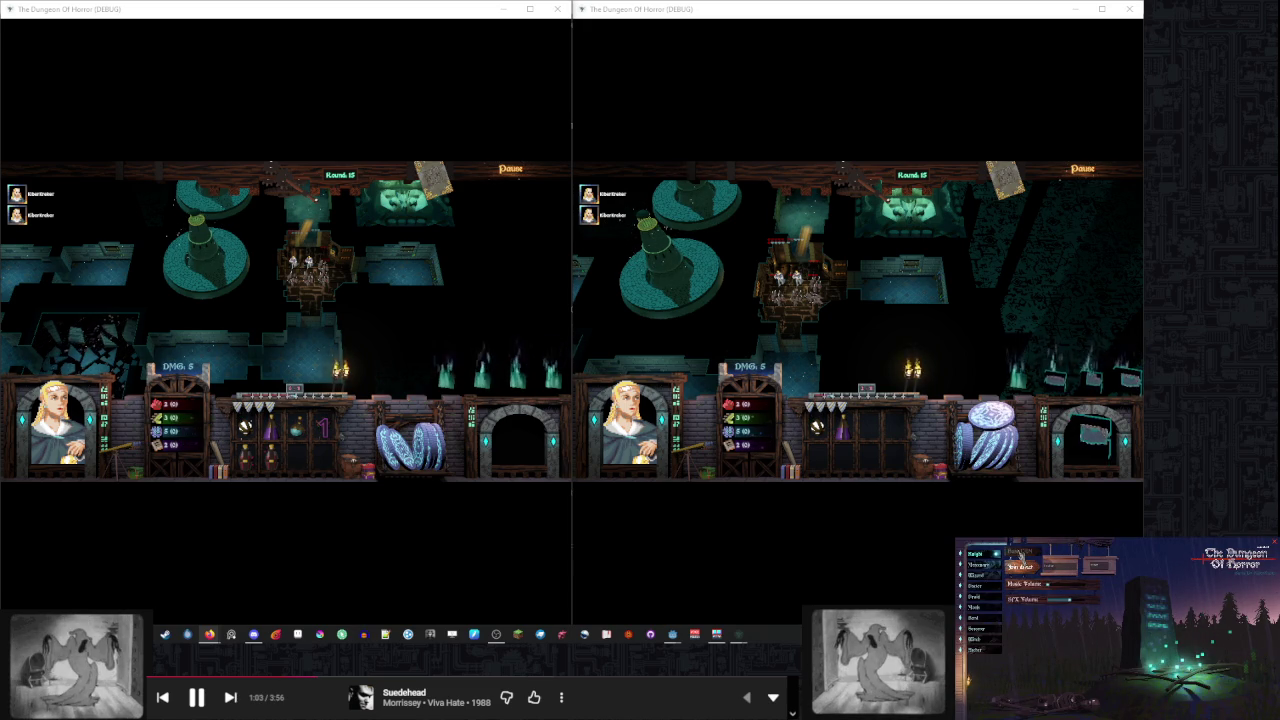
{"action": "left_click", "coordinate": [1020, 555]}
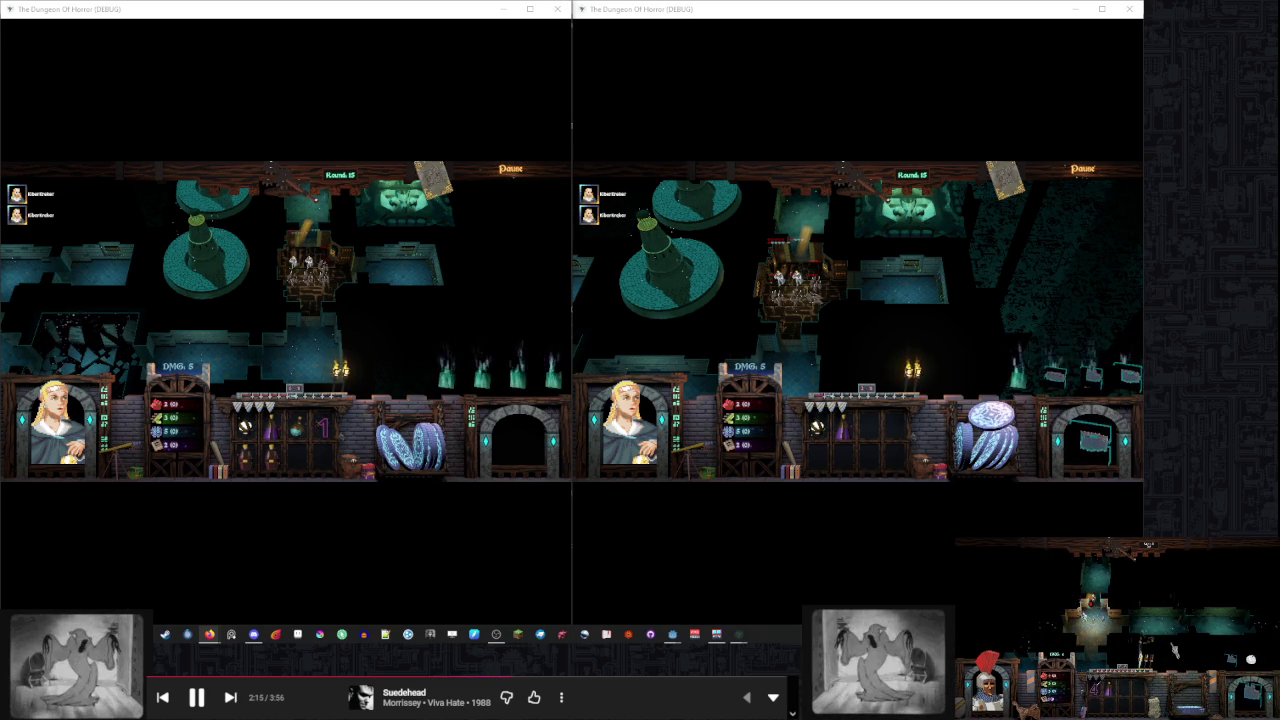
{"action": "key", "text": "Escape"}
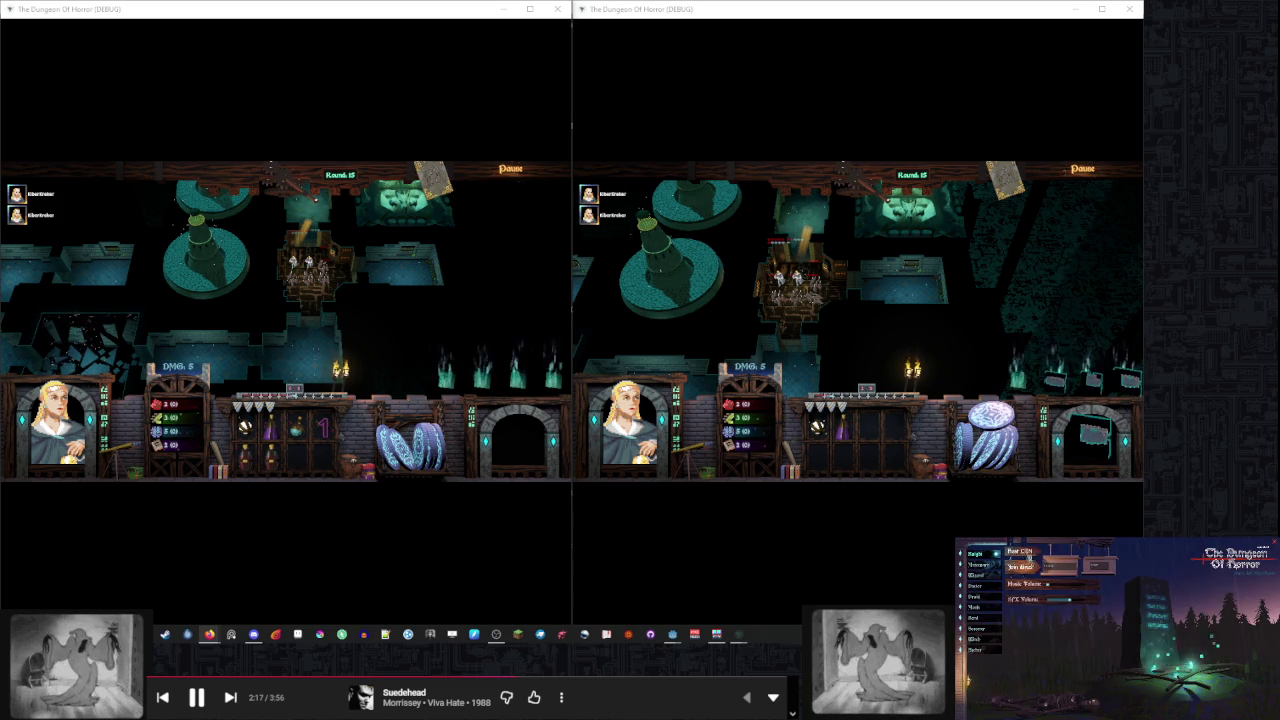
{"action": "left_click", "coordinate": [1020, 555]}
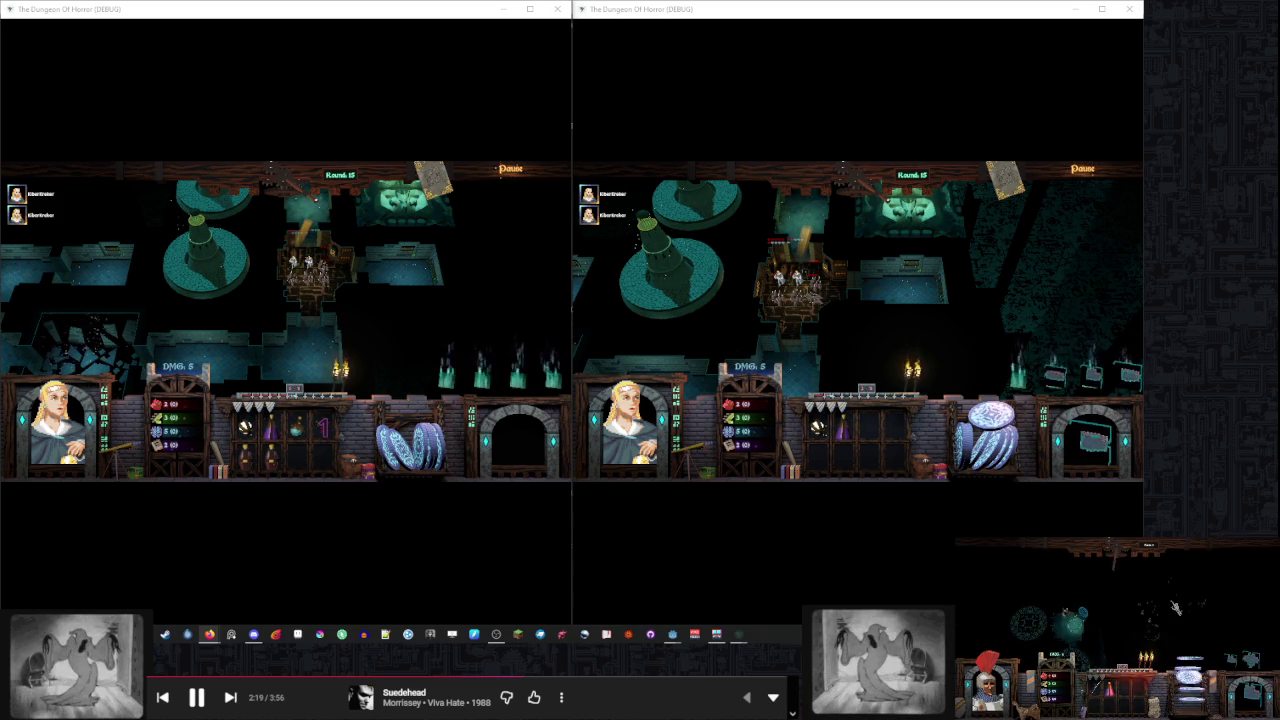
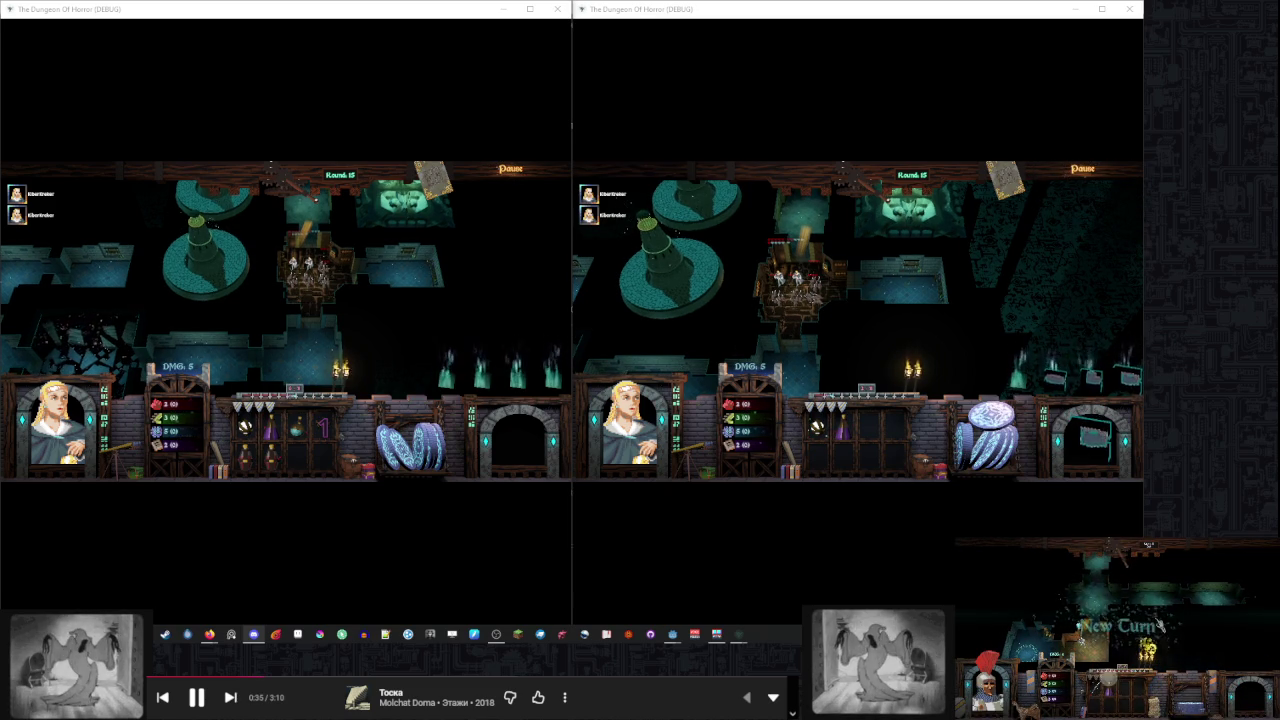
Skip two music tracks ahead to Wind-Bitten and expand the volume, repeat and shuffle controls
{"action": "left_click", "coordinate": [232, 698]}
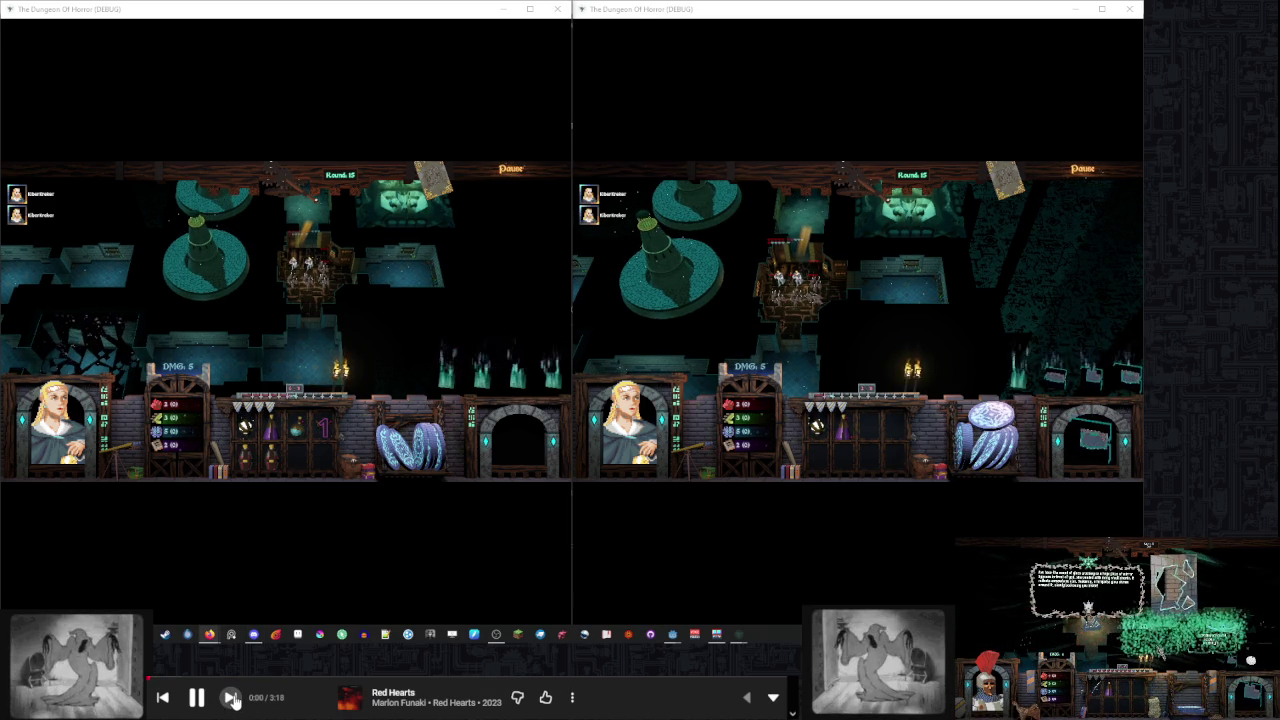
{"action": "left_click", "coordinate": [232, 698]}
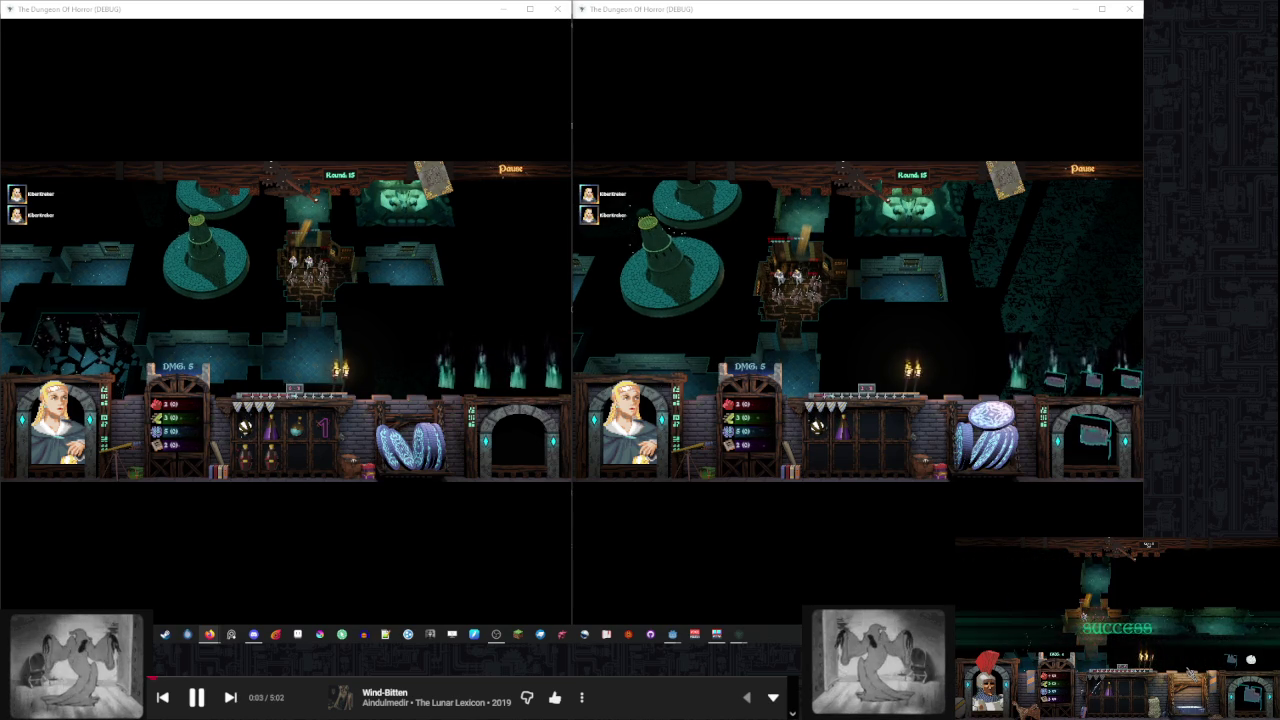
{"action": "left_click", "coordinate": [772, 700]}
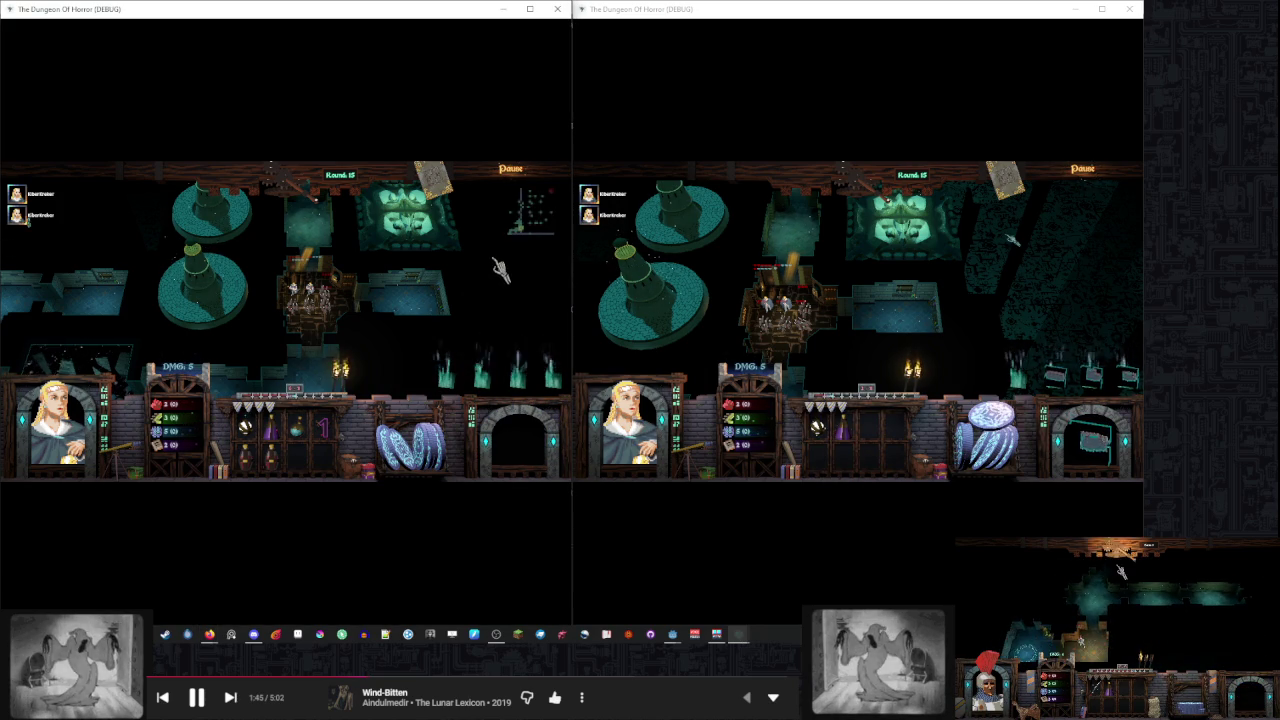
Use the item on the central room, then play turns in both windows to reveal more rooms
{"action": "scroll", "coordinate": [497, 268], "scroll_direction": "up", "scroll_amount": 3}
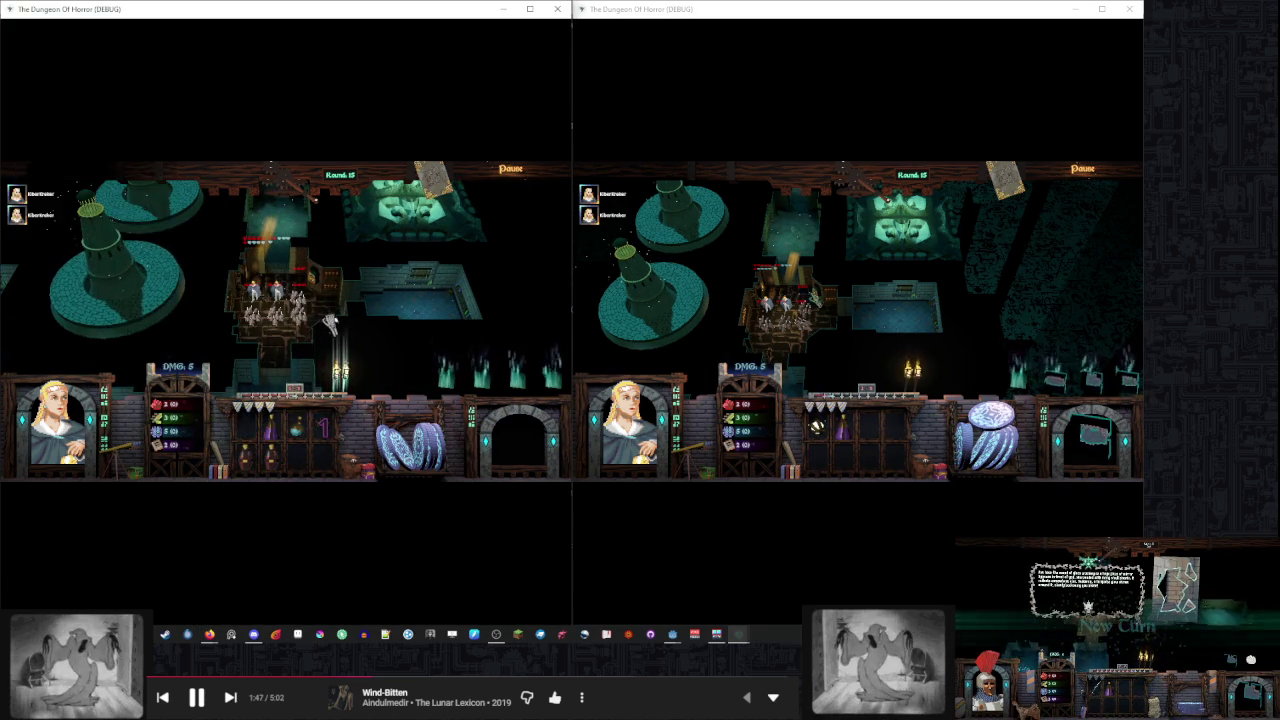
{"action": "left_click", "coordinate": [320, 335]}
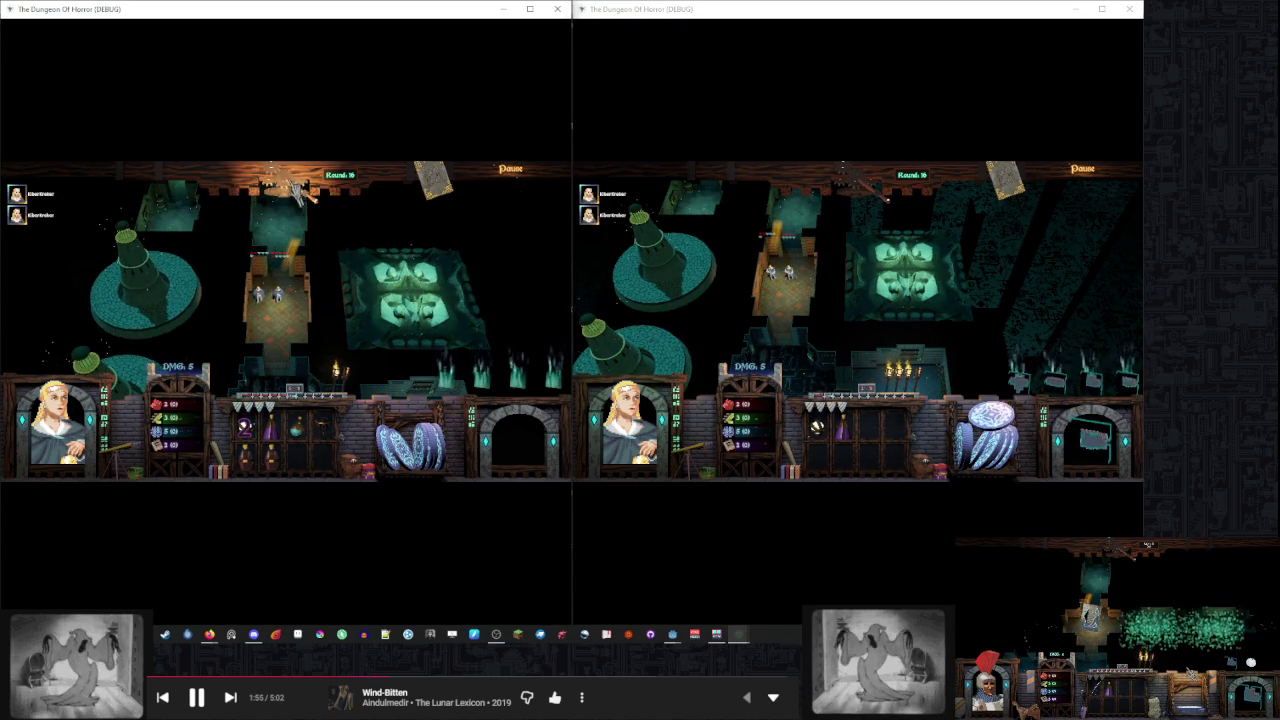
{"action": "left_click", "coordinate": [878, 190]}
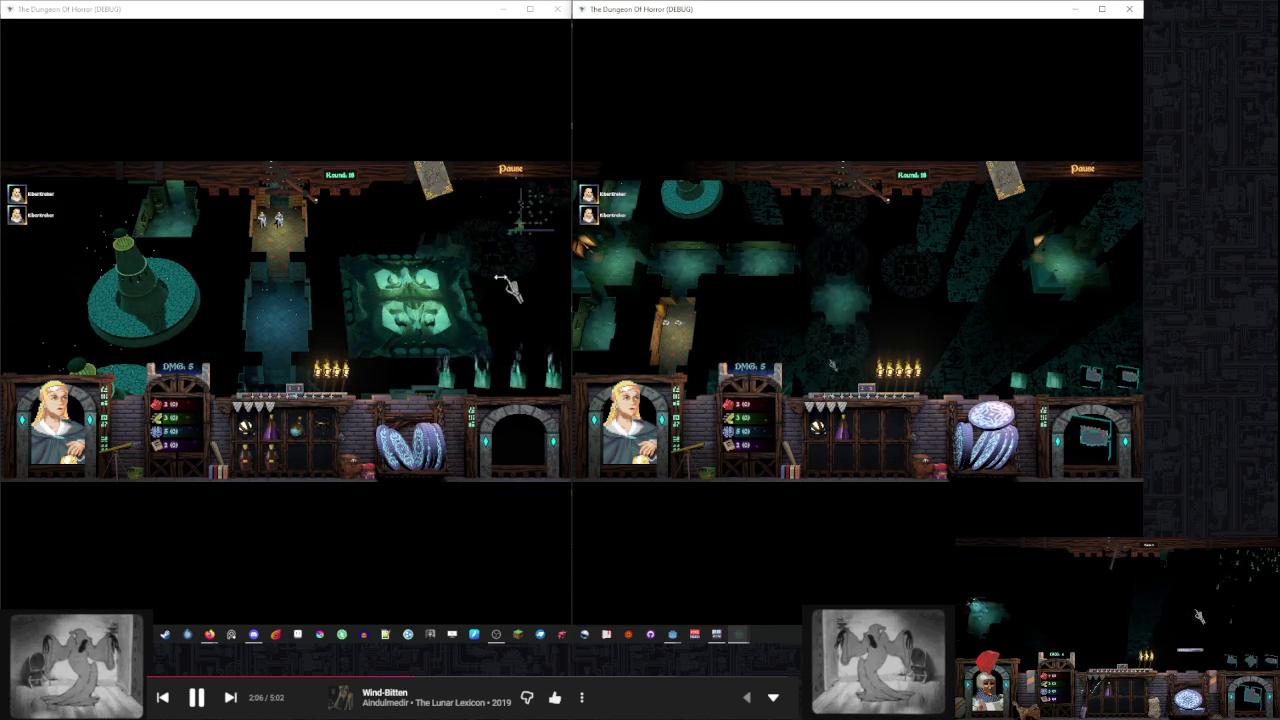
{"action": "left_click", "coordinate": [345, 262]}
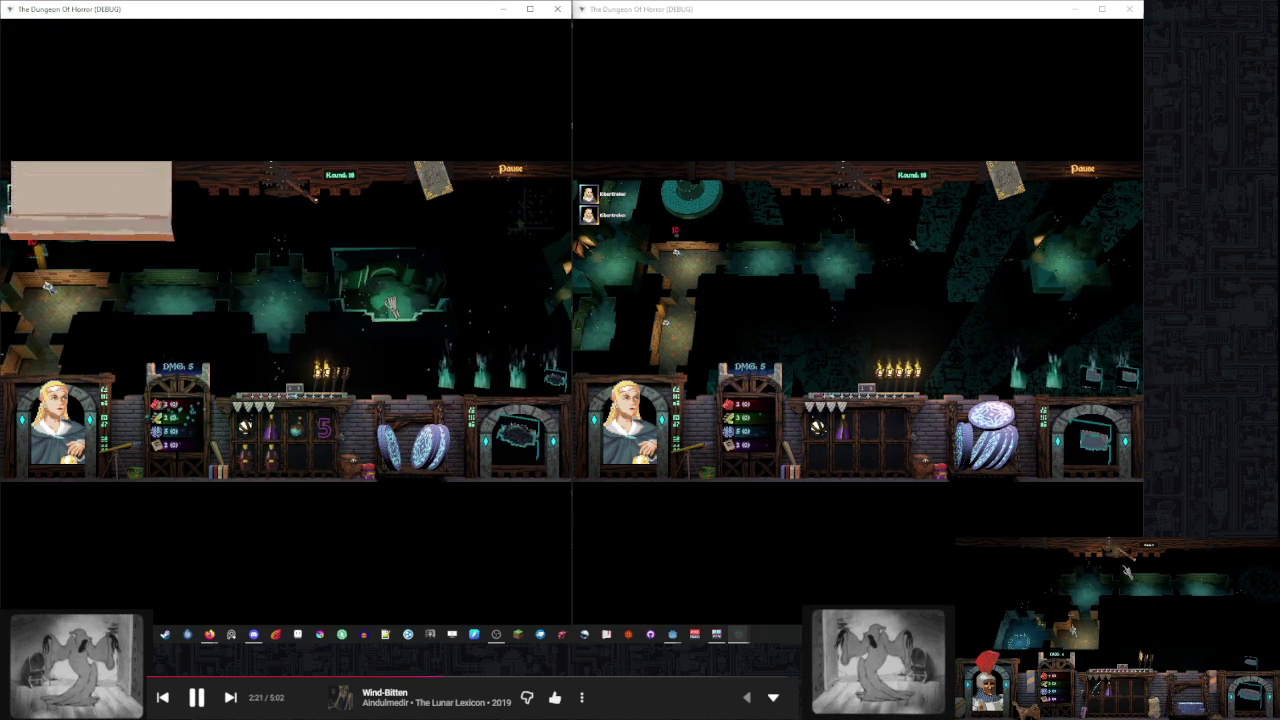
End the first player's turn and place a new dungeon tile in the second player's map
{"action": "left_click", "coordinate": [297, 200]}
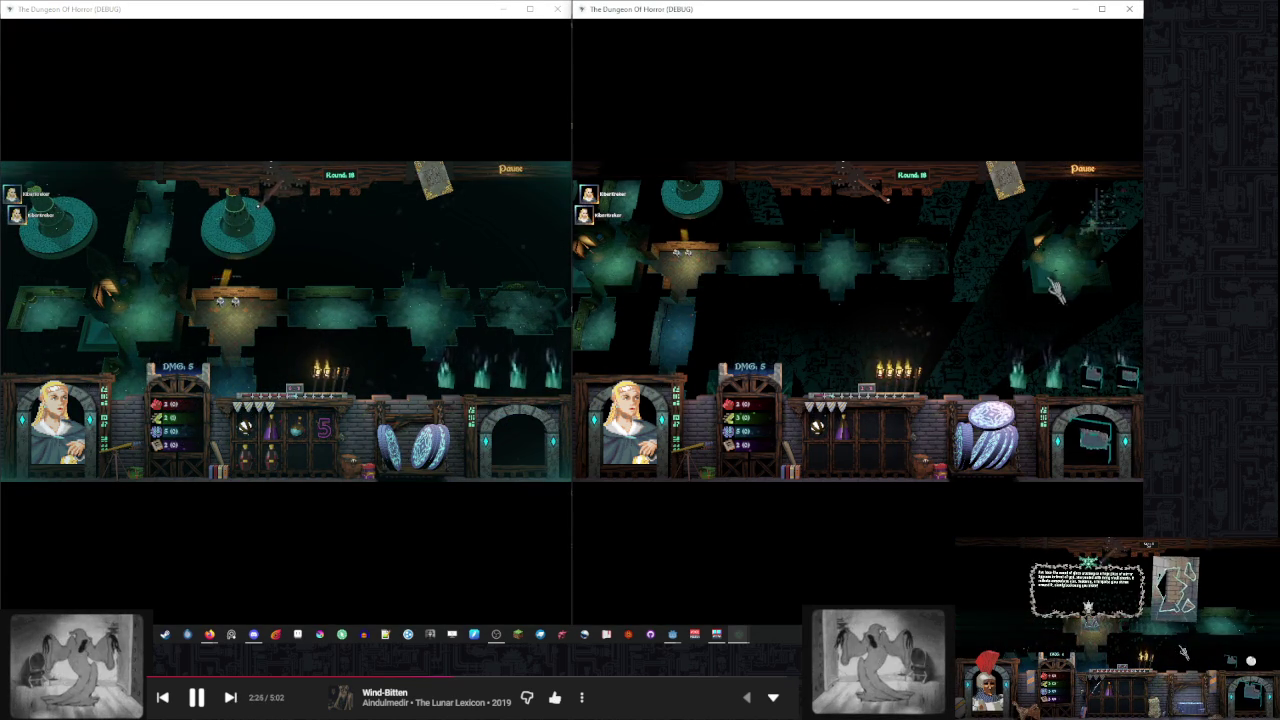
{"action": "left_click", "coordinate": [1088, 376]}
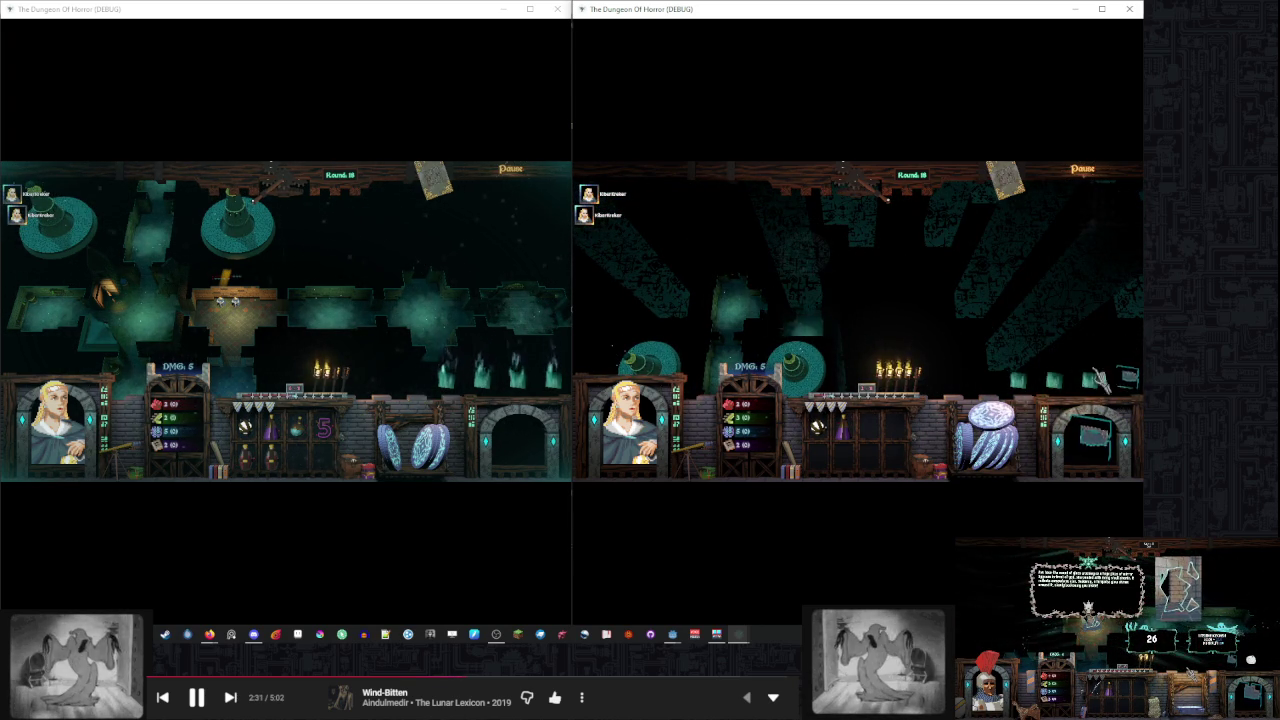
{"action": "left_click", "coordinate": [822, 330]}
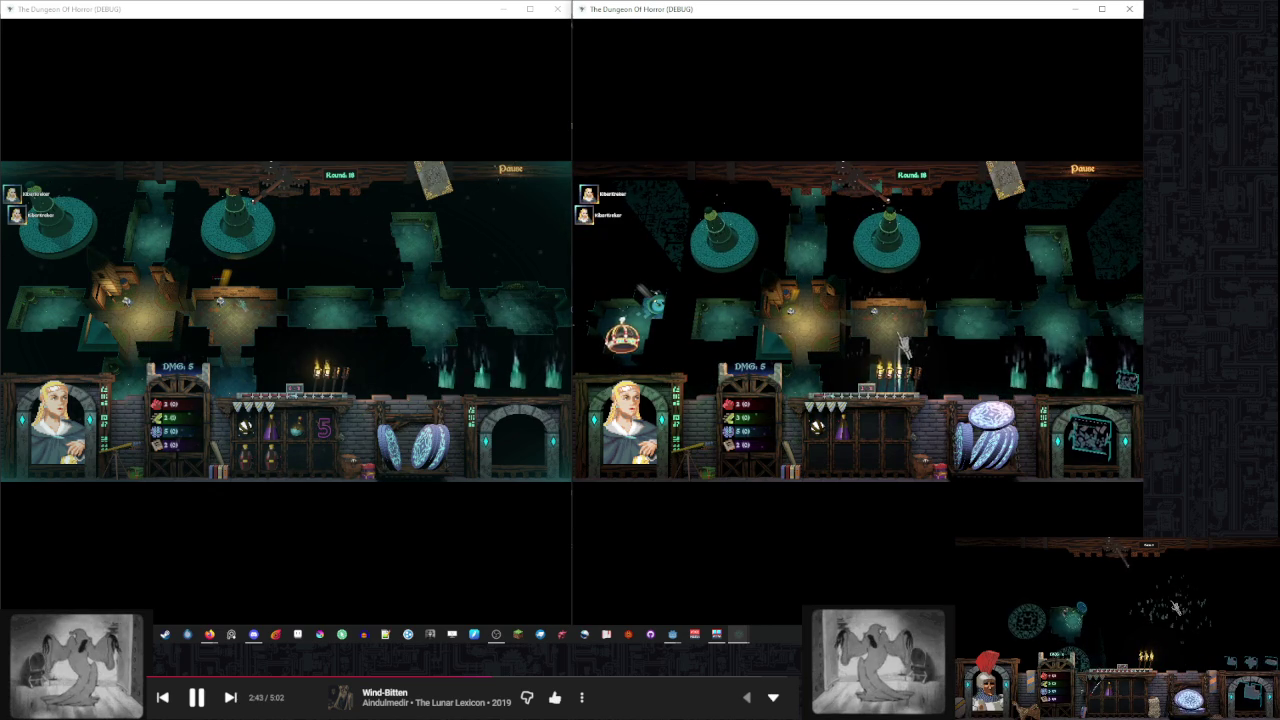
{"action": "left_click", "coordinate": [285, 265]}
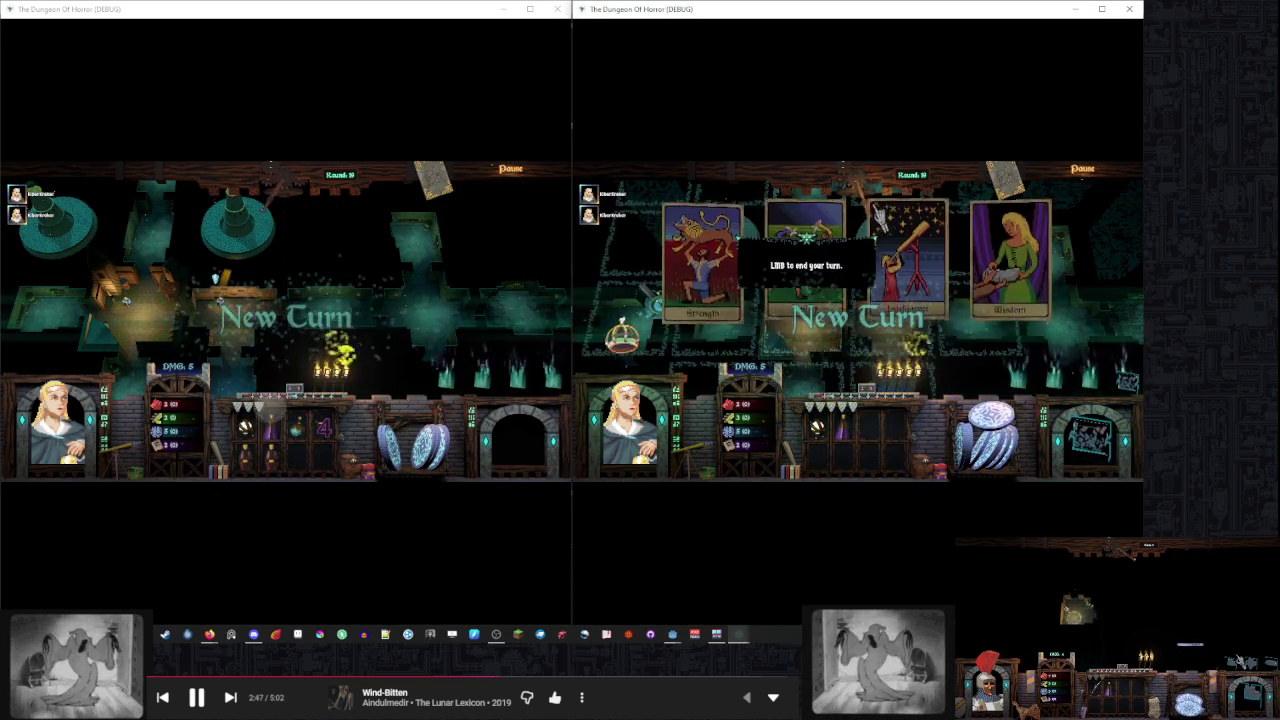
Take the Intelligence card for the second player and end the left window's turns to reach Round 20
{"action": "left_click", "coordinate": [912, 290]}
{"action": "left_click", "coordinate": [290, 205]}
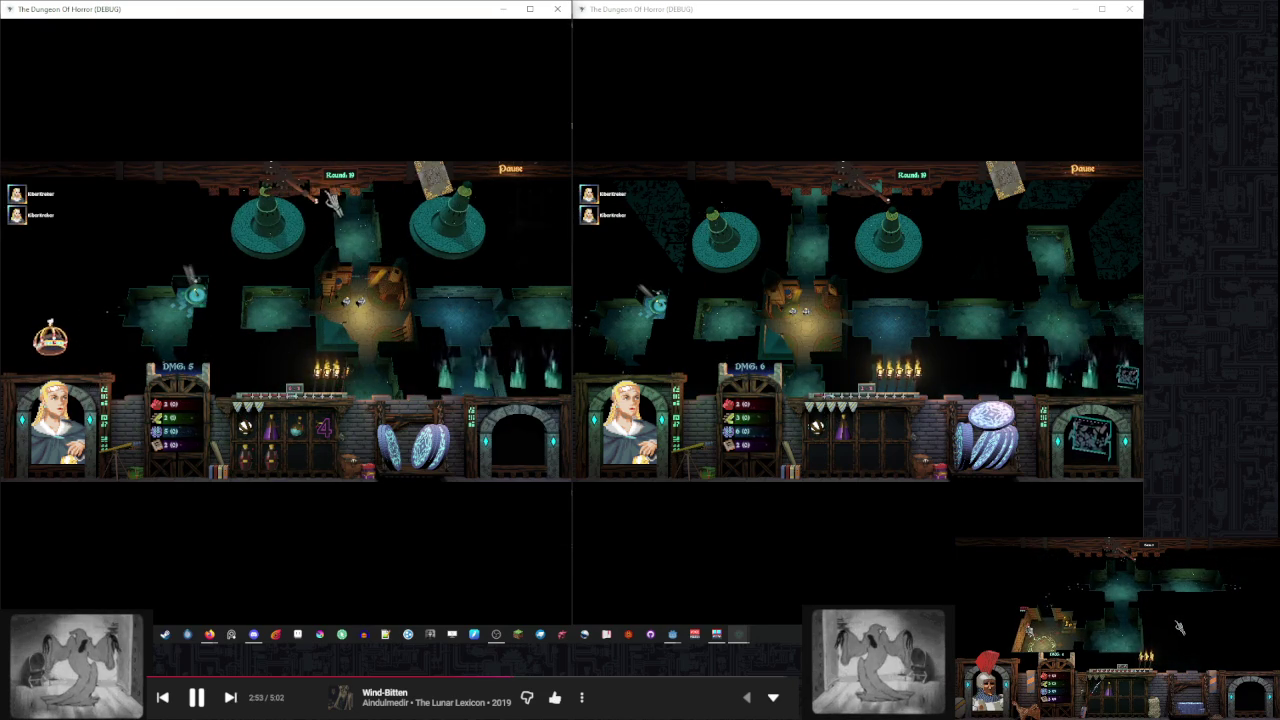
{"action": "left_click", "coordinate": [303, 196]}
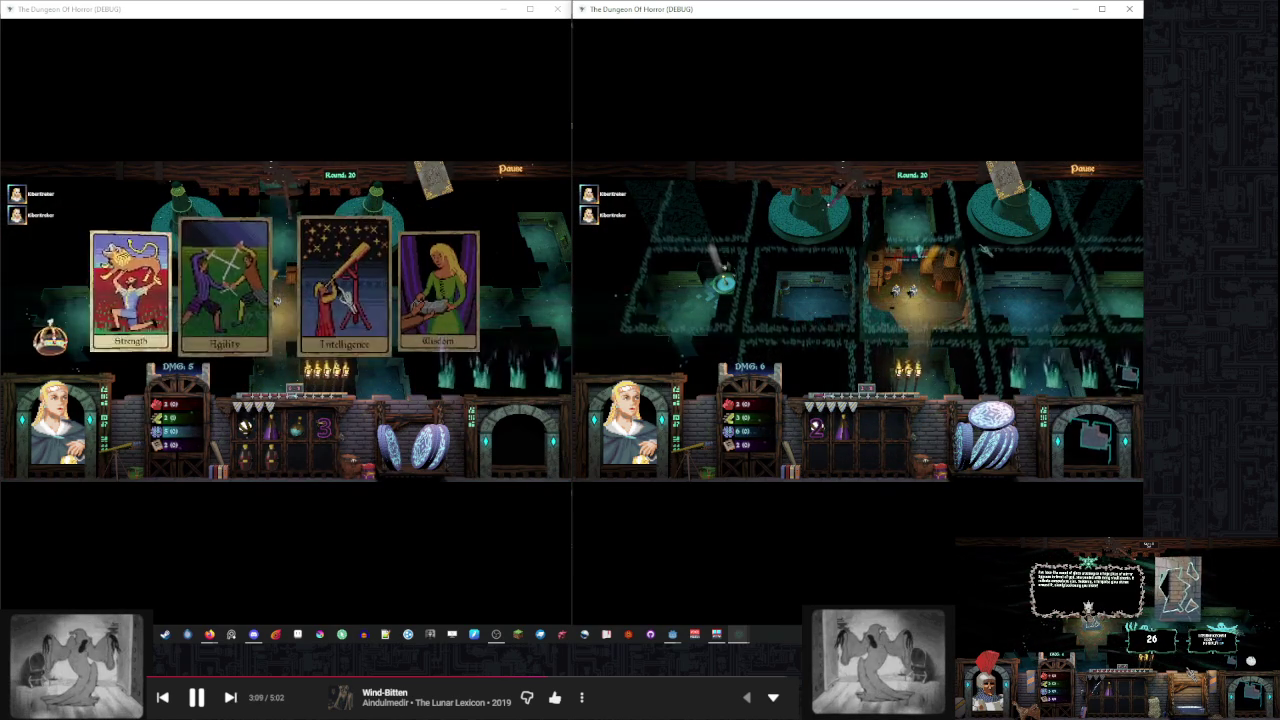
Give the first player the Intelligence card, dismiss the parchment popup, and start the third window's game
{"action": "left_click", "coordinate": [362, 300]}
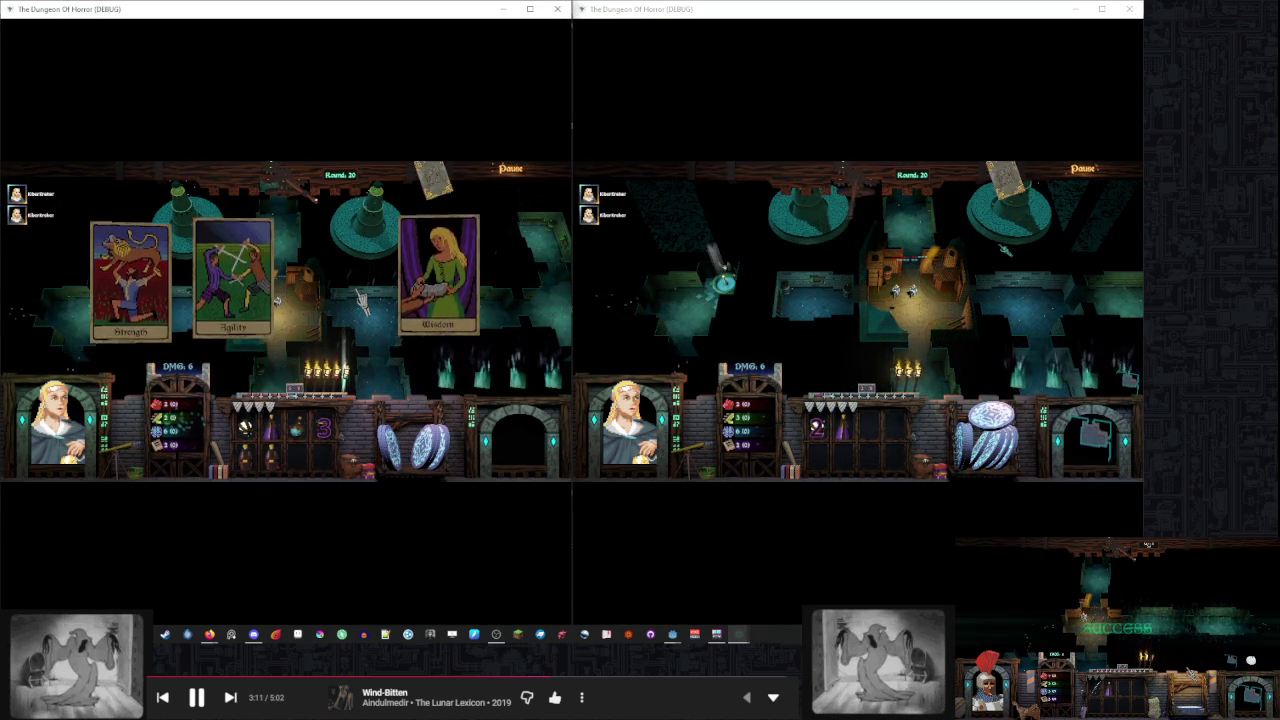
{"action": "mouse_move", "coordinate": [898, 239]}
{"action": "left_mouse_down"}
{"action": "mouse_move", "coordinate": [855, 262]}
{"action": "mouse_move", "coordinate": [807, 319]}
{"action": "left_mouse_up"}
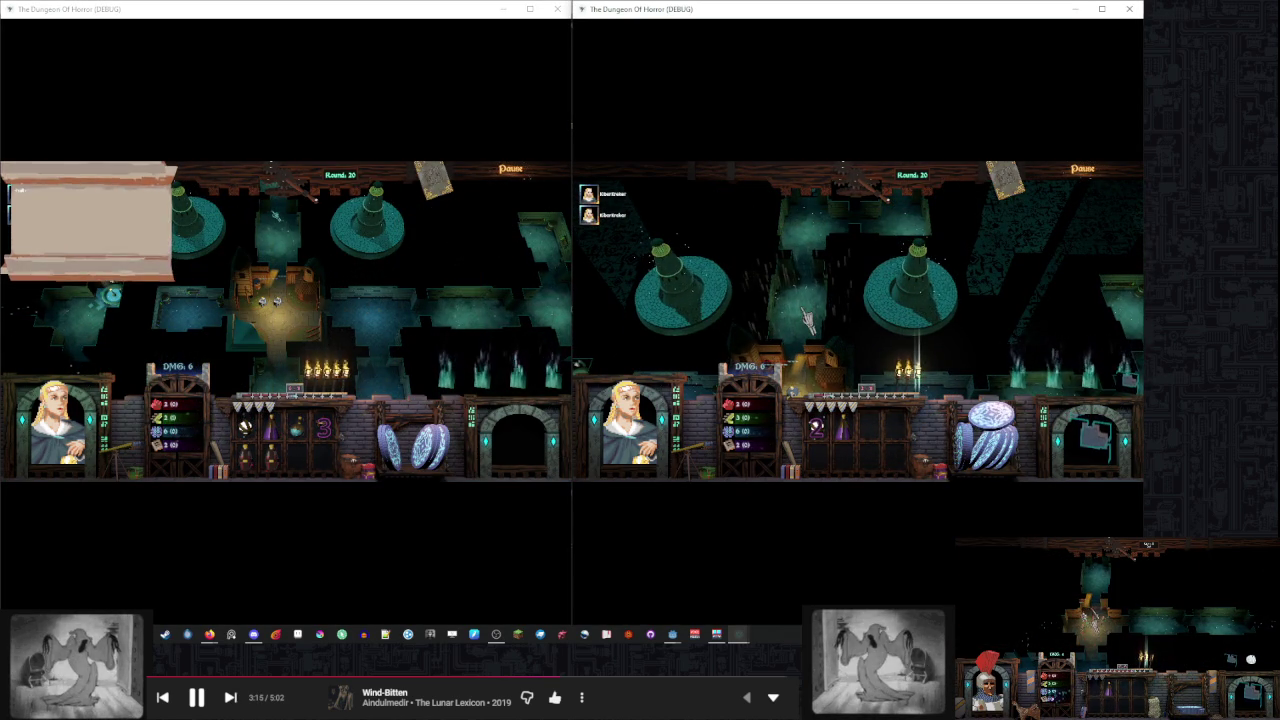
{"action": "left_click", "coordinate": [325, 260]}
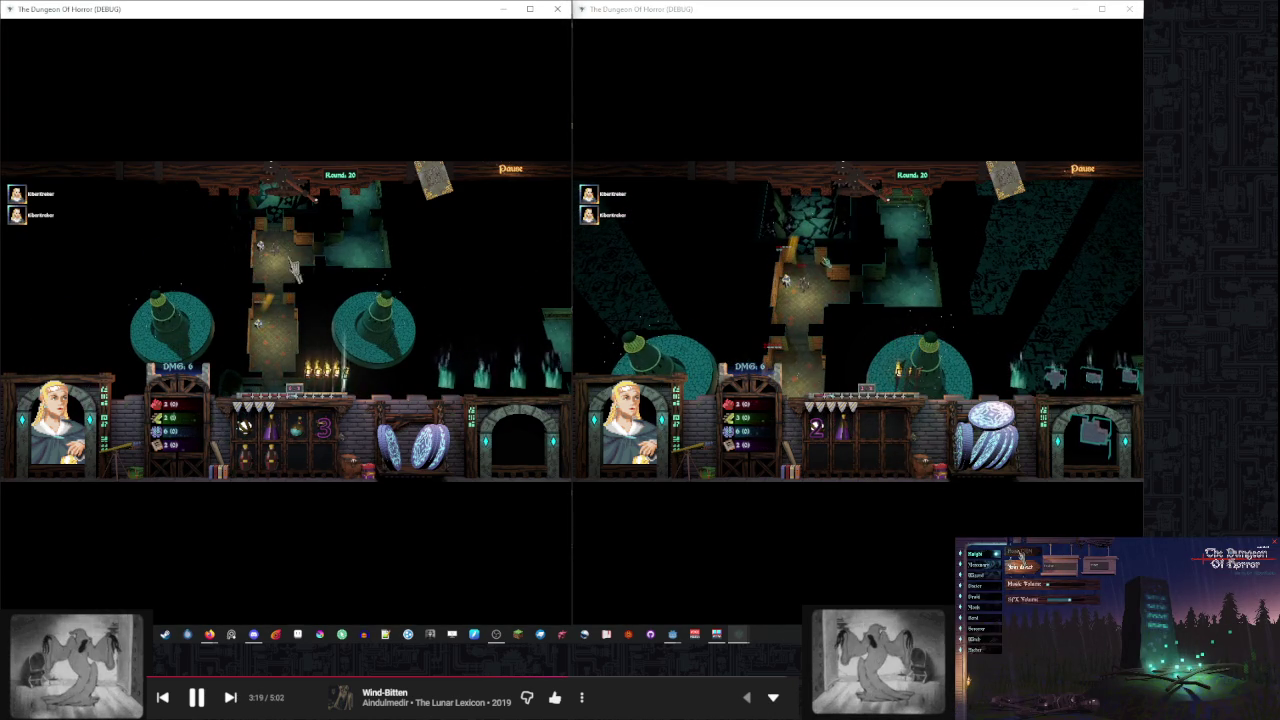
{"action": "left_click", "coordinate": [1020, 558]}
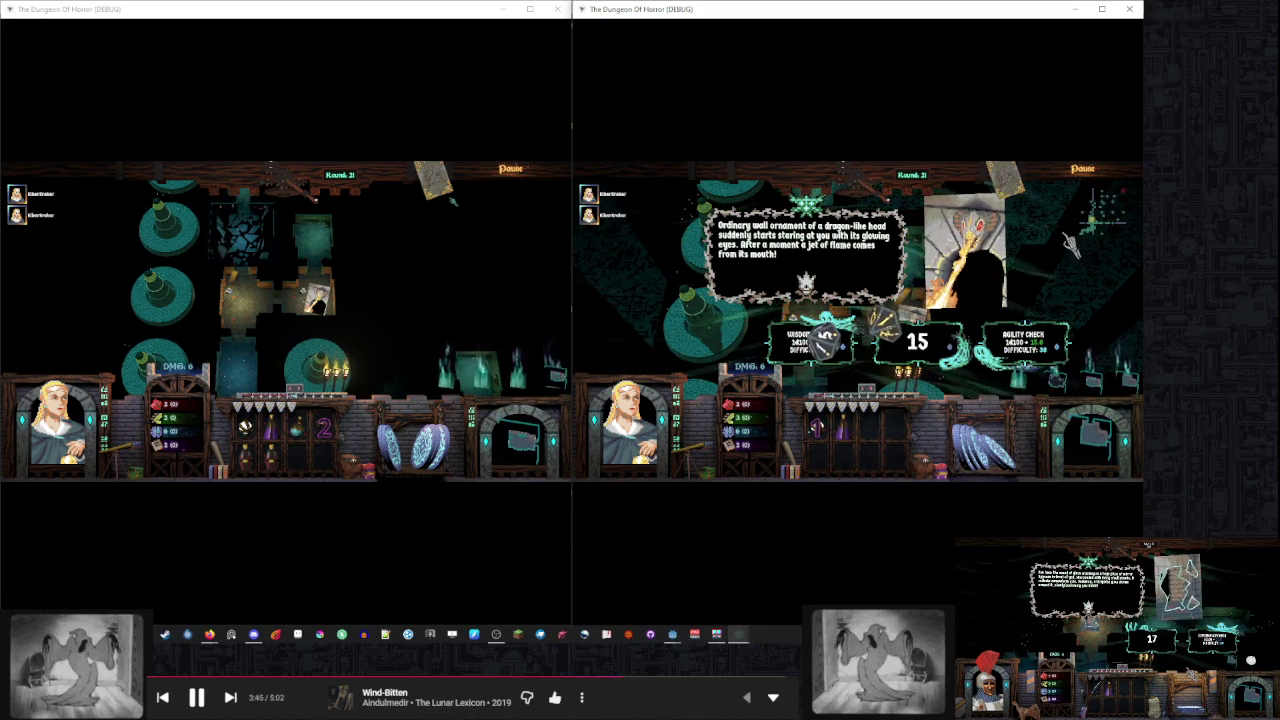
Resolve the dragon-head, rat swarm, chest and wind events in both windows and close their popups
{"action": "left_click", "coordinate": [405, 265]}
{"action": "scroll", "coordinate": [405, 265], "scroll_direction": "up", "scroll_amount": 3}
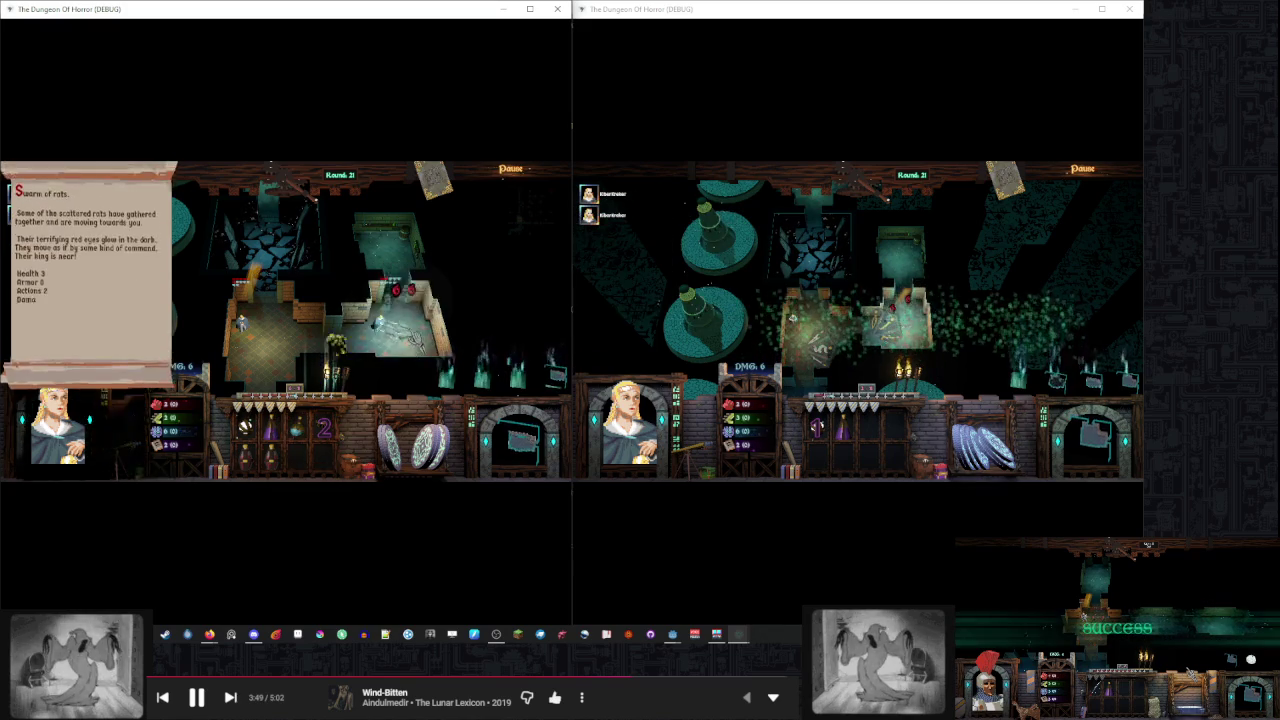
{"action": "left_click", "coordinate": [871, 288]}
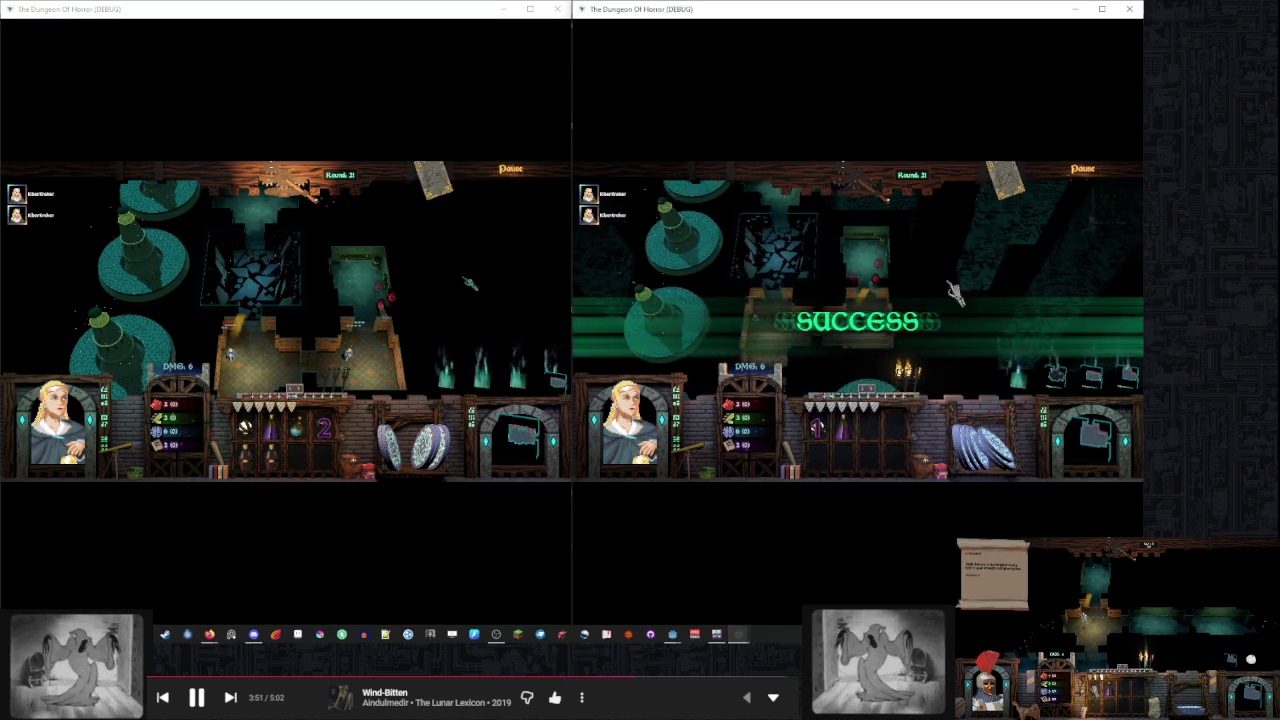
{"action": "scroll", "coordinate": [875, 318], "scroll_direction": "up", "scroll_amount": 3}
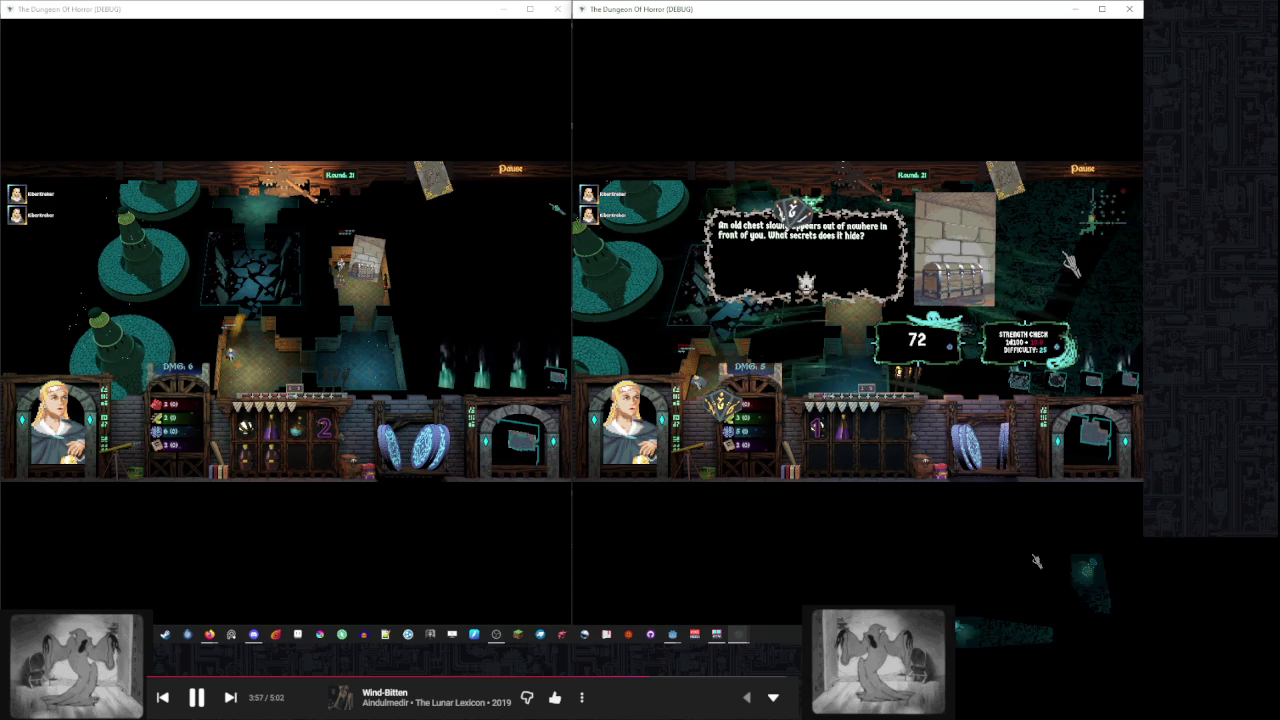
{"action": "left_click_drag", "start_coordinate": [469, 277], "coordinate": [409, 303]}
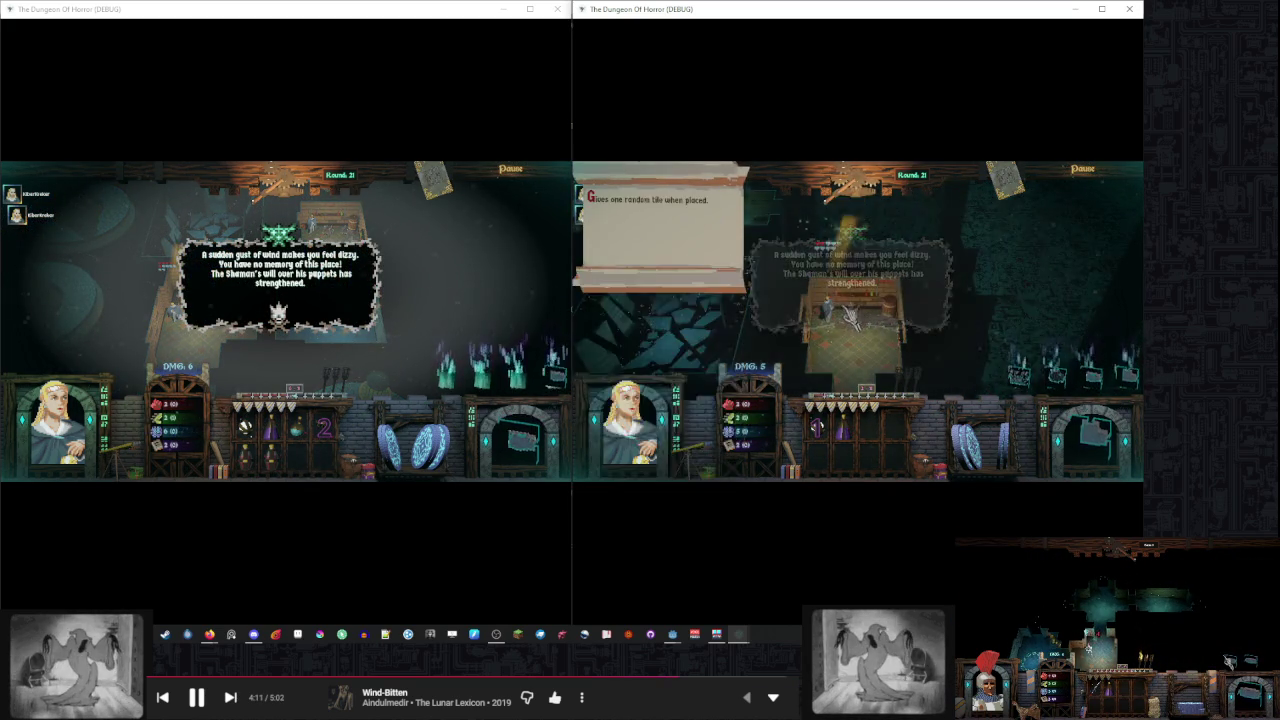
{"action": "left_click", "coordinate": [420, 290]}
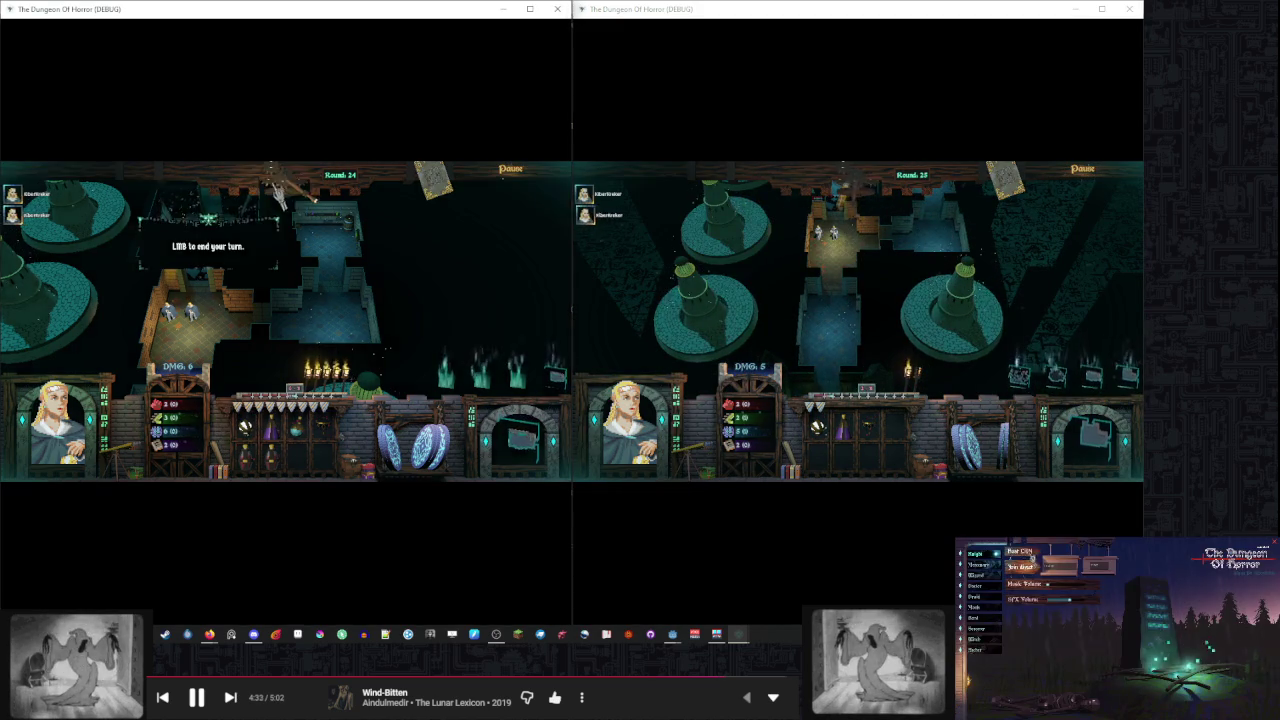
Play through Rounds 25 and 26 by ending each player's turn in both windows
{"action": "left_click", "coordinate": [462, 264]}
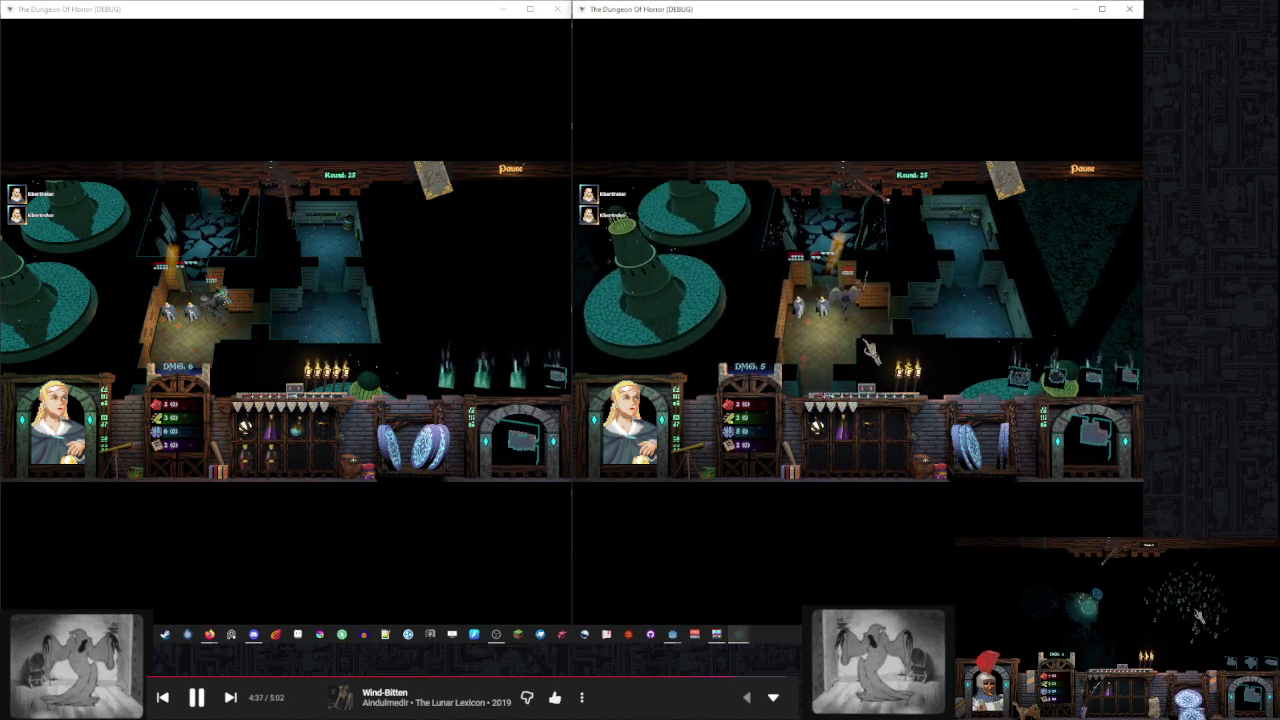
{"action": "mouse_move", "coordinate": [880, 428]}
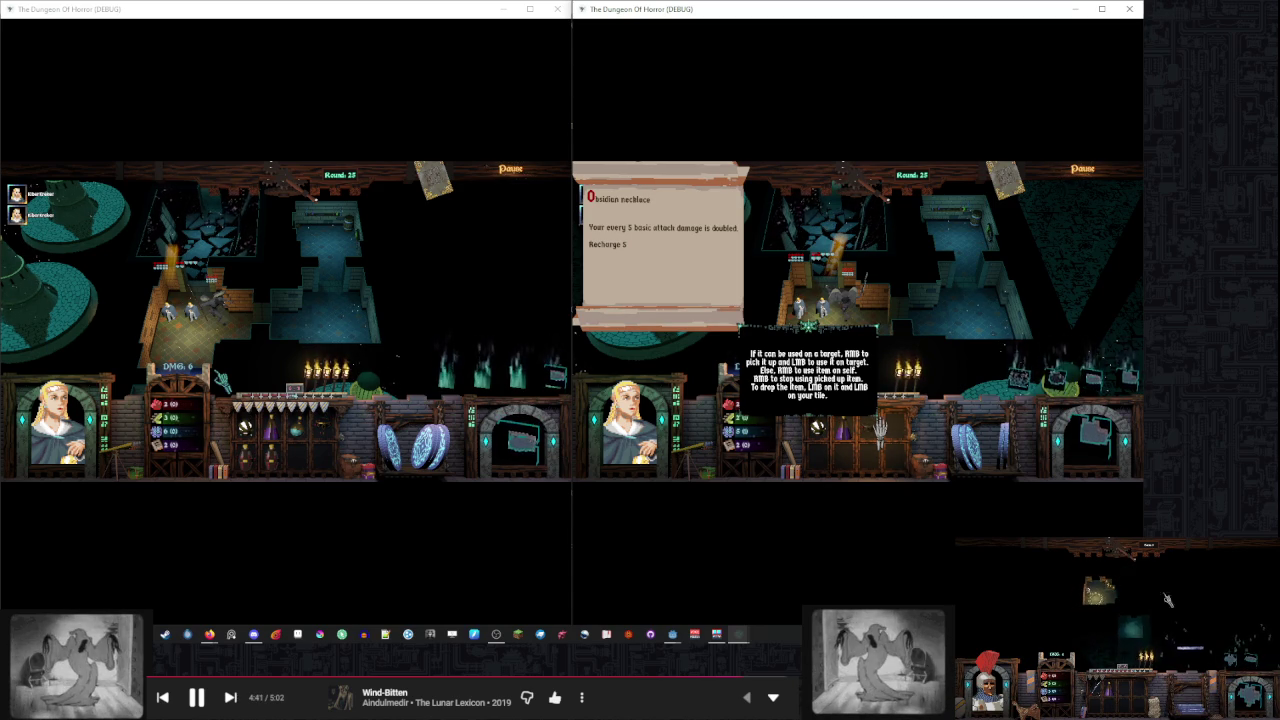
{"action": "left_click", "coordinate": [325, 315]}
{"action": "mouse_move", "coordinate": [325, 315]}
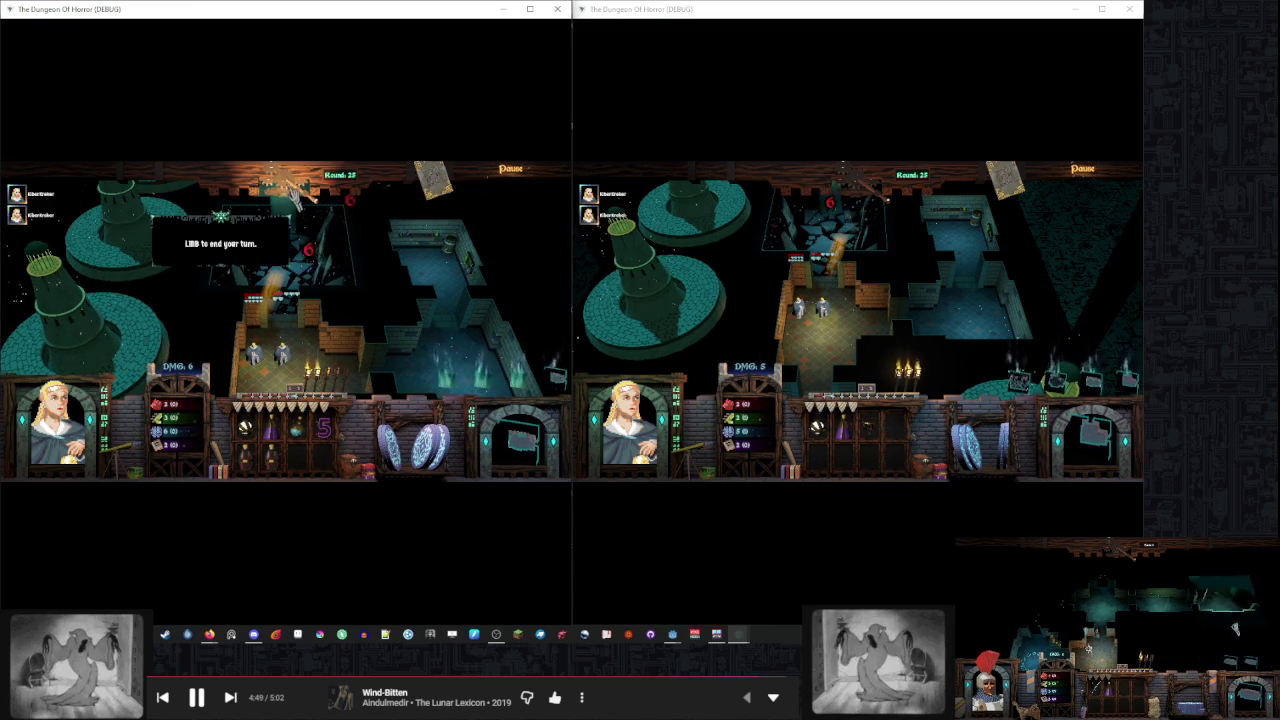
{"action": "left_click", "coordinate": [1010, 275]}
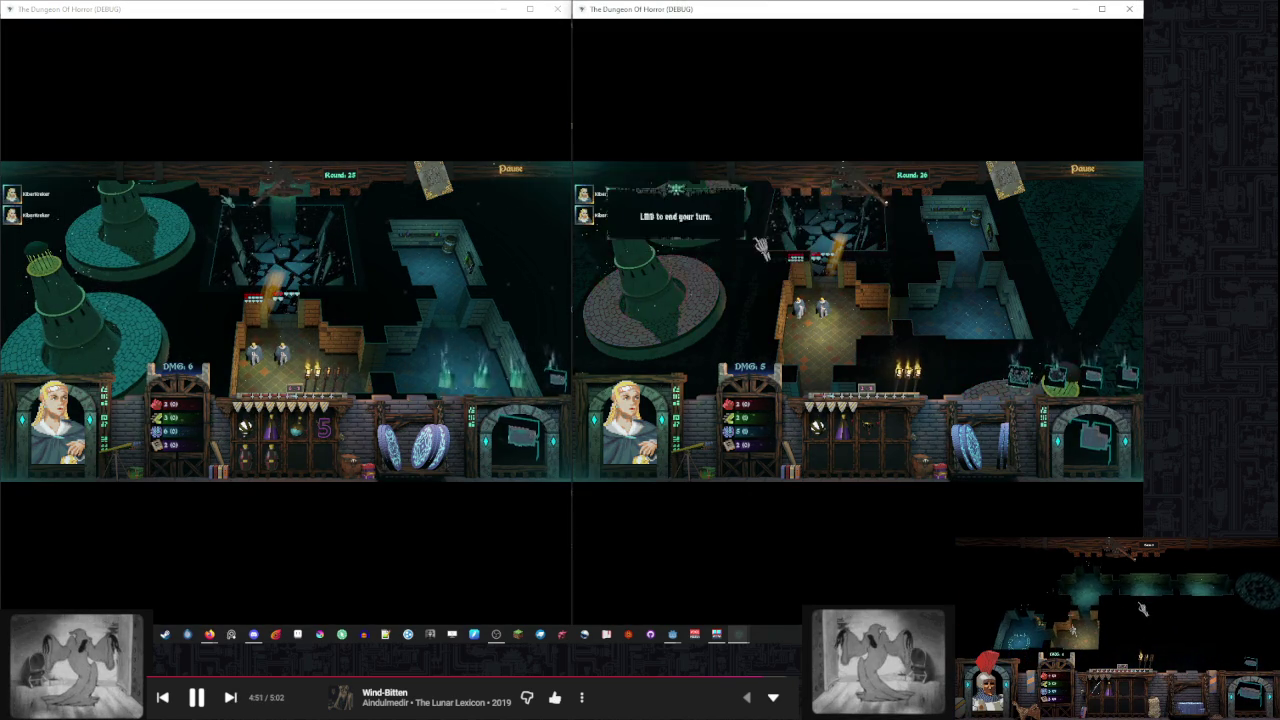
{"action": "mouse_move", "coordinate": [330, 432]}
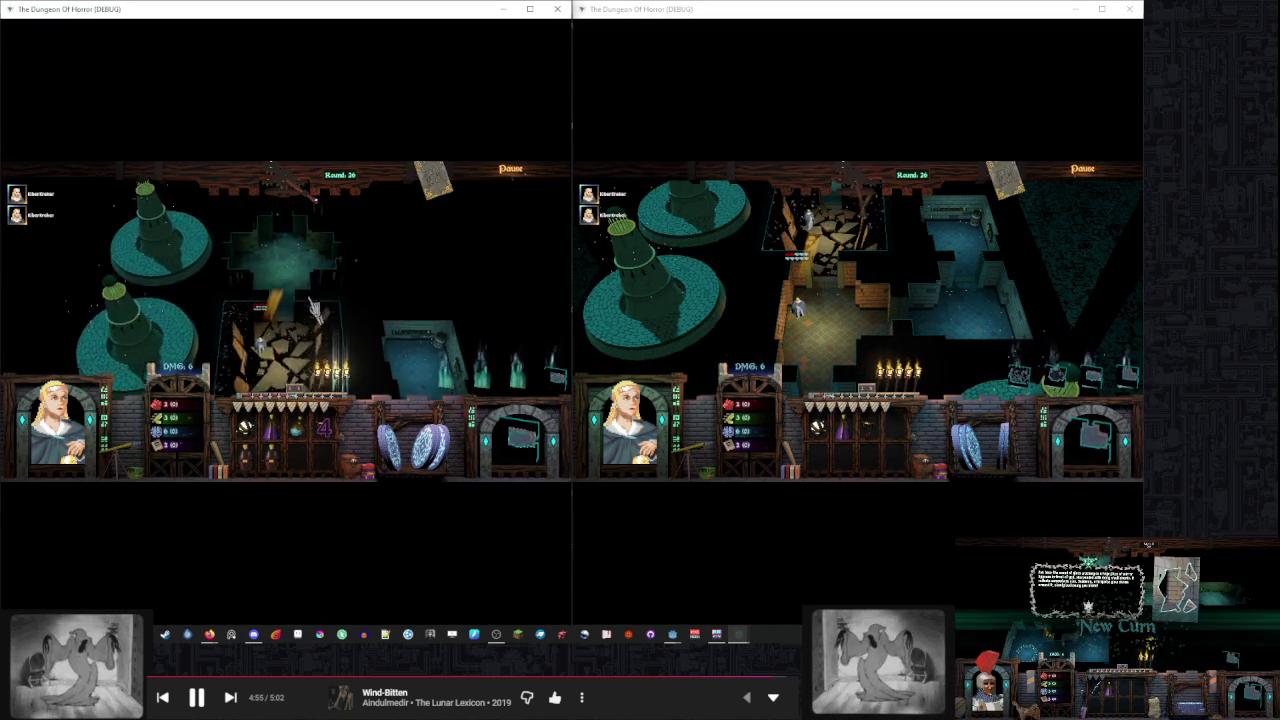
{"action": "left_click", "coordinate": [1100, 210]}
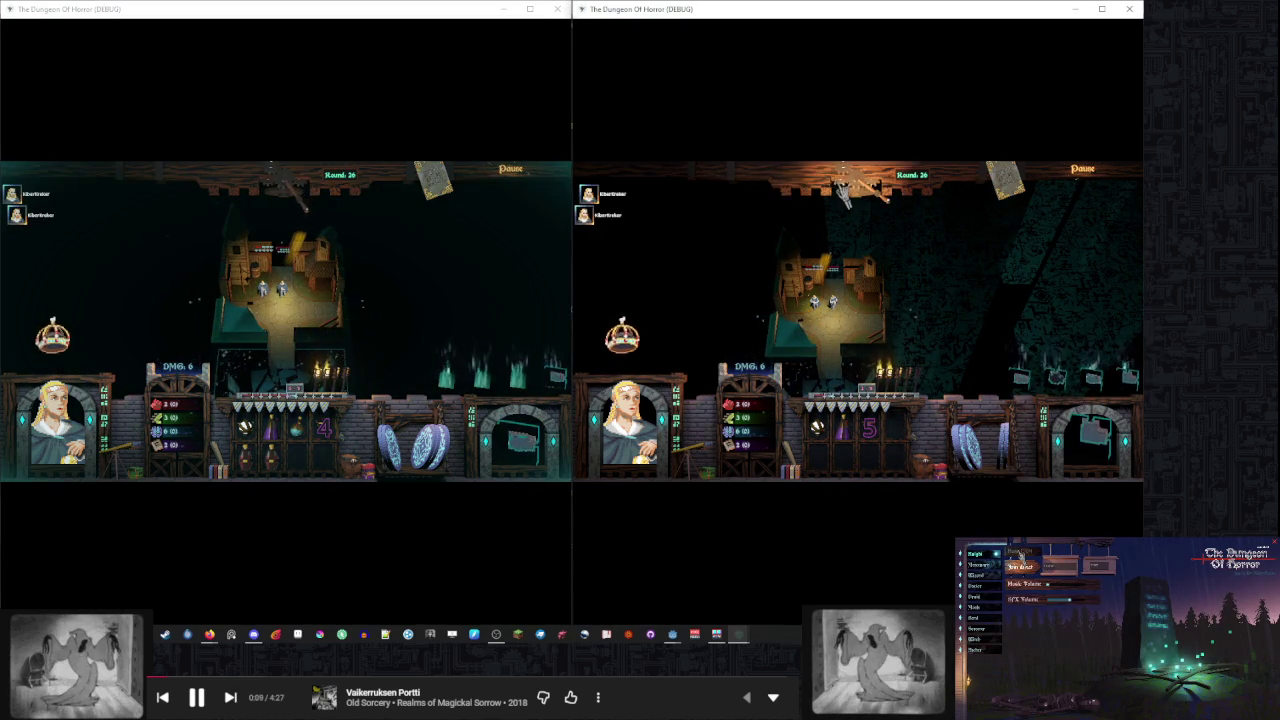
Advance to Round 27 and take the Intelligence card, raising Intelligence from 6 to 7
{"action": "left_click", "coordinate": [1019, 555]}
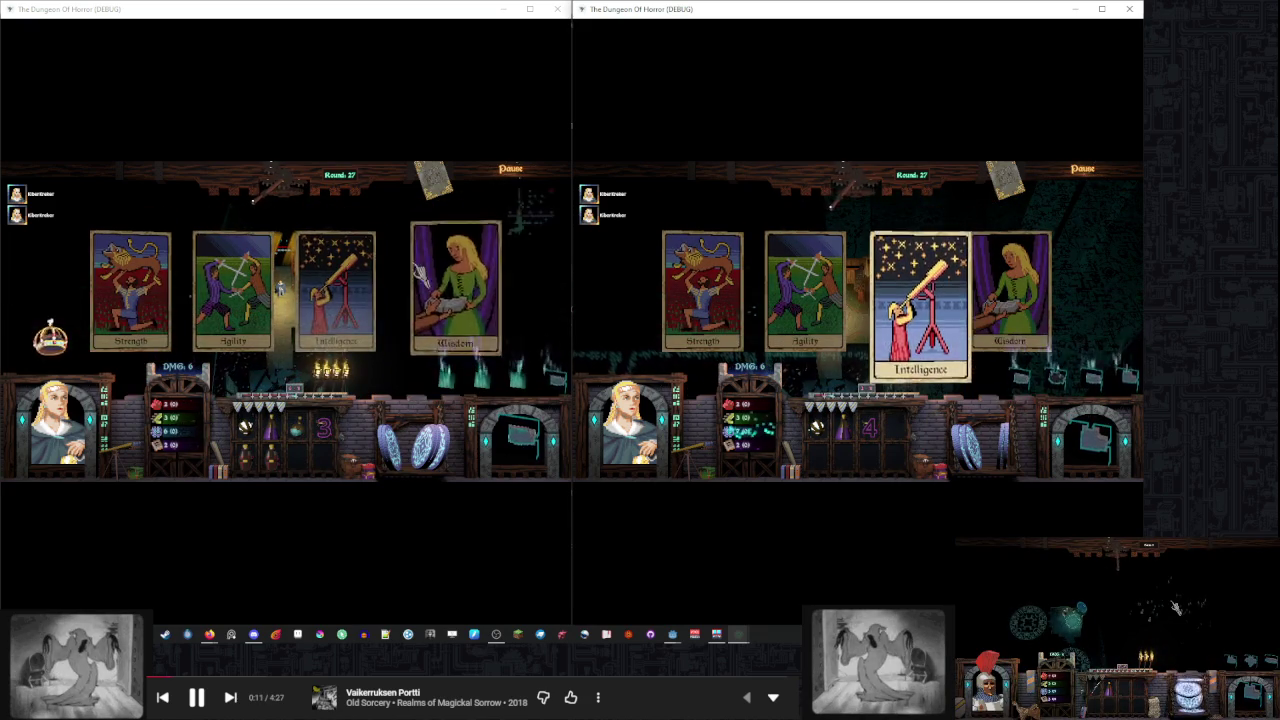
{"action": "left_click", "coordinate": [340, 285]}
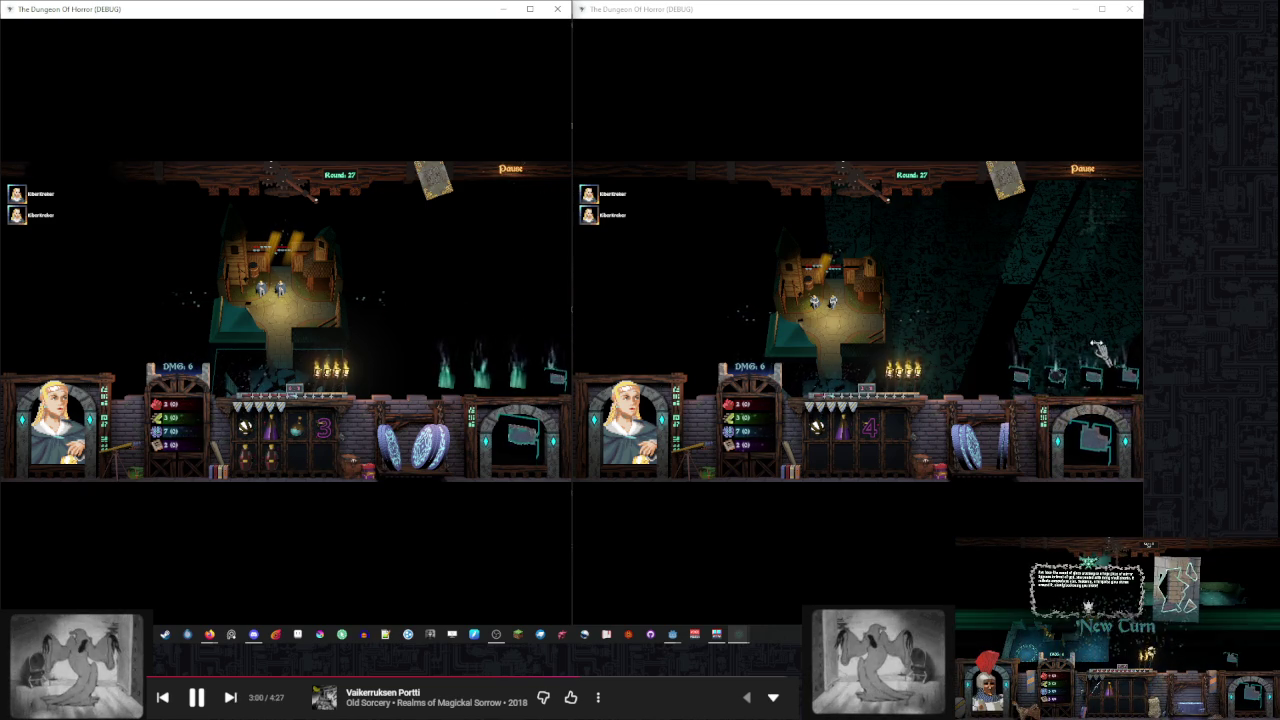
Place a new room tile in the right window and move the hero into the old-chest room
{"action": "left_click", "coordinate": [790, 325]}
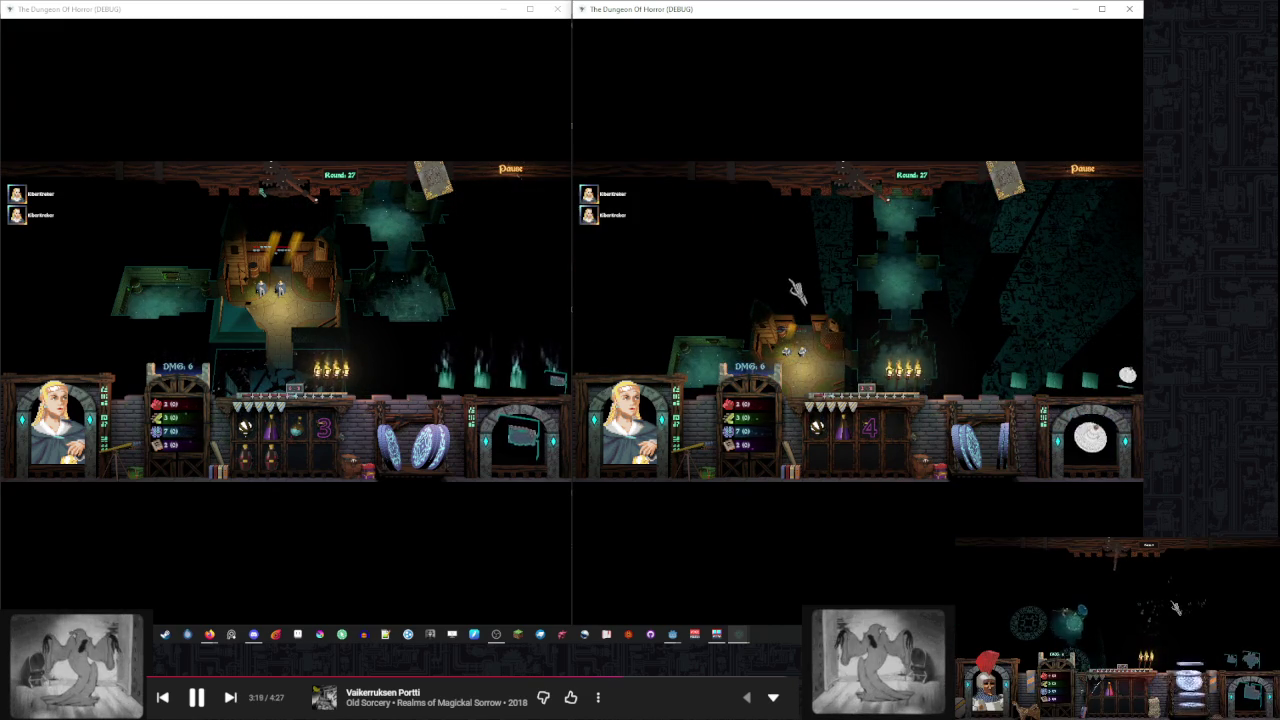
{"action": "left_click", "coordinate": [800, 264]}
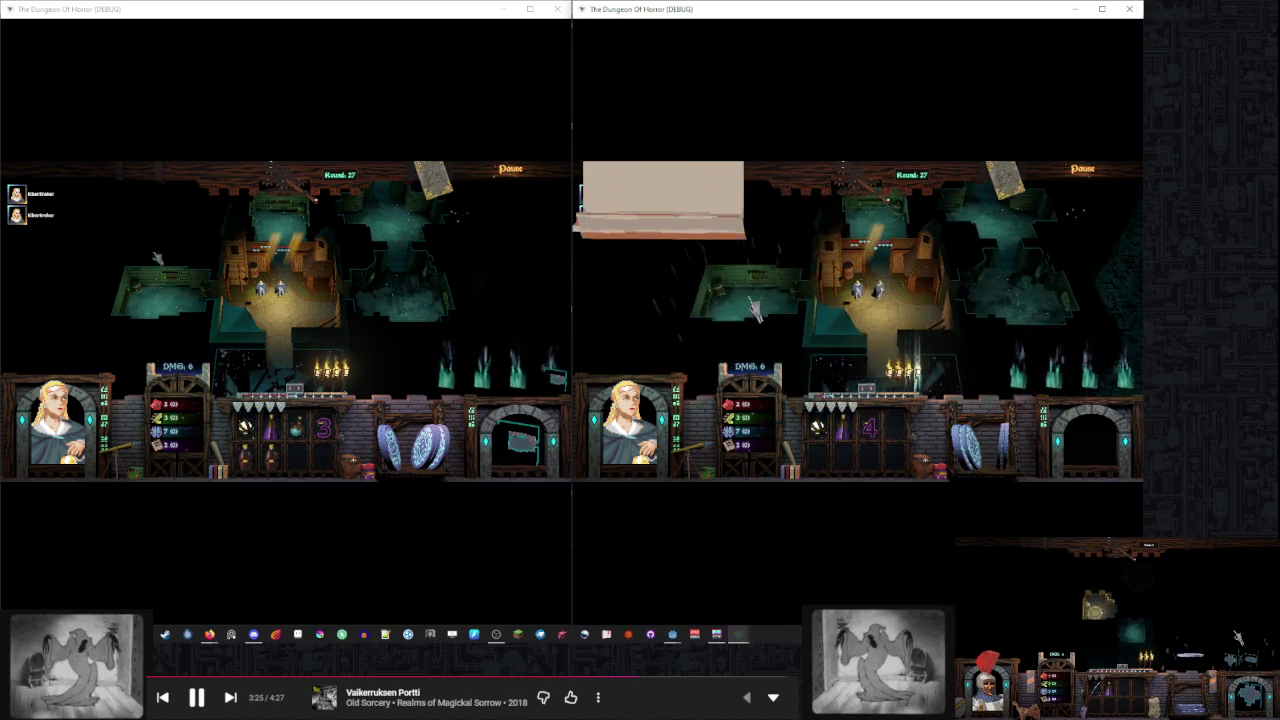
{"action": "left_click", "coordinate": [245, 430]}
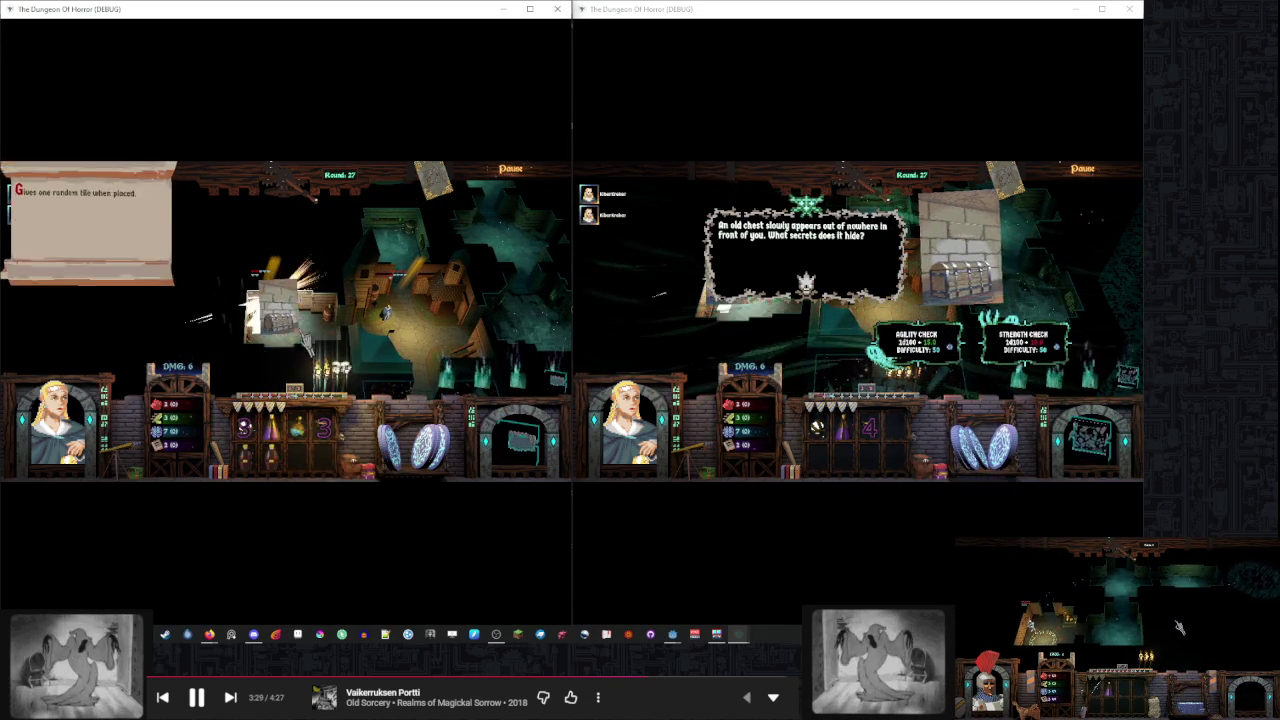
Roll the chest Agility checks in both windows, end the turn into Round 28, and place another room
{"action": "left_click", "coordinate": [918, 340]}
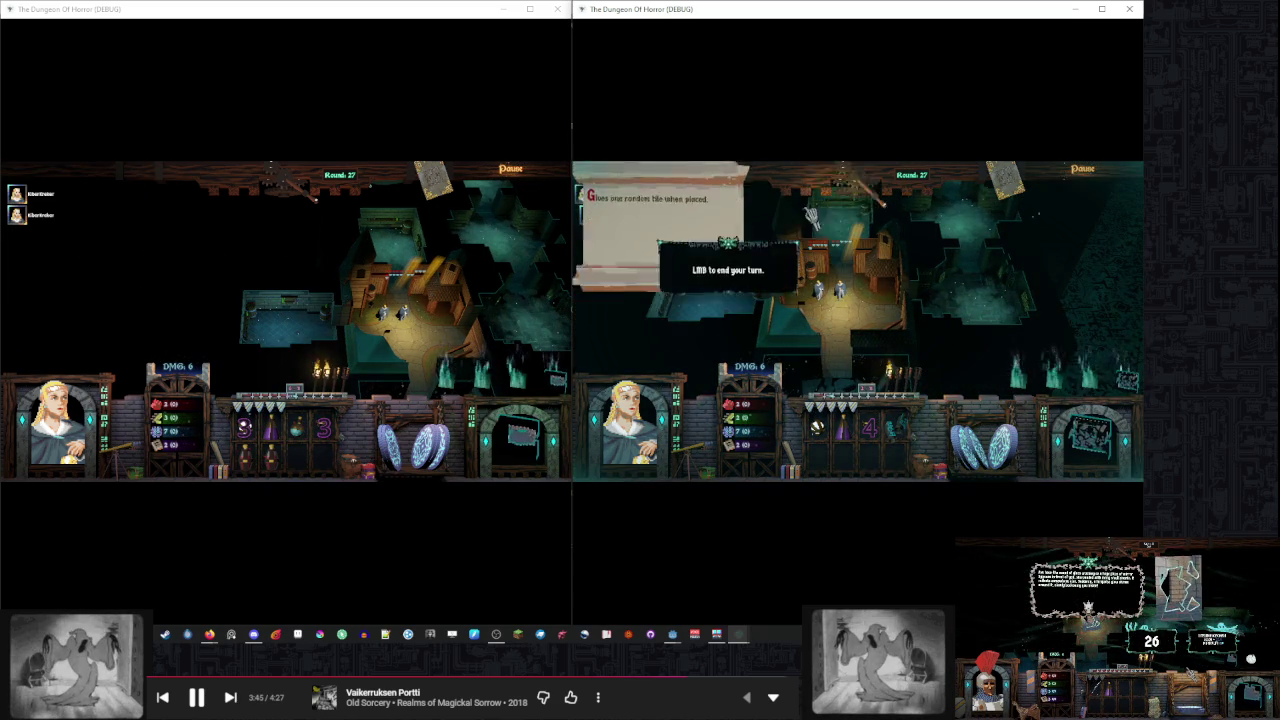
{"action": "left_click", "coordinate": [283, 190]}
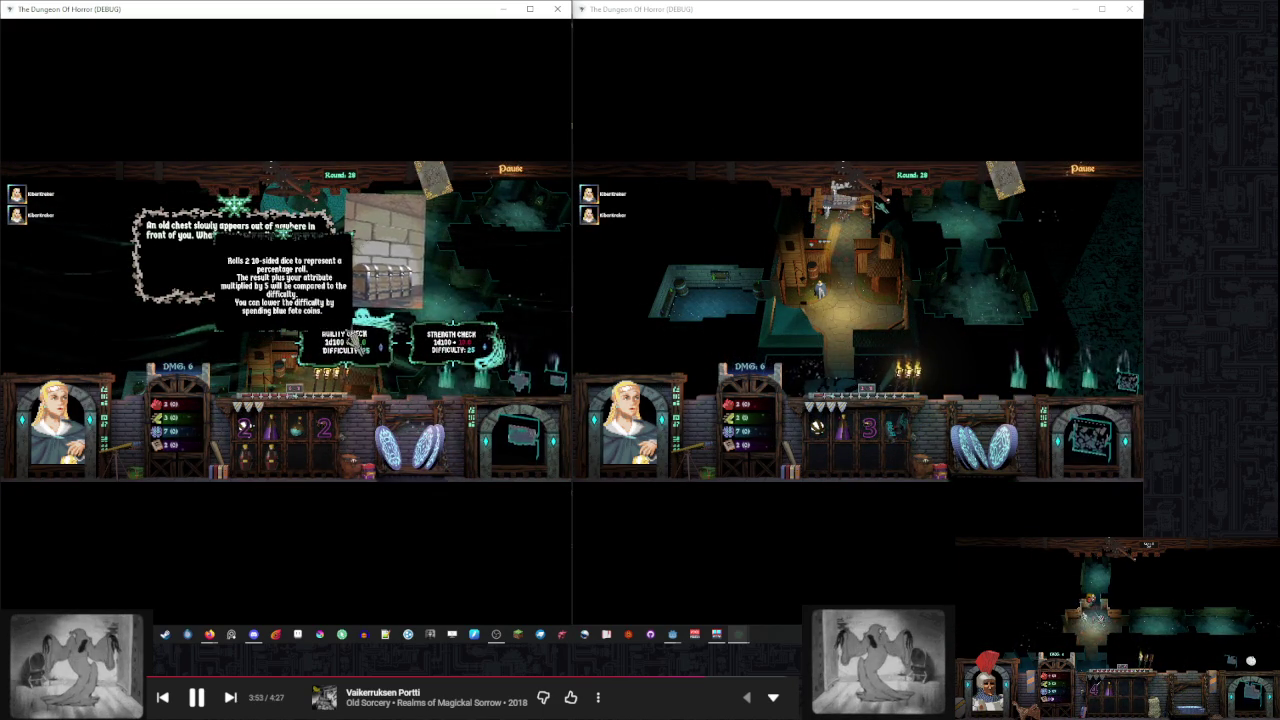
{"action": "left_click", "coordinate": [345, 340]}
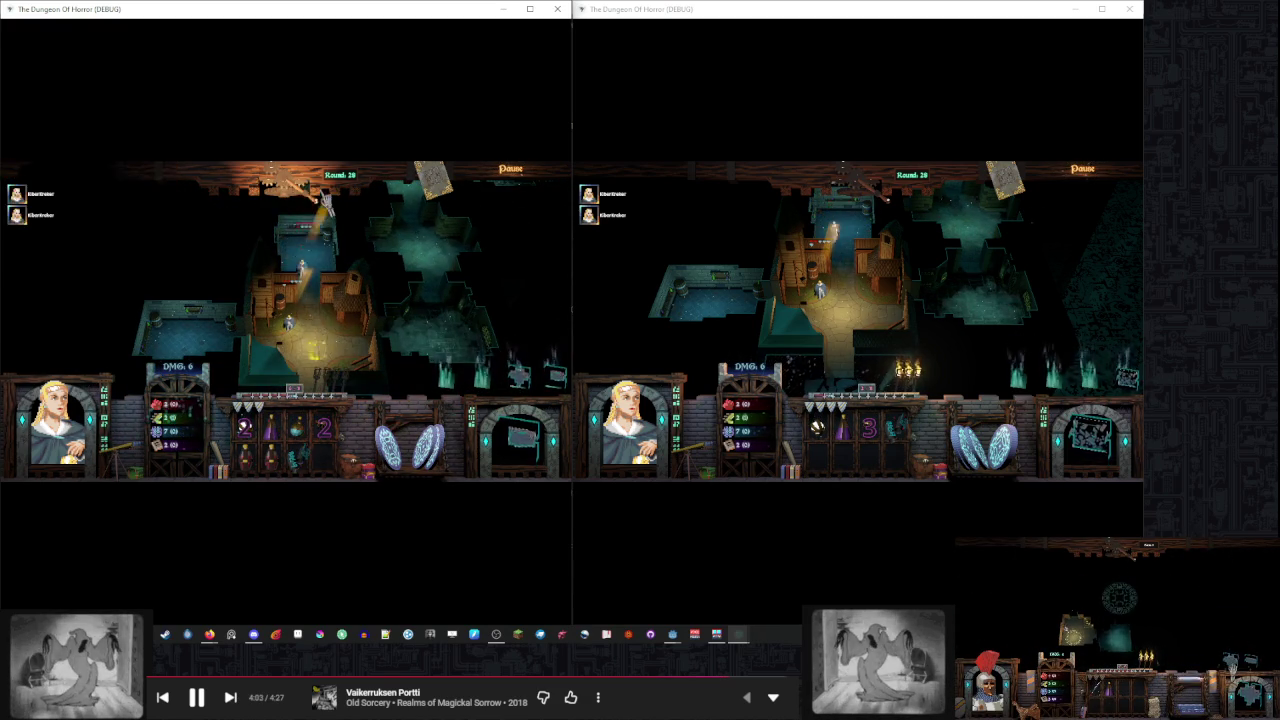
{"action": "left_click", "coordinate": [313, 196]}
{"action": "left_click", "coordinate": [966, 213]}
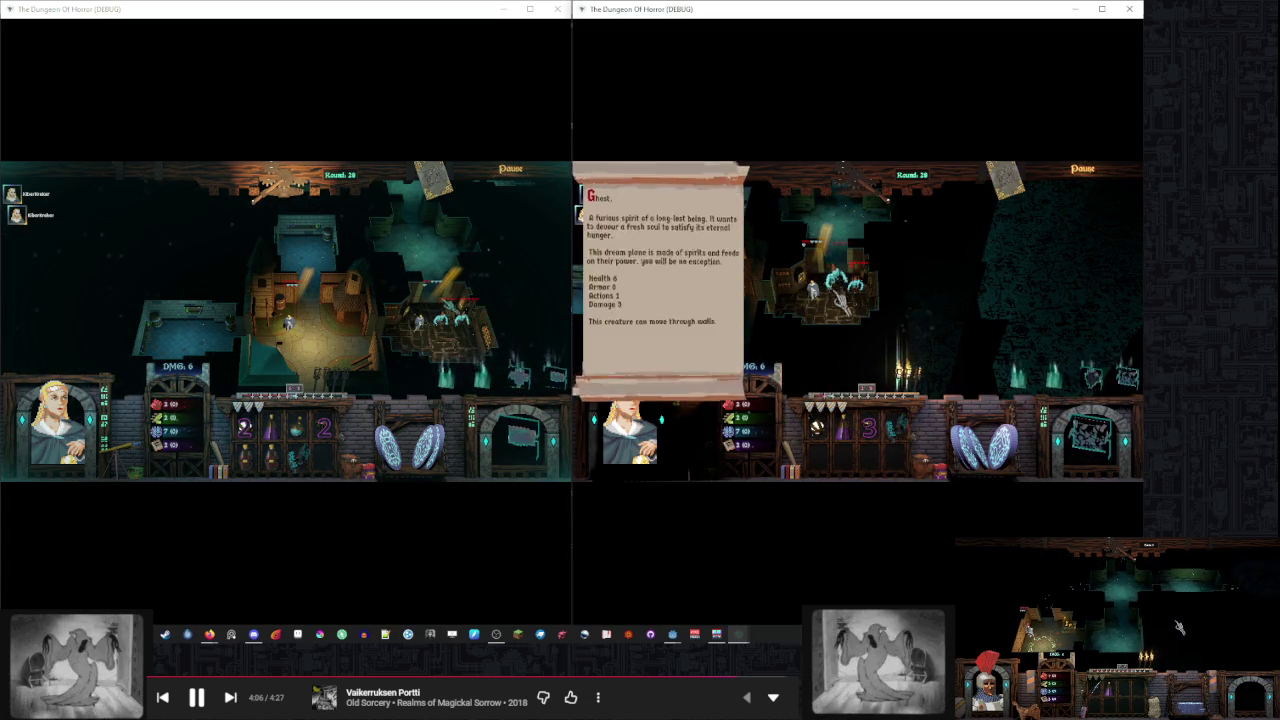
Place the new room tile in the right window and end the turn, reaching Round 30
{"action": "left_click", "coordinate": [856, 313]}
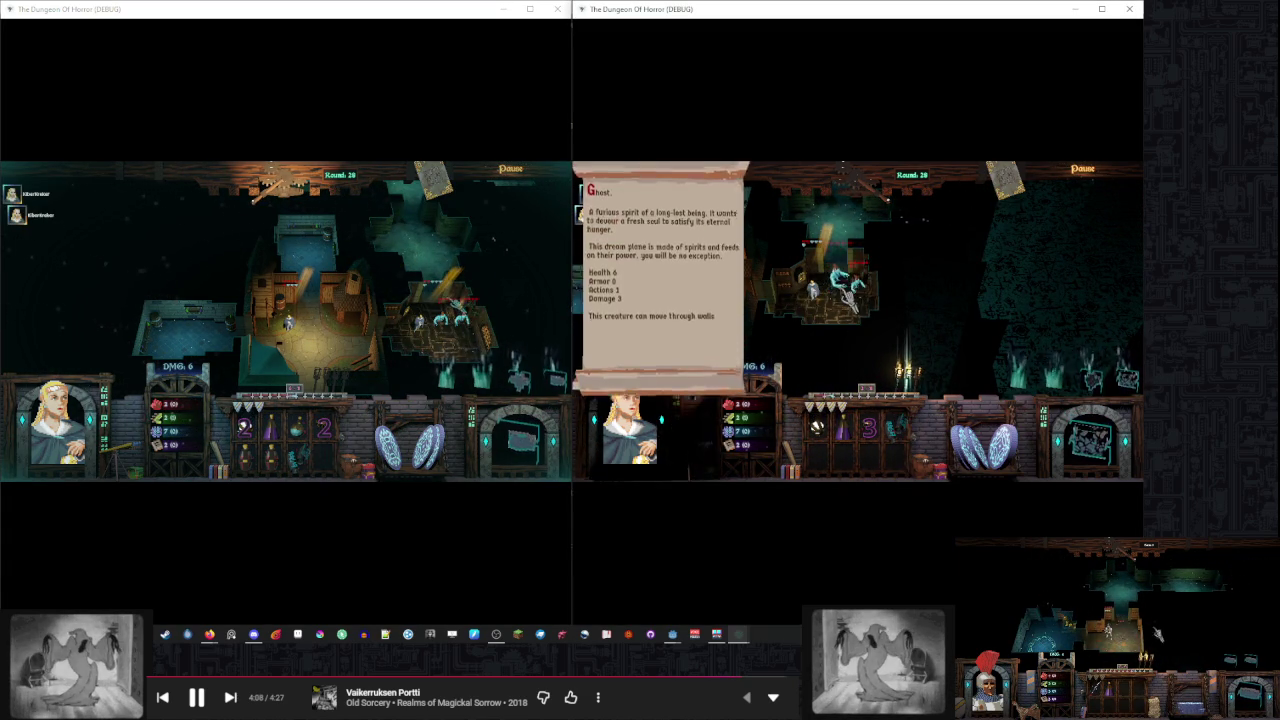
{"action": "left_click", "coordinate": [863, 203]}
{"action": "left_click", "coordinate": [389, 333]}
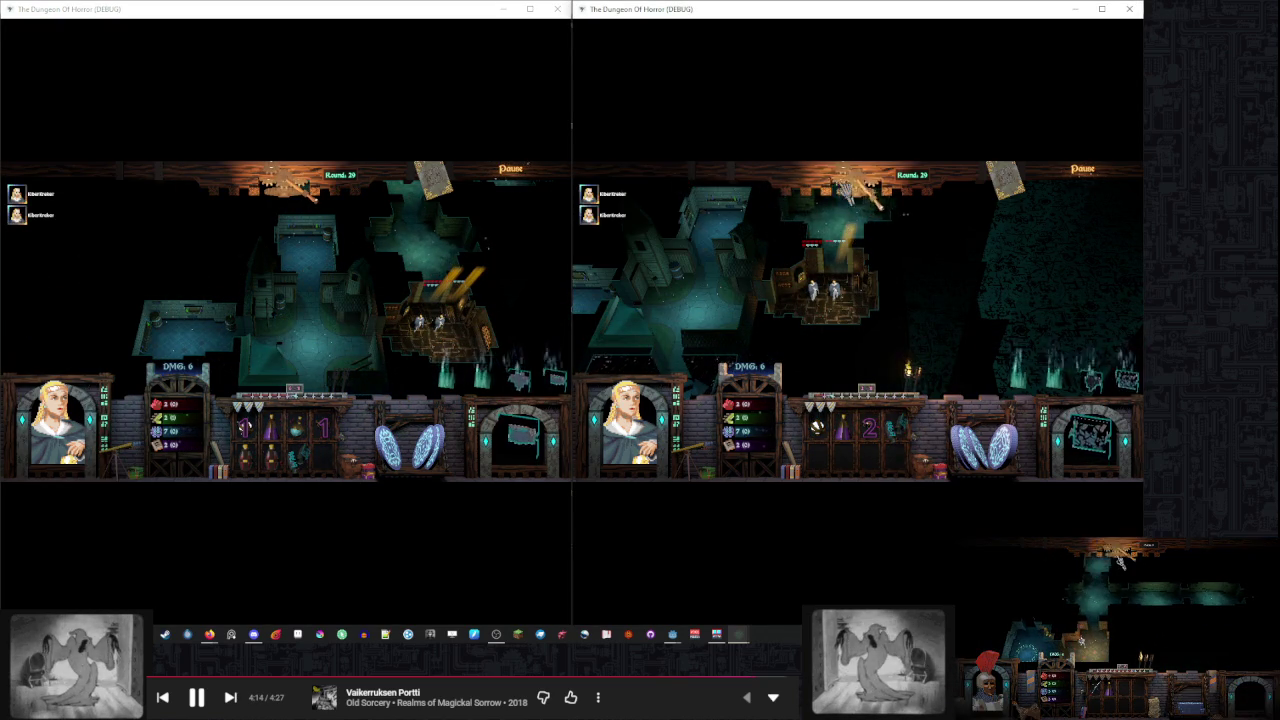
Check both players' games and inspect the Potion of Healing in the right player's inventory
{"action": "left_click", "coordinate": [472, 262]}
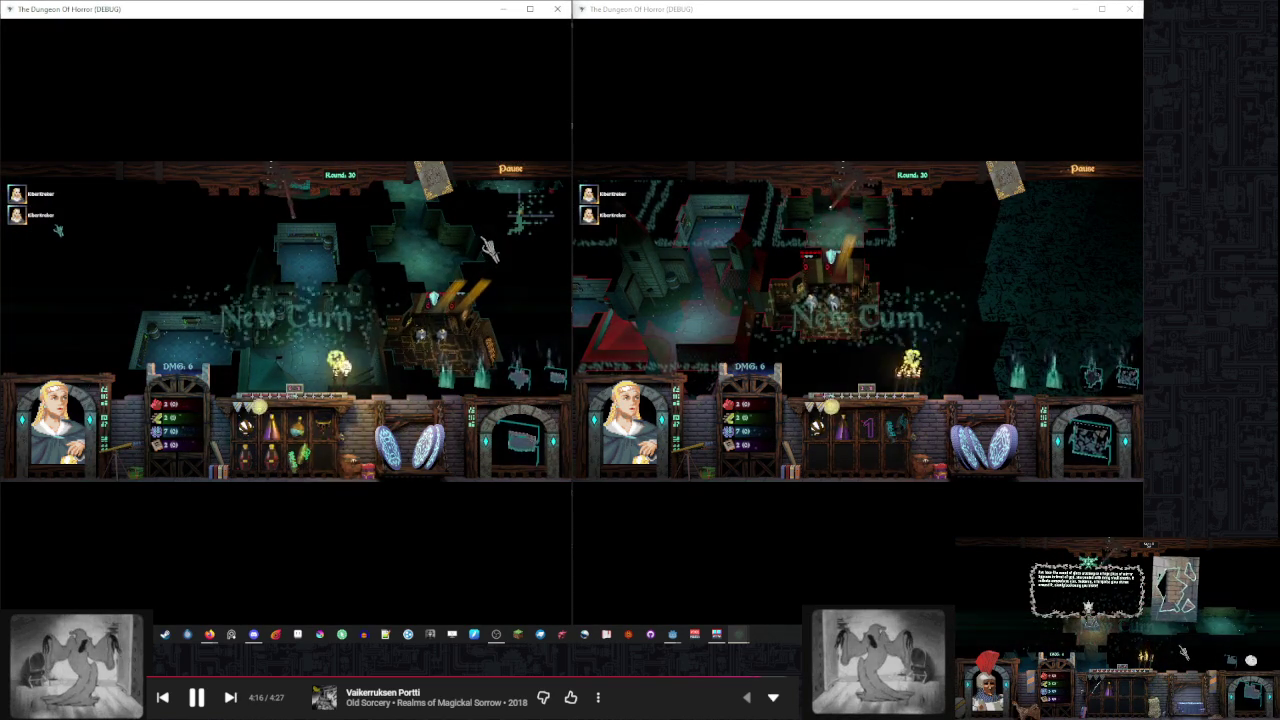
{"action": "mouse_move", "coordinate": [315, 470]}
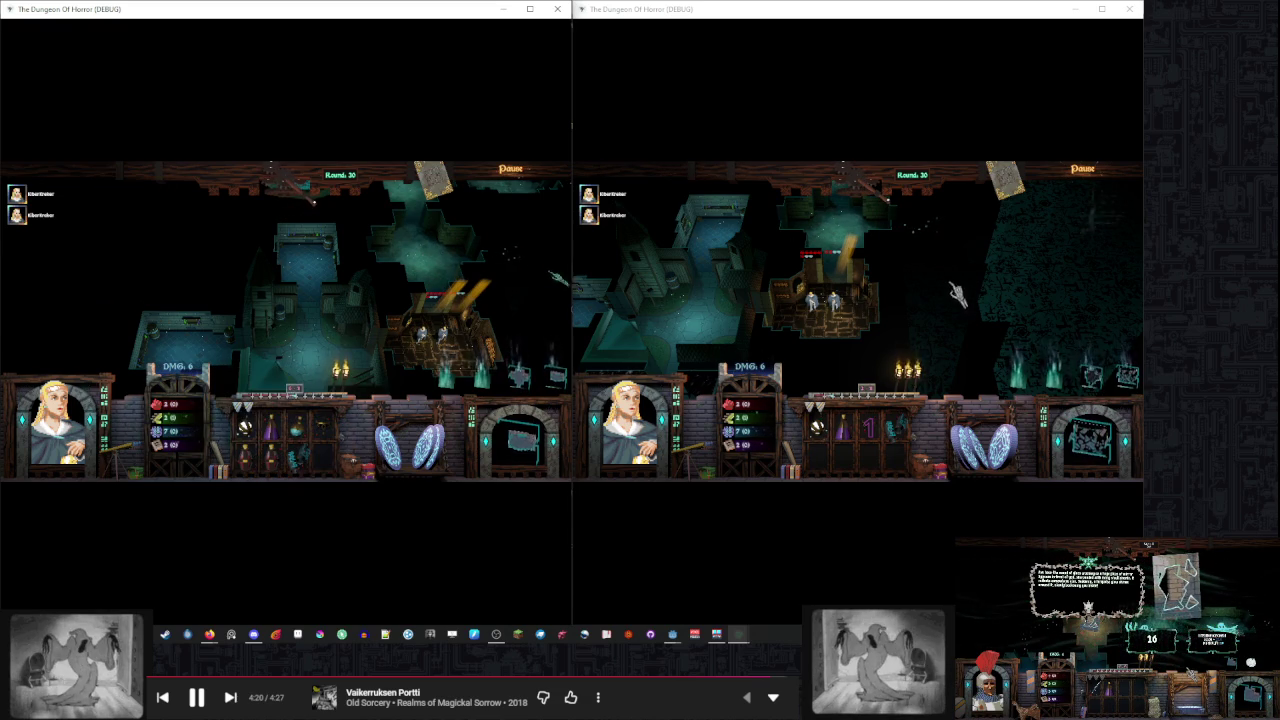
{"action": "left_click", "coordinate": [945, 283]}
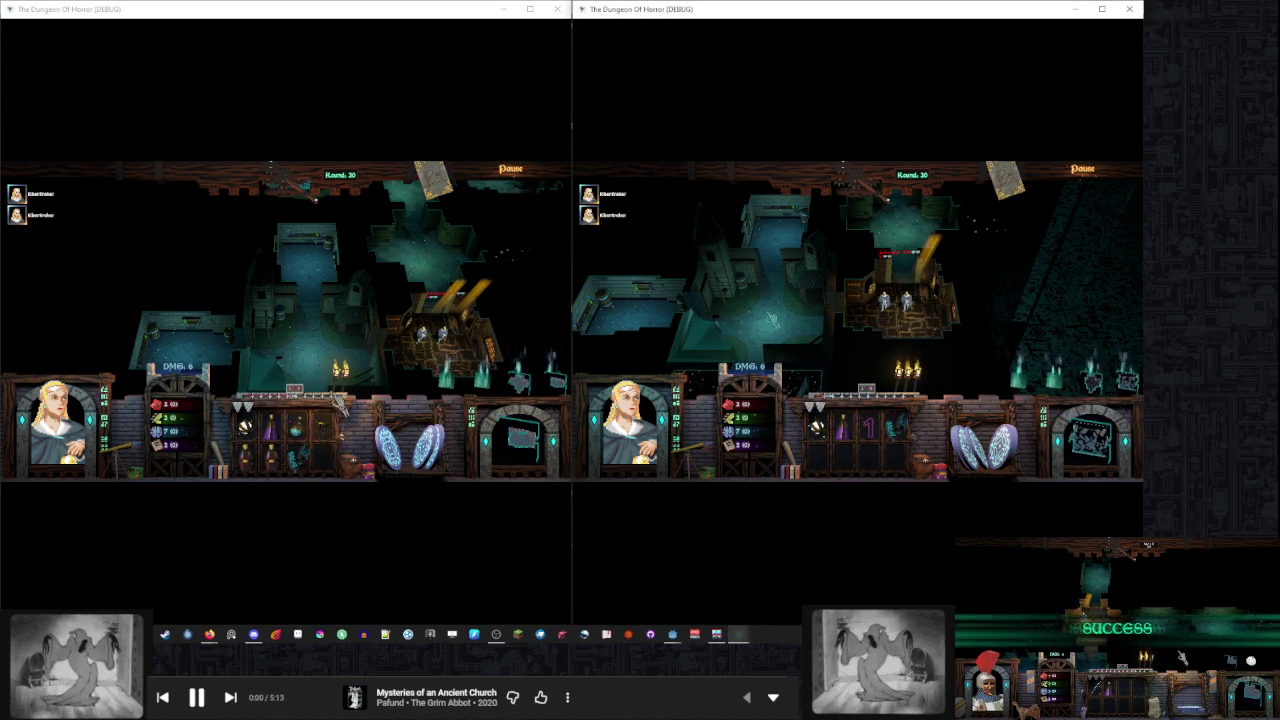
{"action": "left_click", "coordinate": [278, 465]}
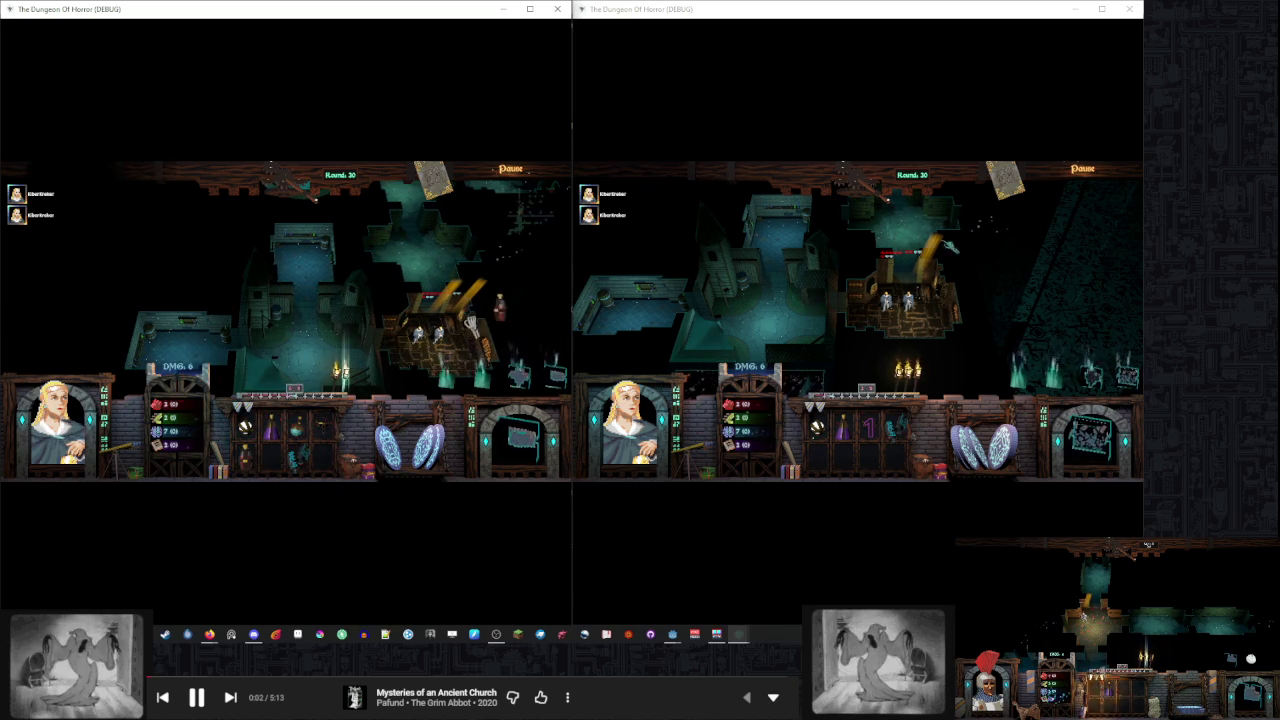
{"action": "mouse_move", "coordinate": [60, 420]}
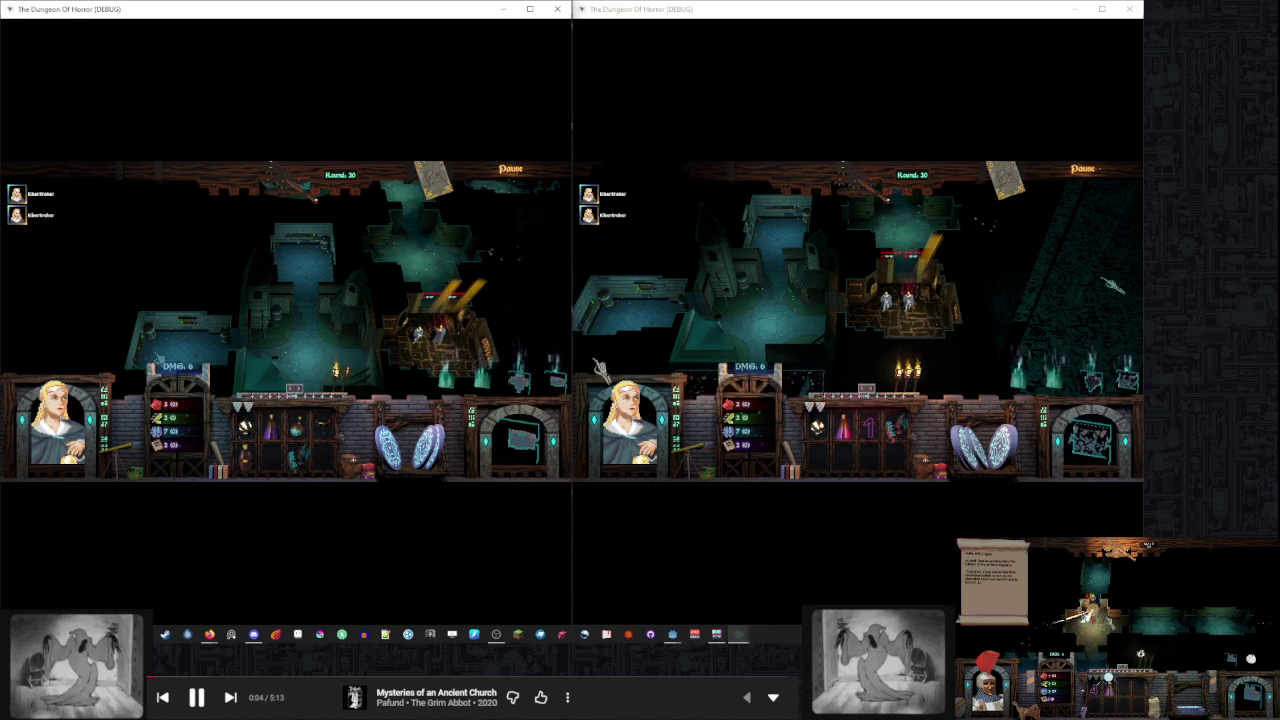
Resume the third player's game from its menu and return it to the dungeon view
{"action": "mouse_move", "coordinate": [245, 460]}
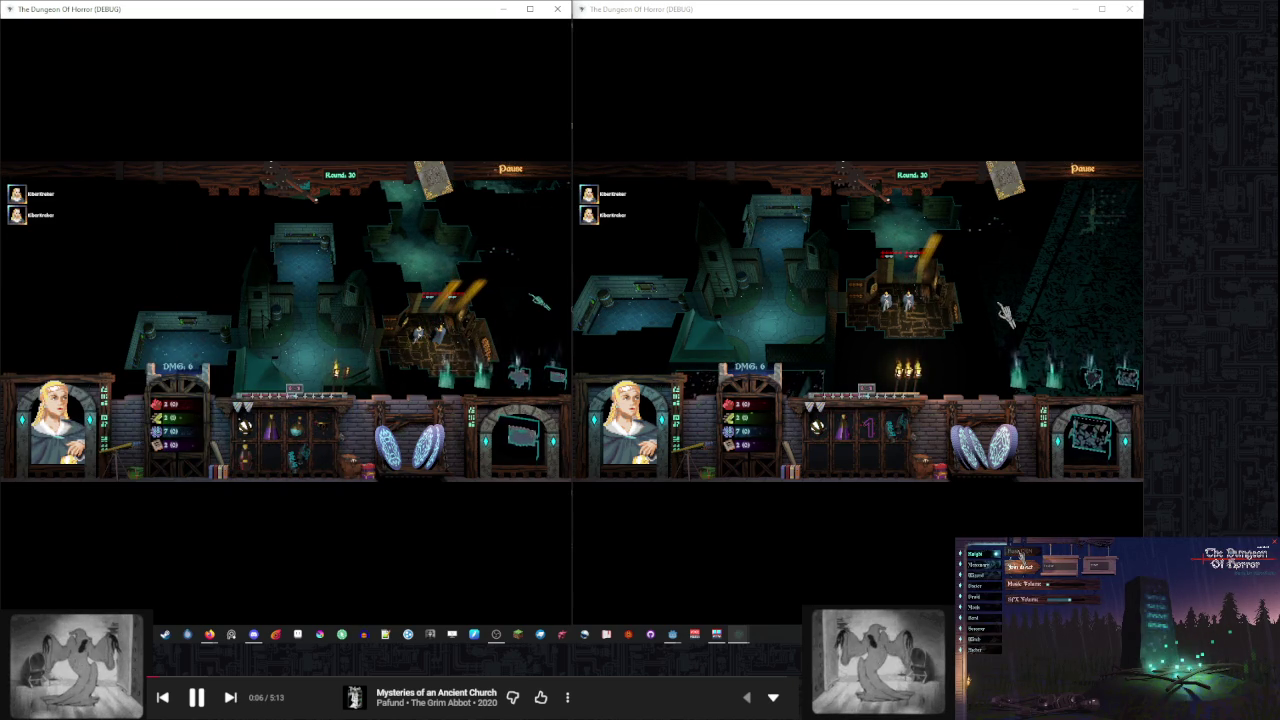
{"action": "left_click", "coordinate": [1020, 560]}
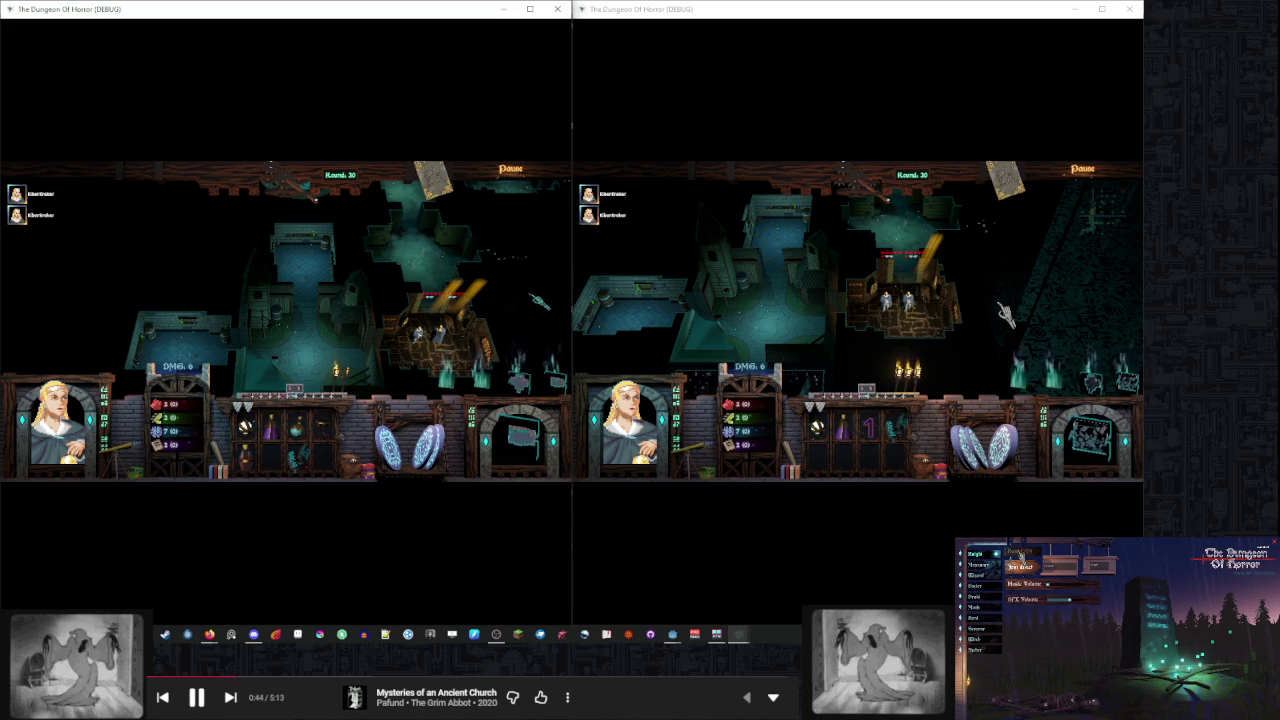
{"action": "left_click", "coordinate": [1018, 556]}
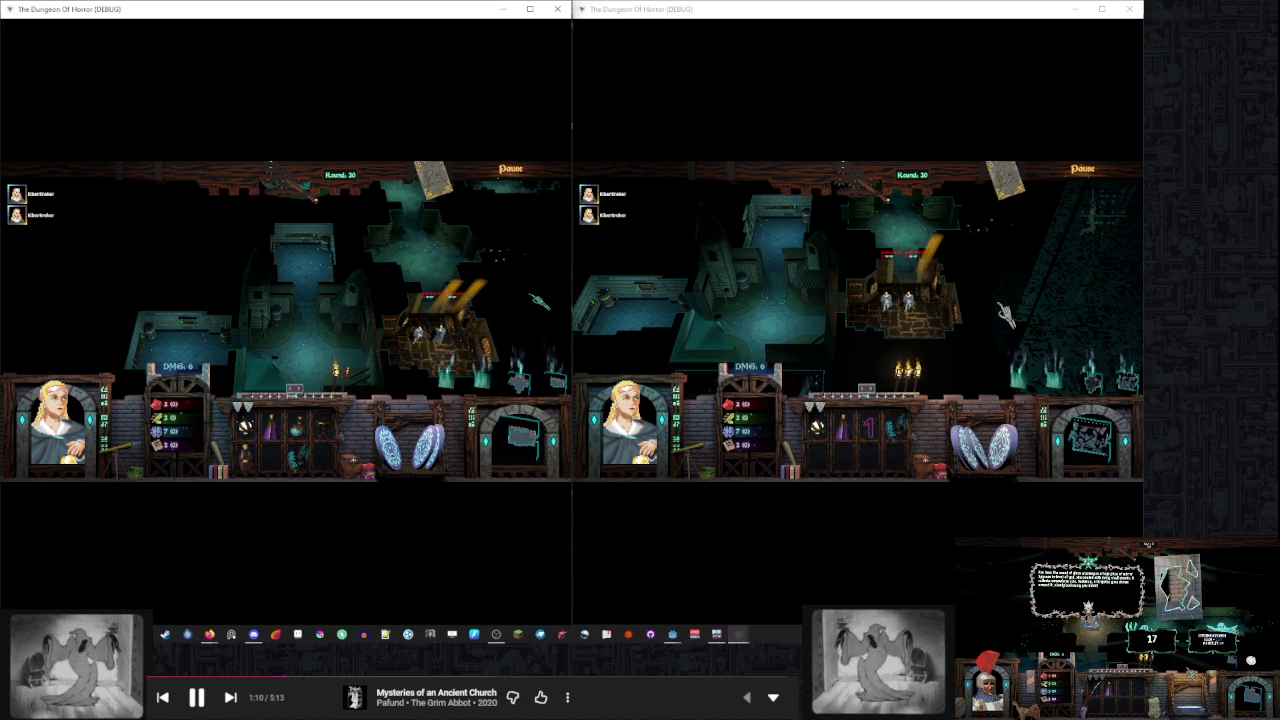
Pick up the right player's inventory item and use it on the dungeon map to light a new room
{"action": "left_click", "coordinate": [993, 292]}
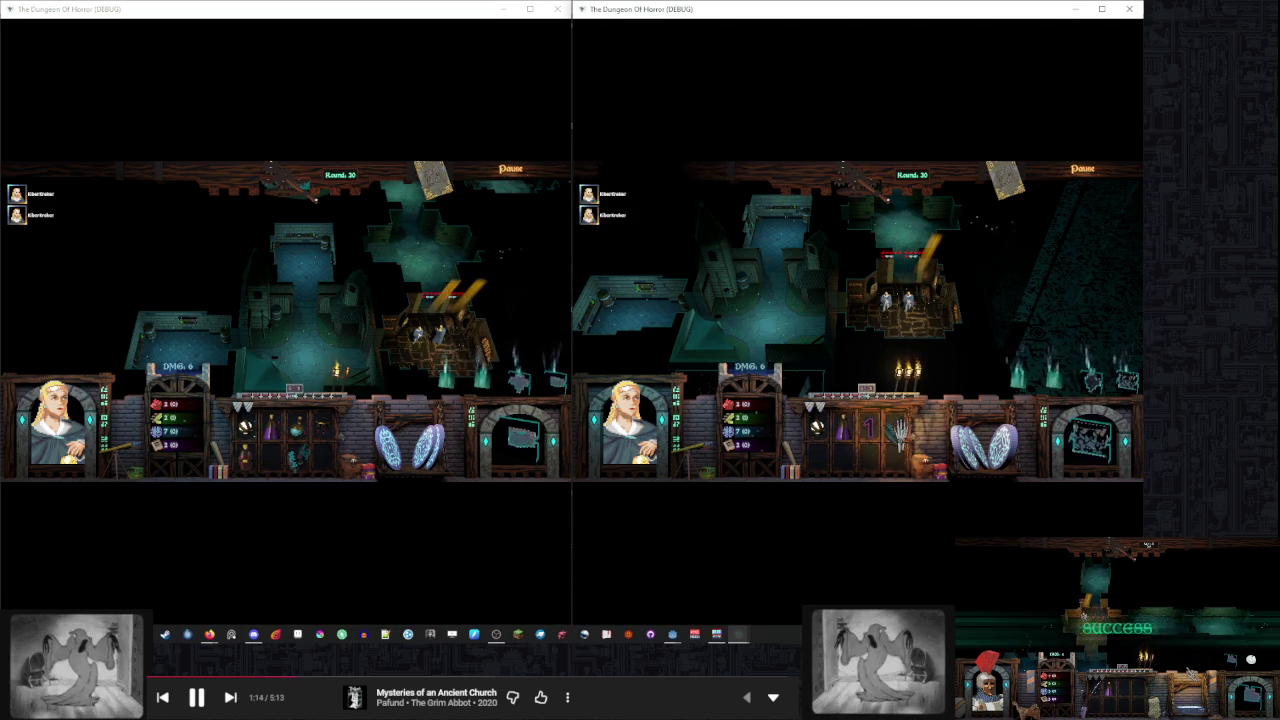
{"action": "right_click", "coordinate": [855, 428]}
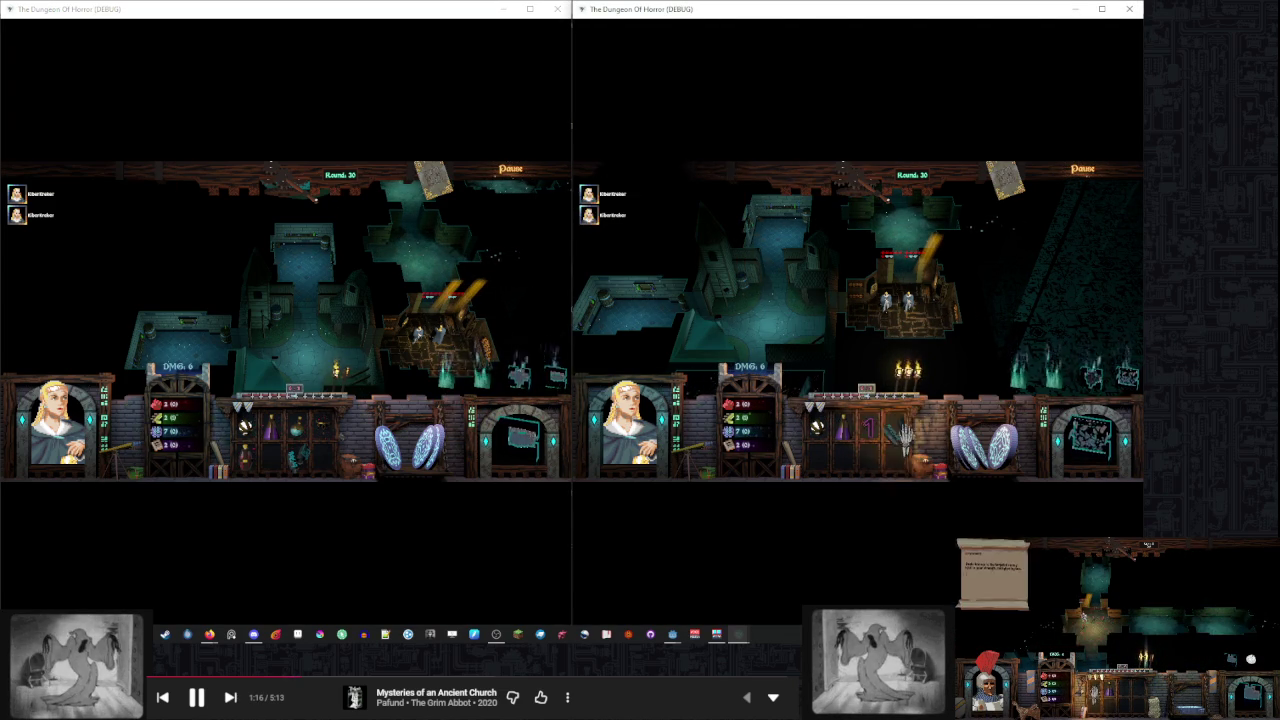
{"action": "left_click", "coordinate": [466, 312]}
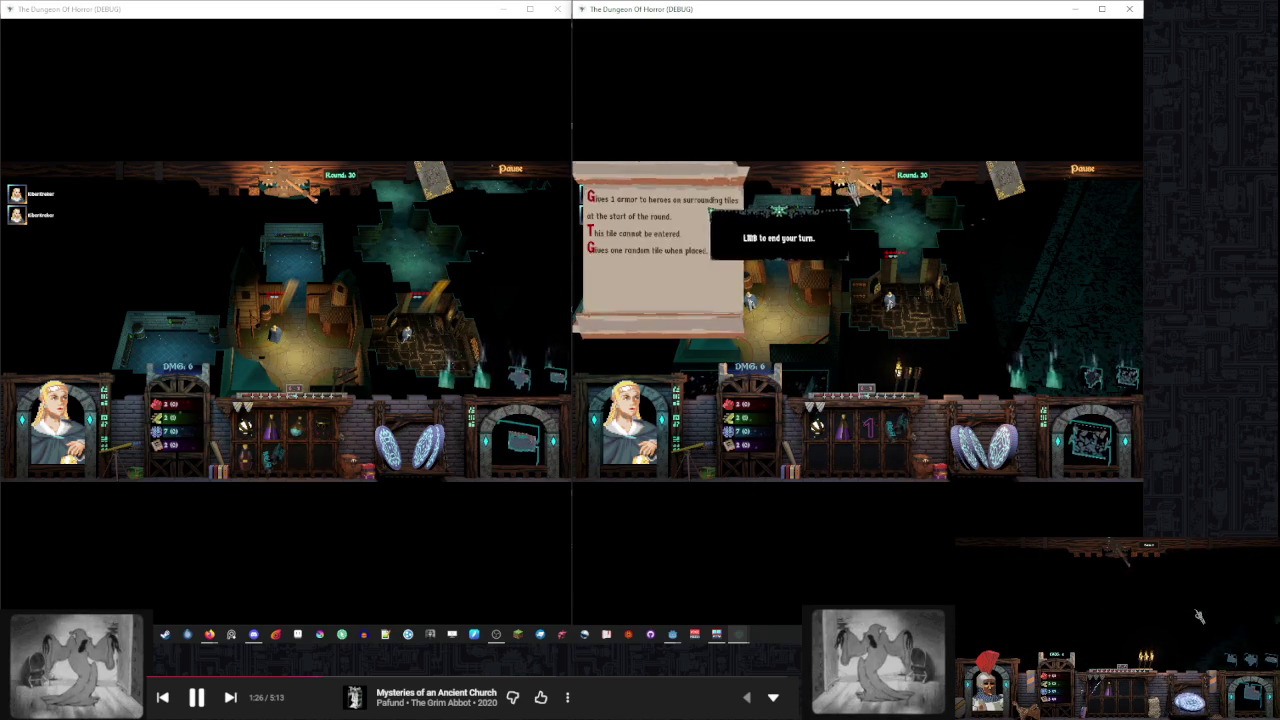
End turns alternately in both windows through Rounds 31 and 32 until Round 33 and the trapped-prisoner event
{"action": "left_click", "coordinate": [1199, 617]}
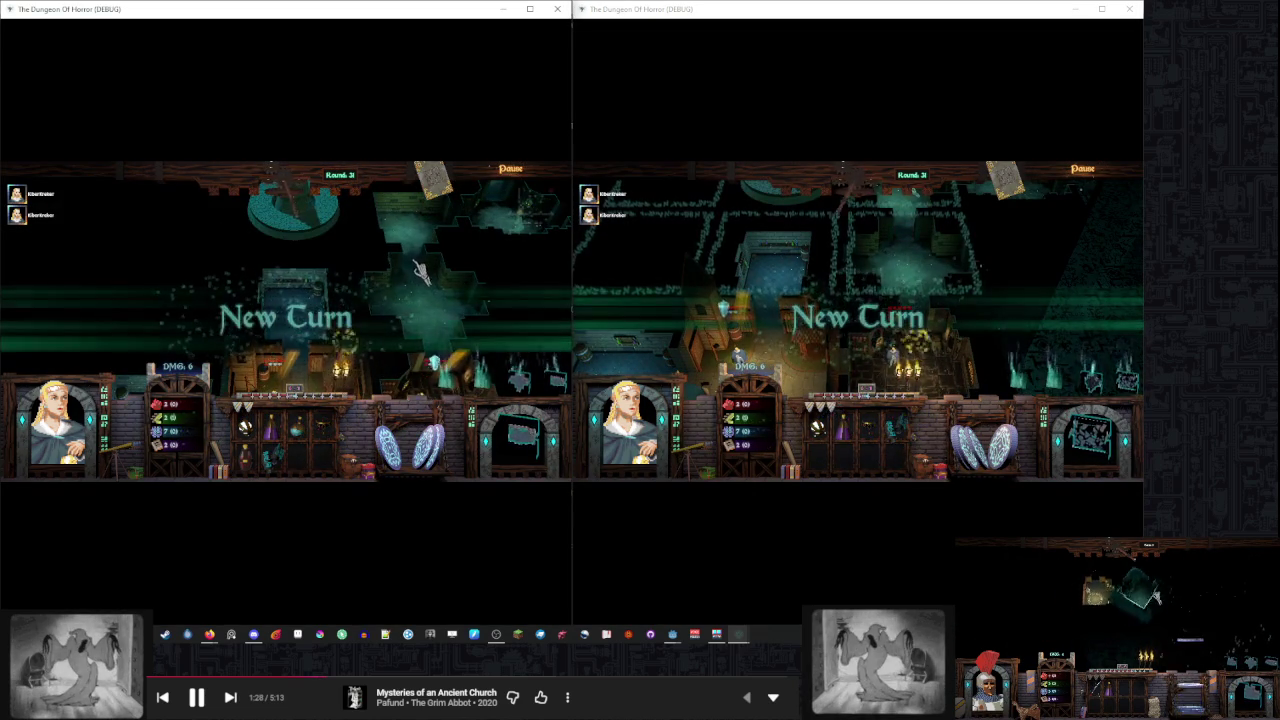
{"action": "mouse_move", "coordinate": [365, 311]}
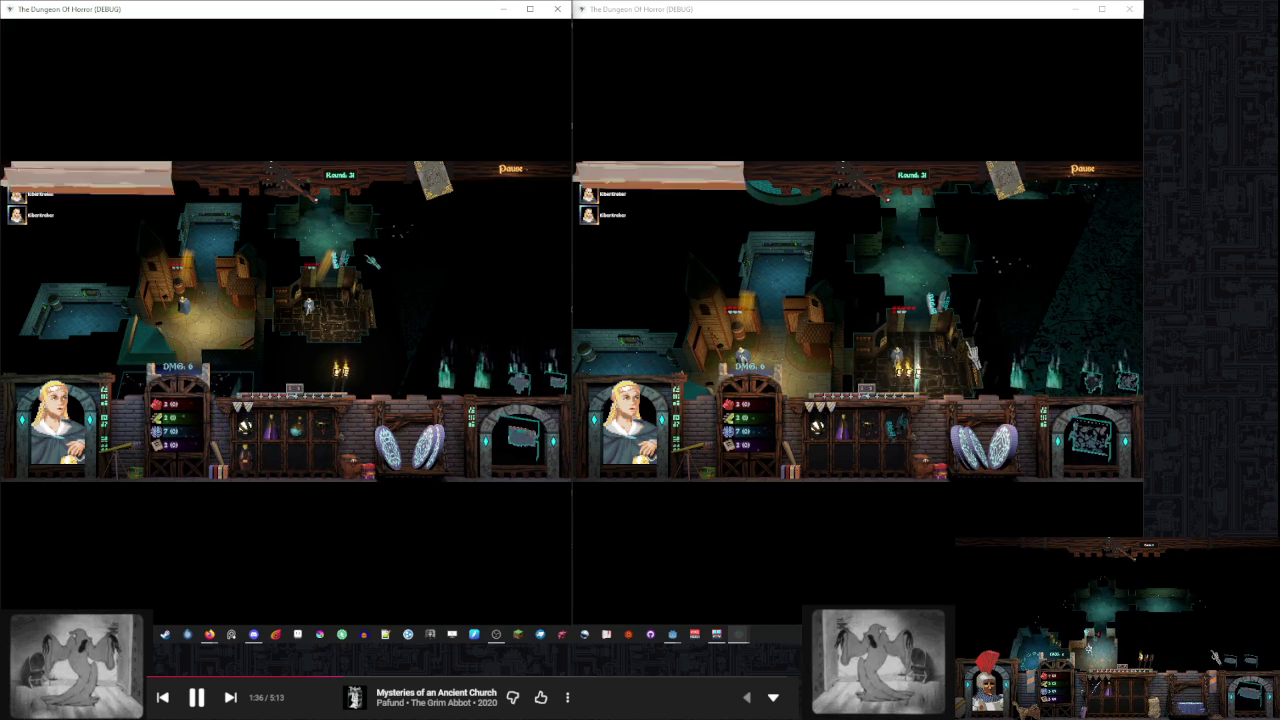
{"action": "left_click", "coordinate": [970, 322]}
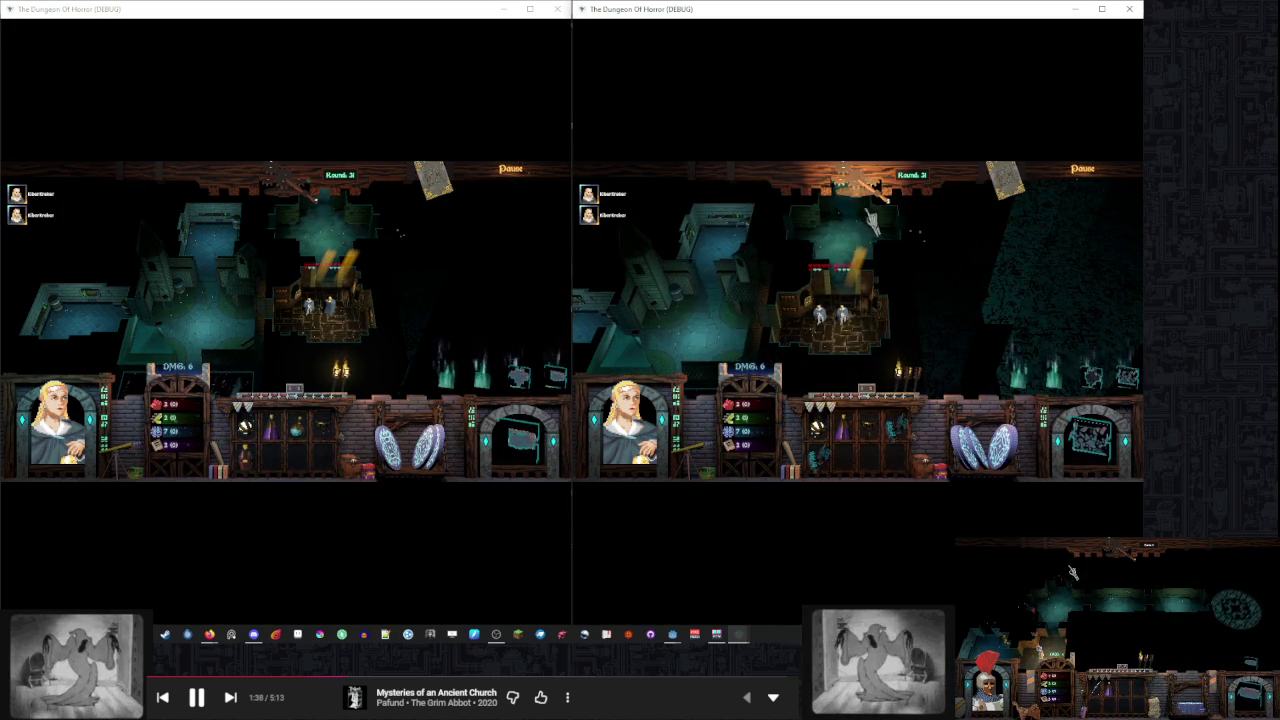
{"action": "left_click", "coordinate": [283, 205]}
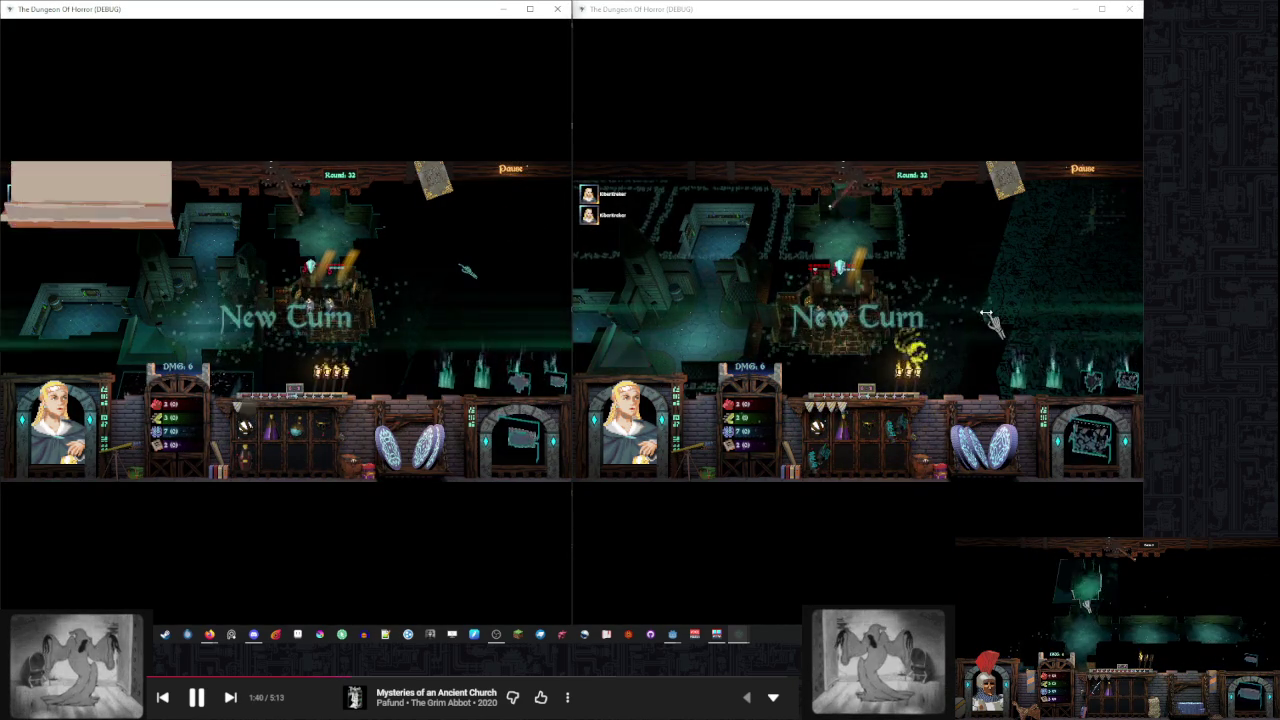
{"action": "left_click", "coordinate": [935, 402]}
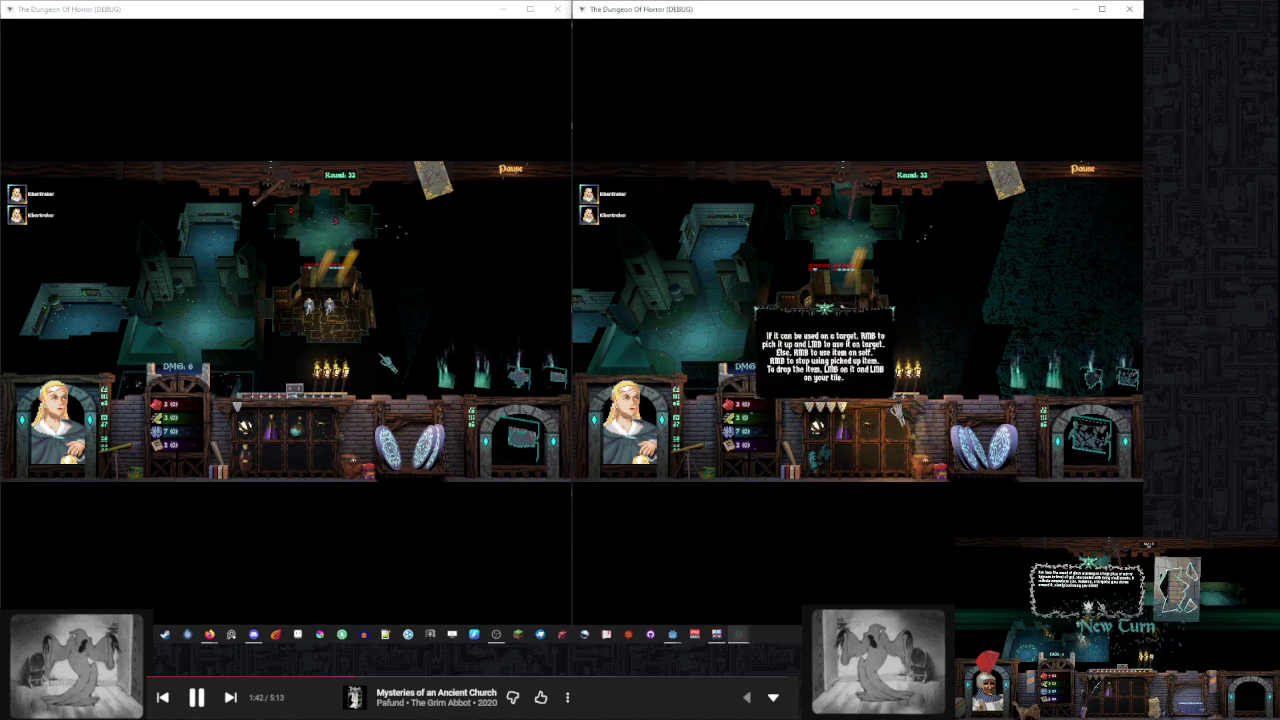
{"action": "left_click", "coordinate": [300, 200]}
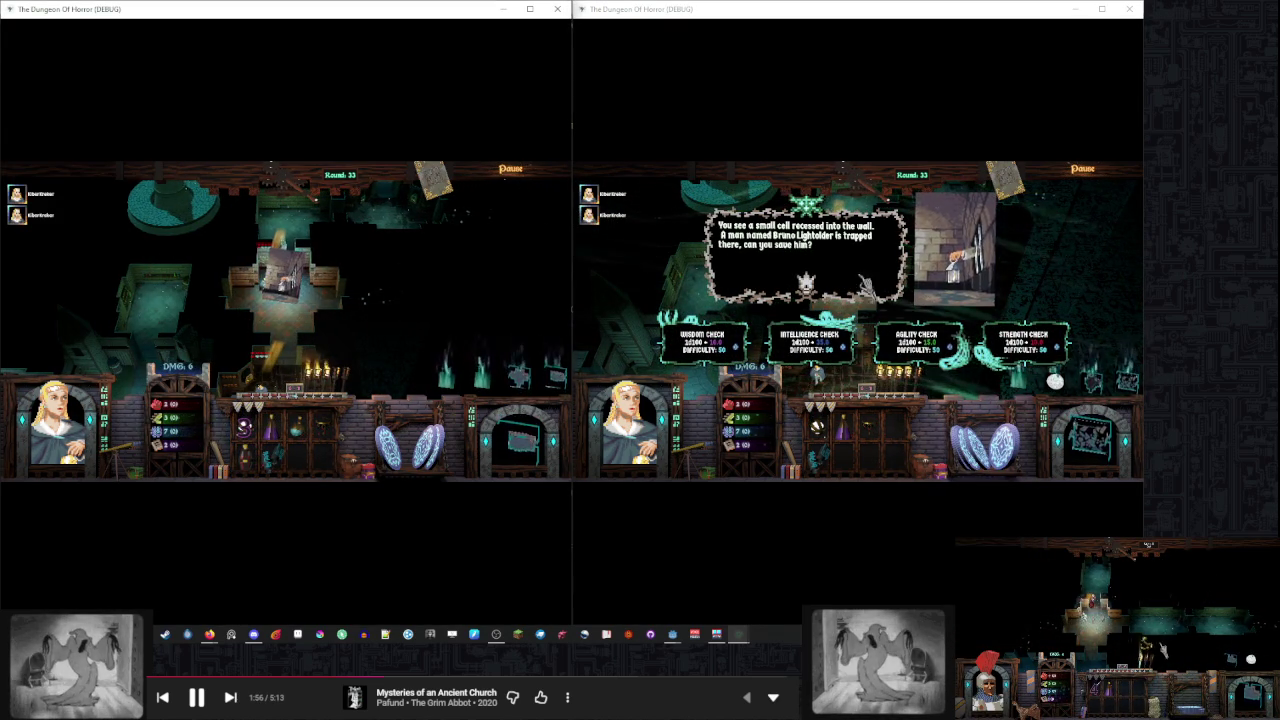
Free the trapped prisoner with the Intelligence check, then return to the left player's window
{"action": "left_click", "coordinate": [850, 342]}
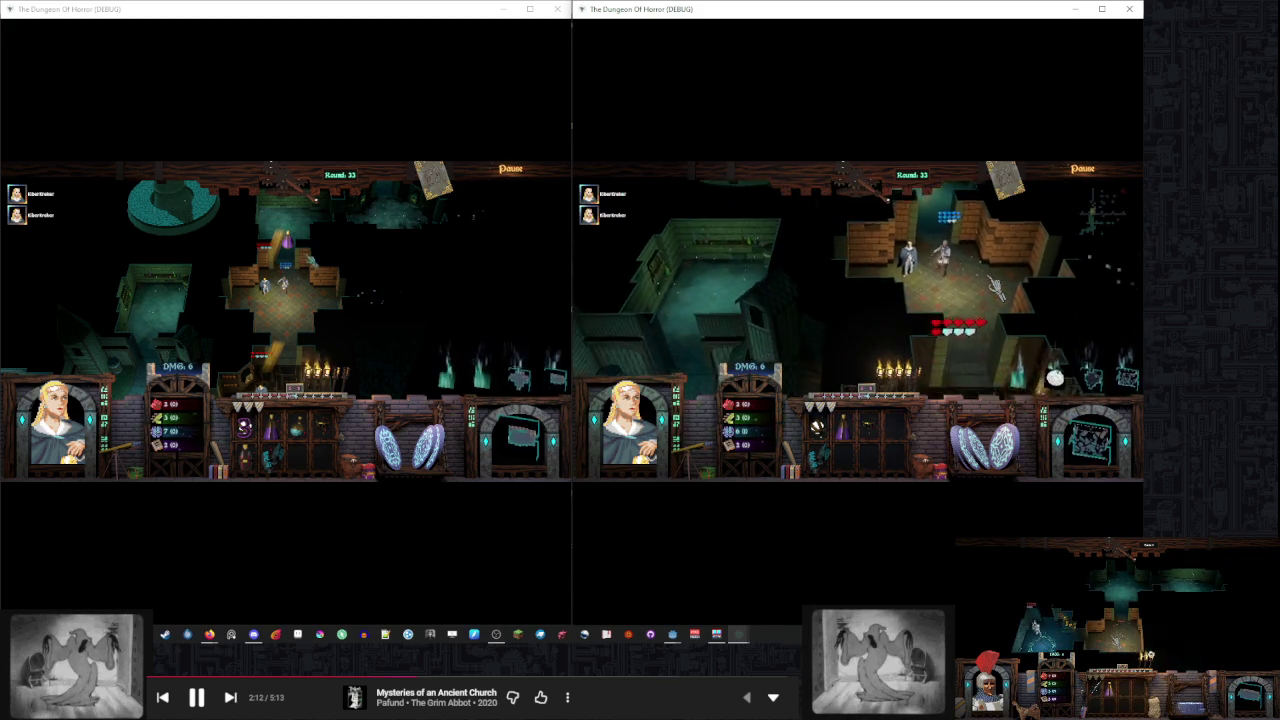
{"action": "left_click", "coordinate": [397, 287]}
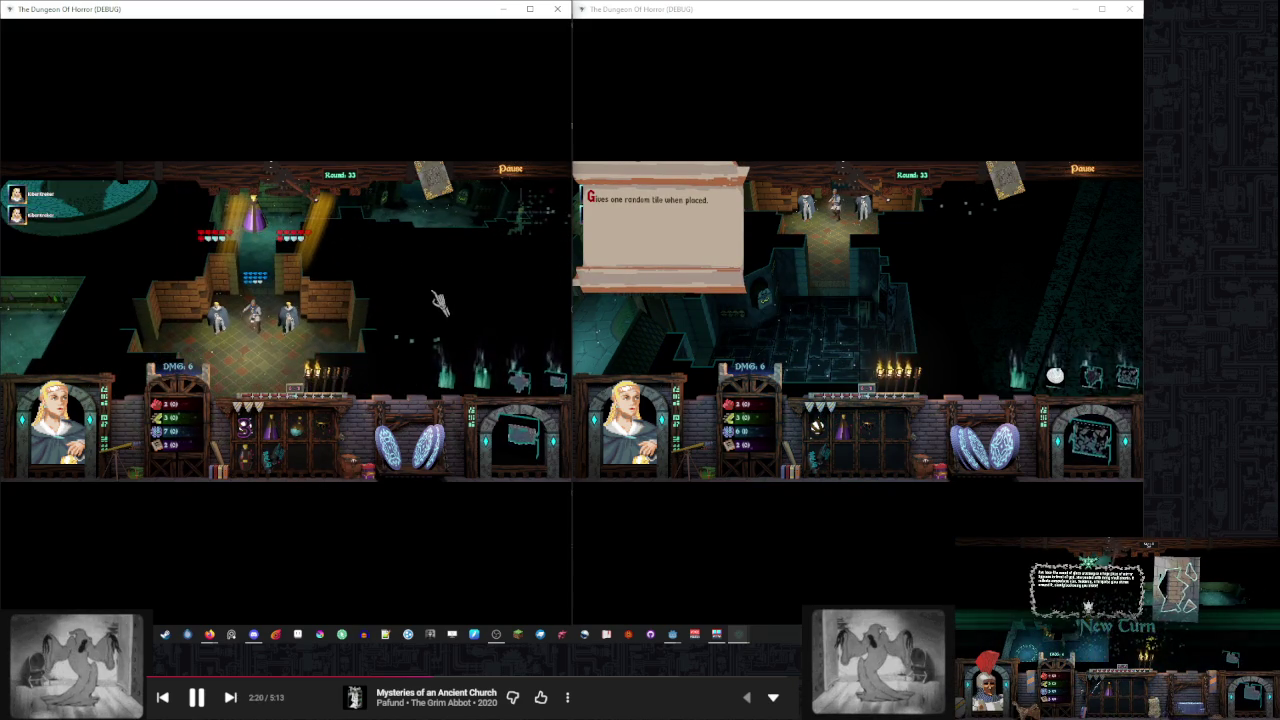
Dismiss the right window's tile description and recentre the left view on the heroes' room
{"action": "left_click", "coordinate": [985, 300]}
{"action": "left_click", "coordinate": [388, 286]}
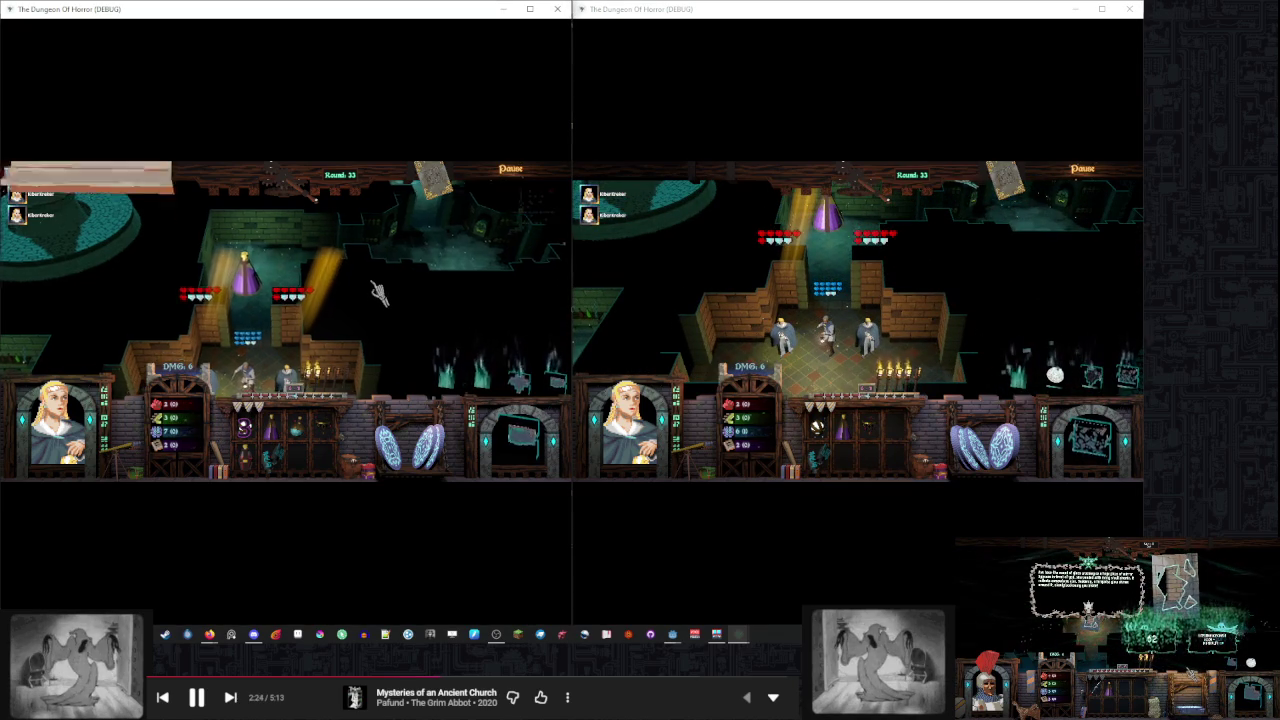
{"action": "left_click", "coordinate": [300, 283]}
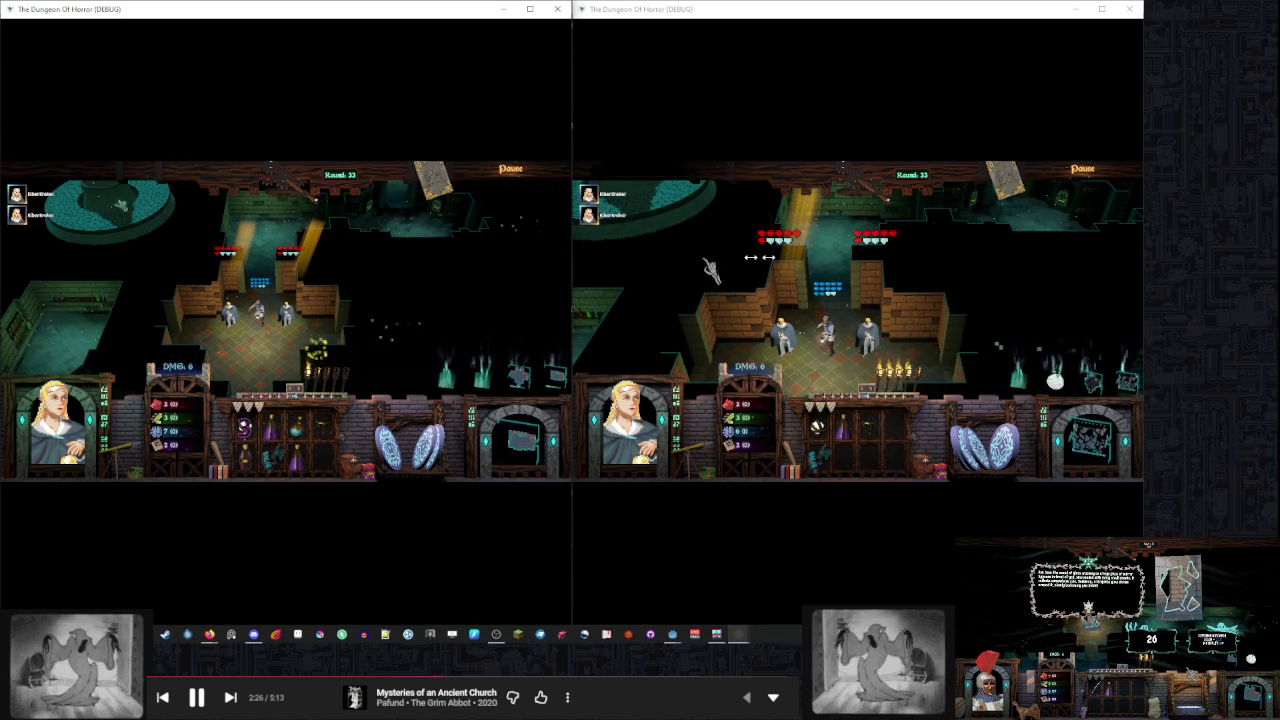
{"action": "scroll", "coordinate": [922, 280], "scroll_direction": "down", "scroll_amount": 3}
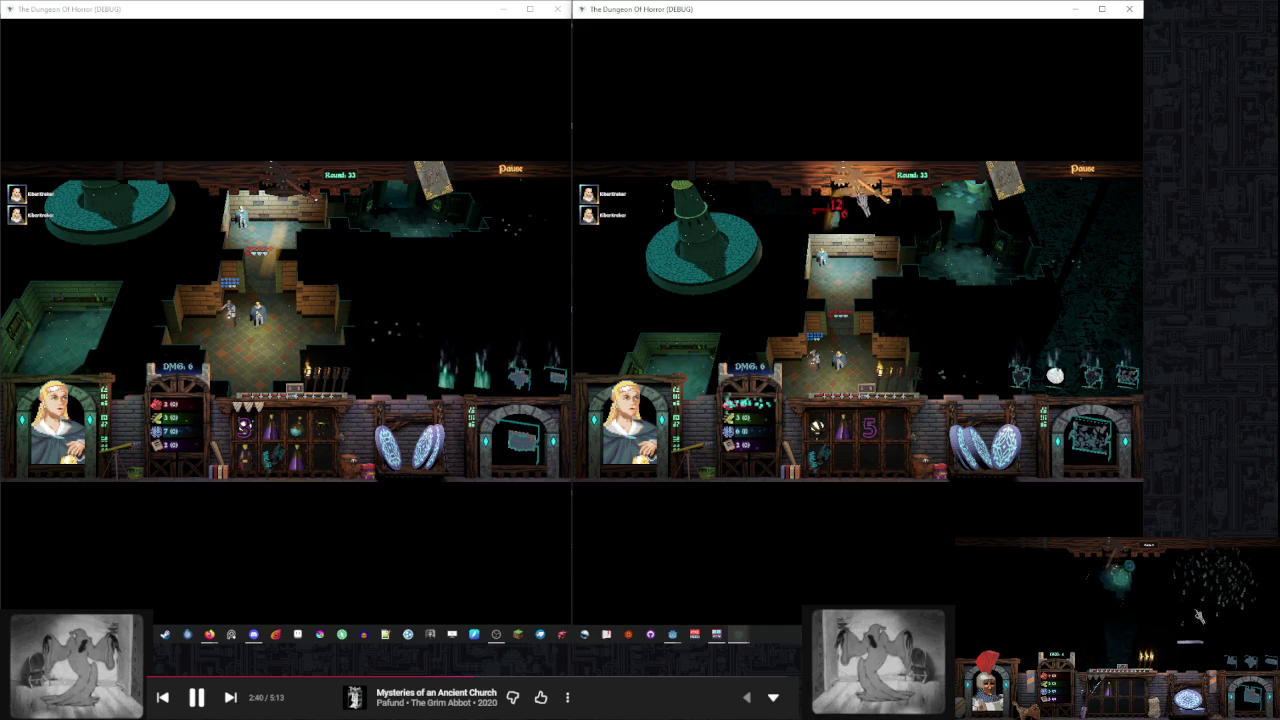
End the right and left players' turns to reach Round 34
{"action": "left_click", "coordinate": [860, 186]}
{"action": "left_click", "coordinate": [297, 199]}
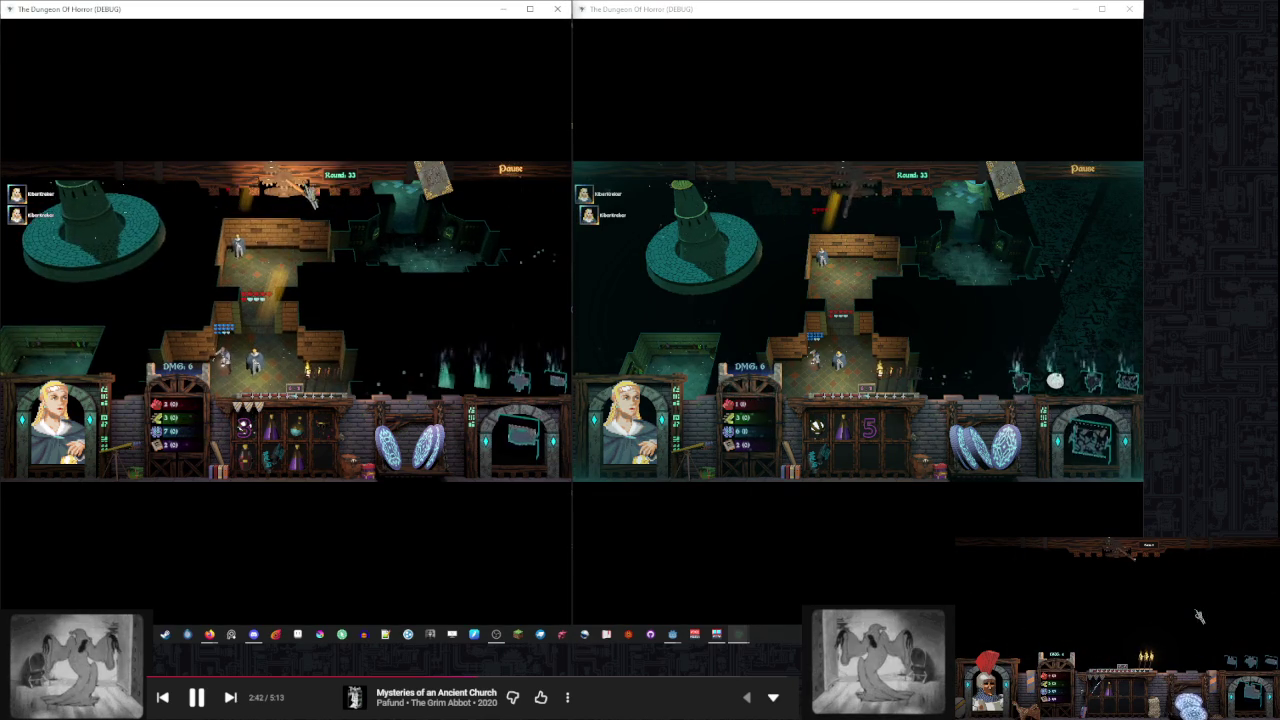
{"action": "left_click", "coordinate": [297, 199]}
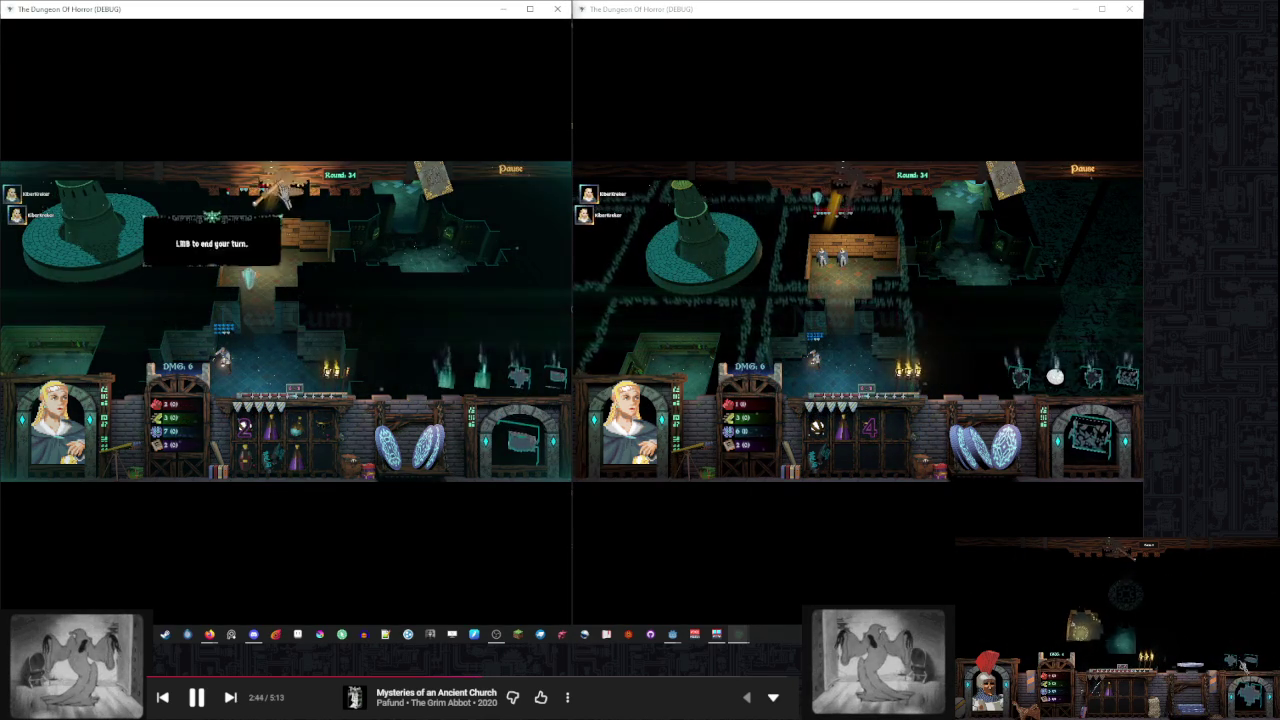
End the turn to begin Round 35 and place held room tiles in the right and left dungeons
{"action": "left_click", "coordinate": [829, 200]}
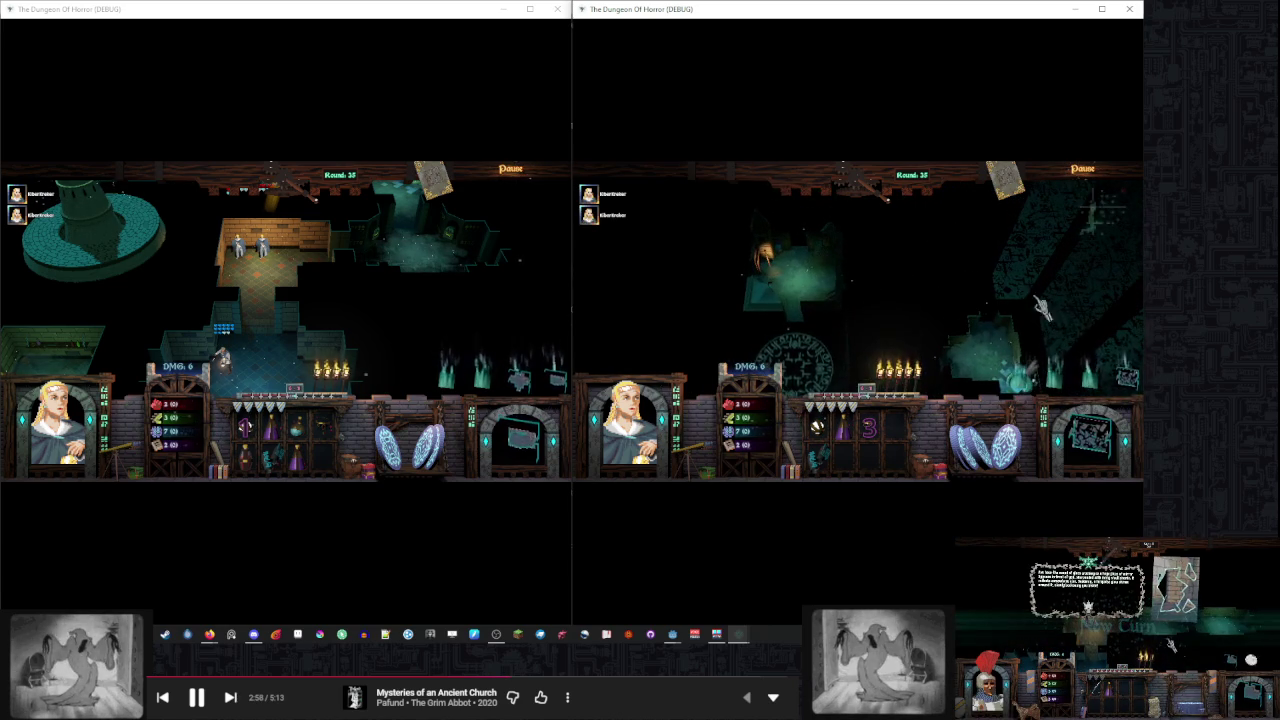
{"action": "left_click", "coordinate": [813, 303]}
{"action": "left_click", "coordinate": [497, 265]}
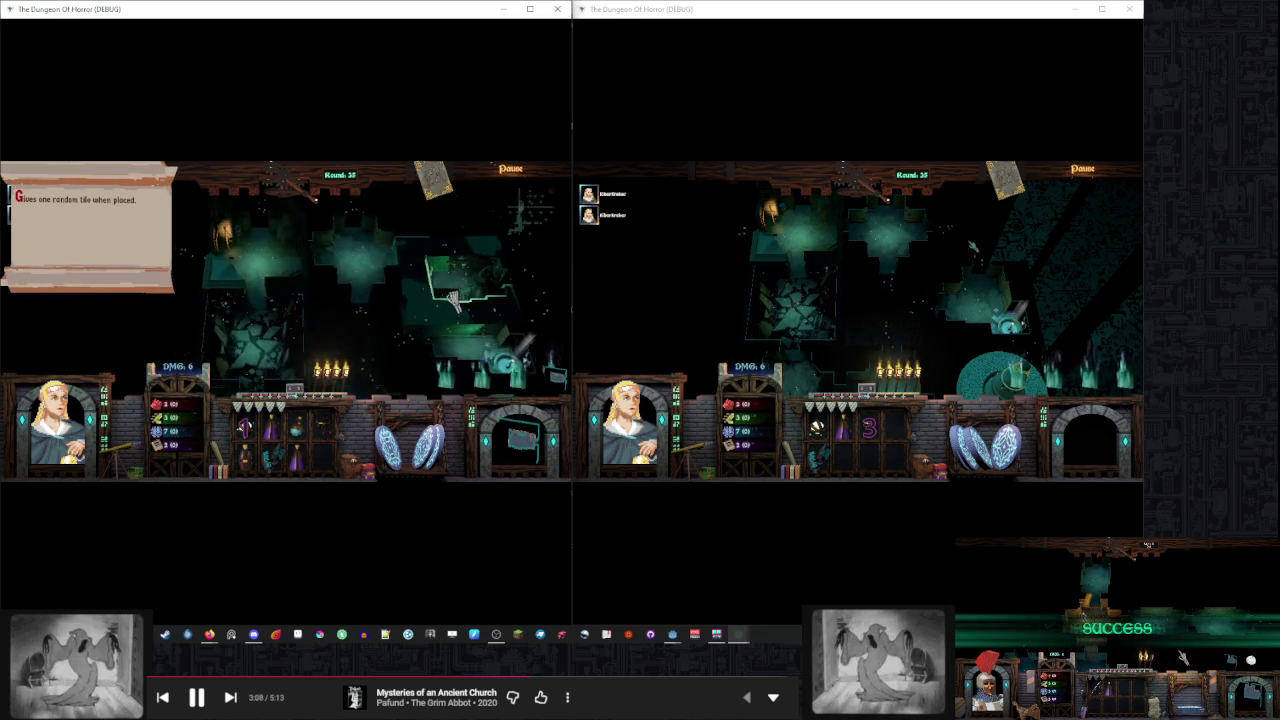
{"action": "left_click", "coordinate": [215, 315]}
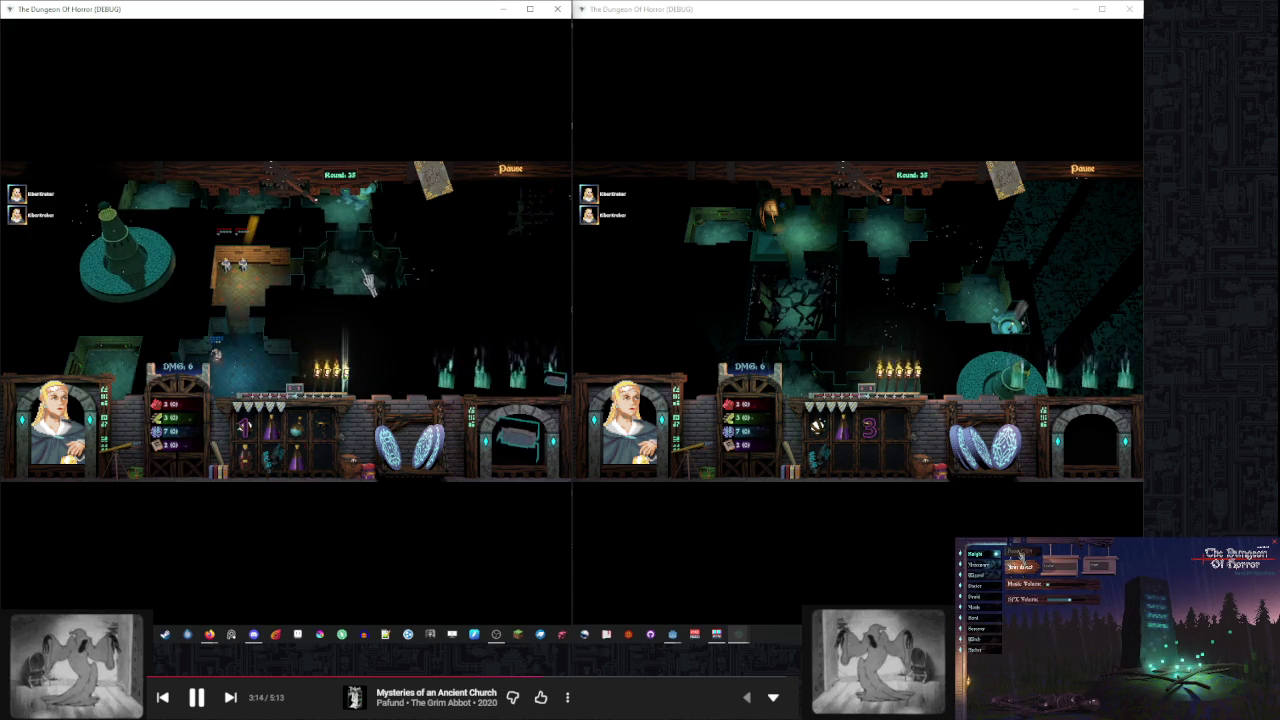
Start the third window's game from its title screen and roll the strength check against the web trap
{"action": "left_click", "coordinate": [1021, 556]}
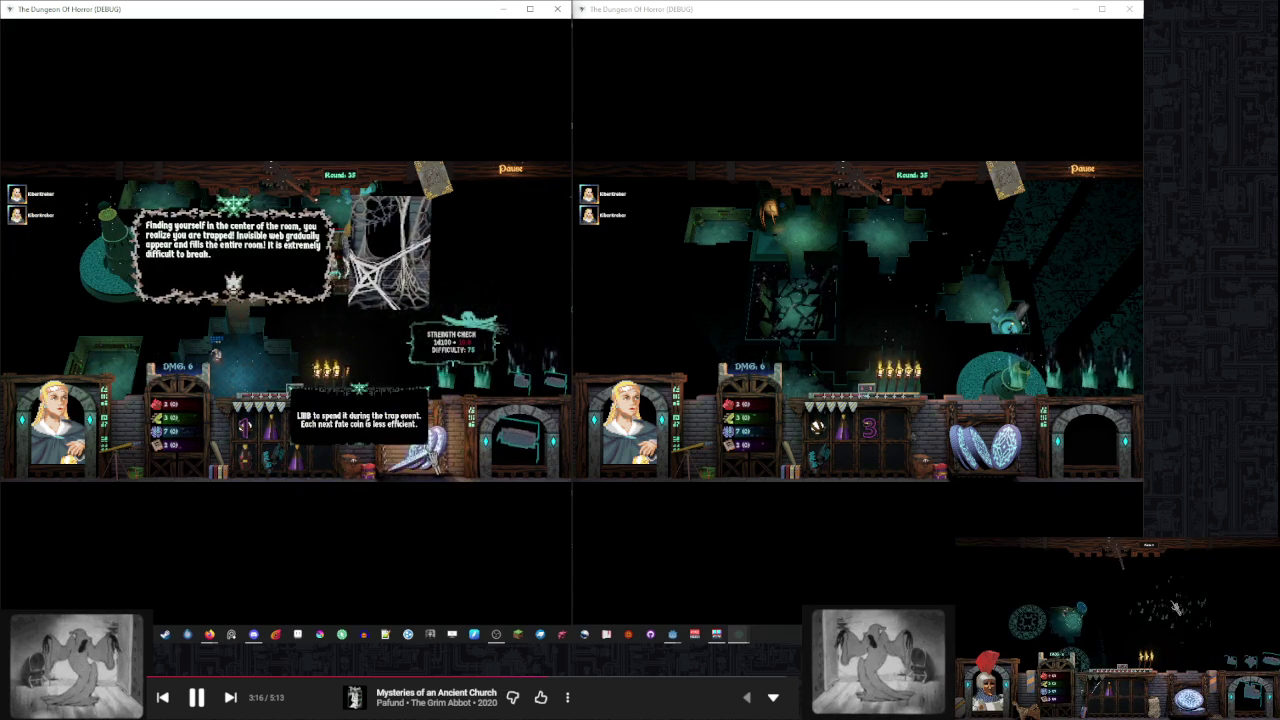
{"action": "left_click", "coordinate": [452, 340]}
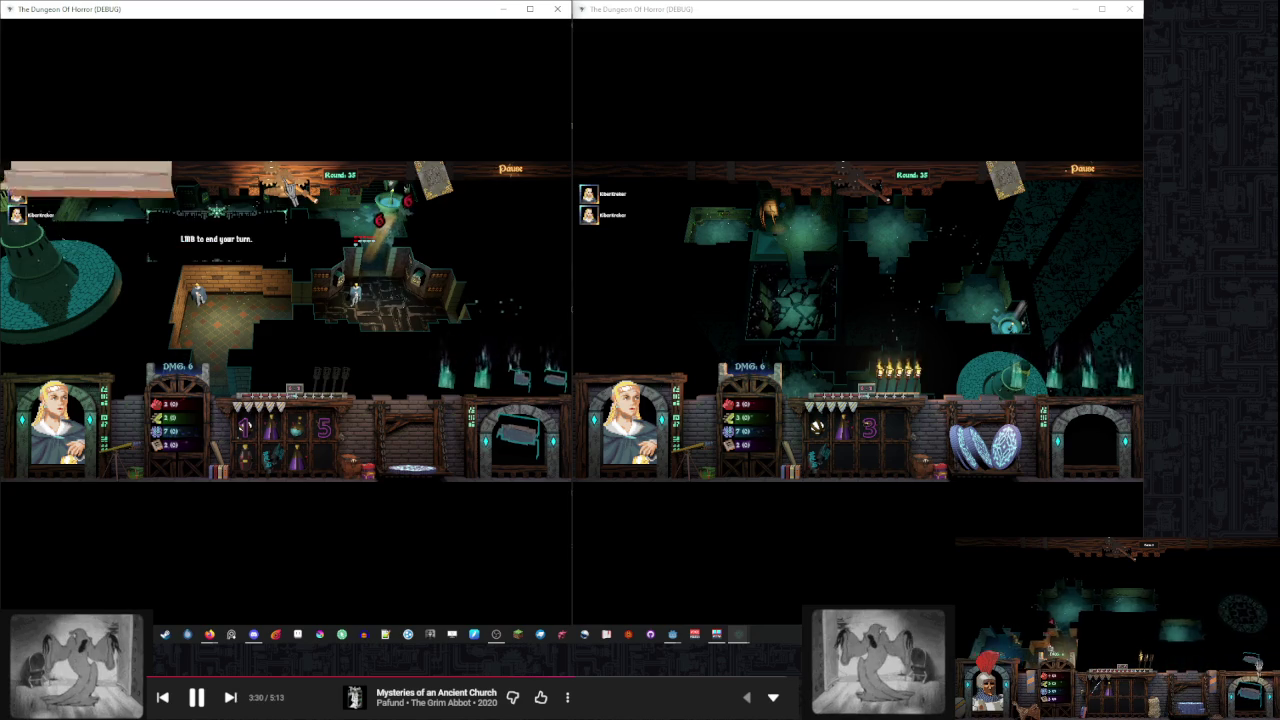
{"action": "left_click", "coordinate": [1017, 275]}
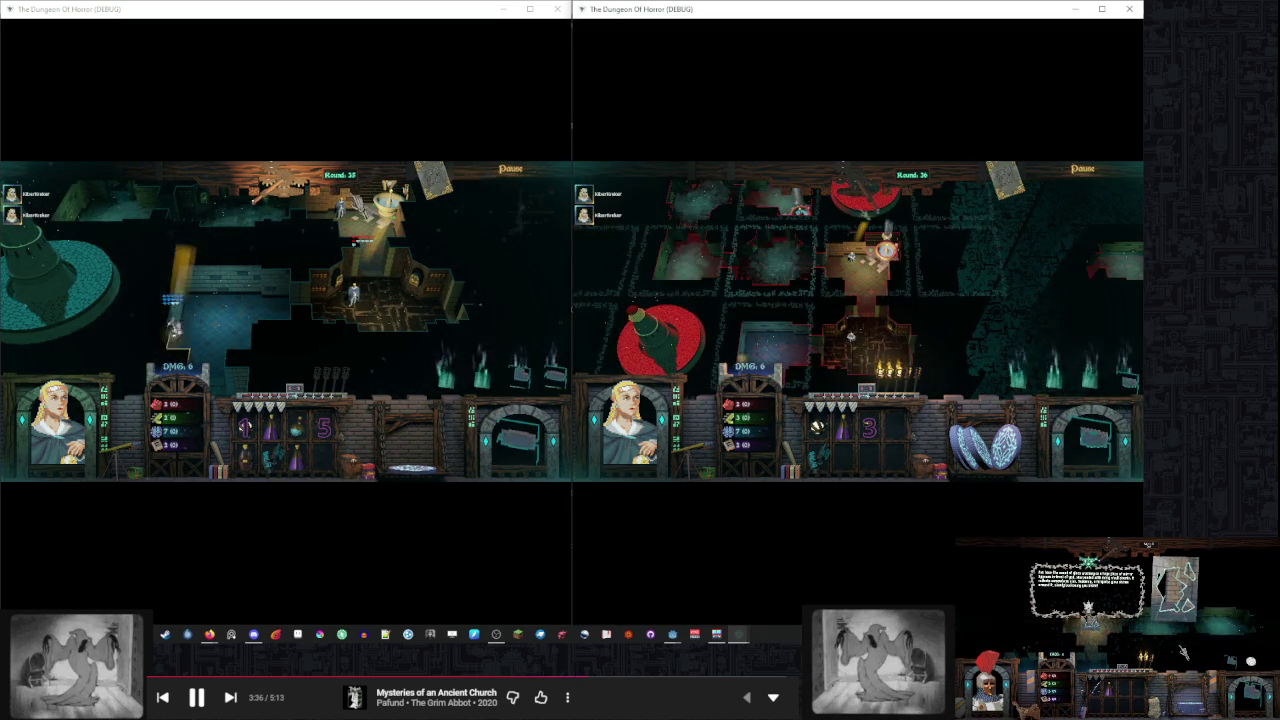
End turns in the left, right, then left windows to advance both games to Round 38
{"action": "left_click", "coordinate": [320, 215]}
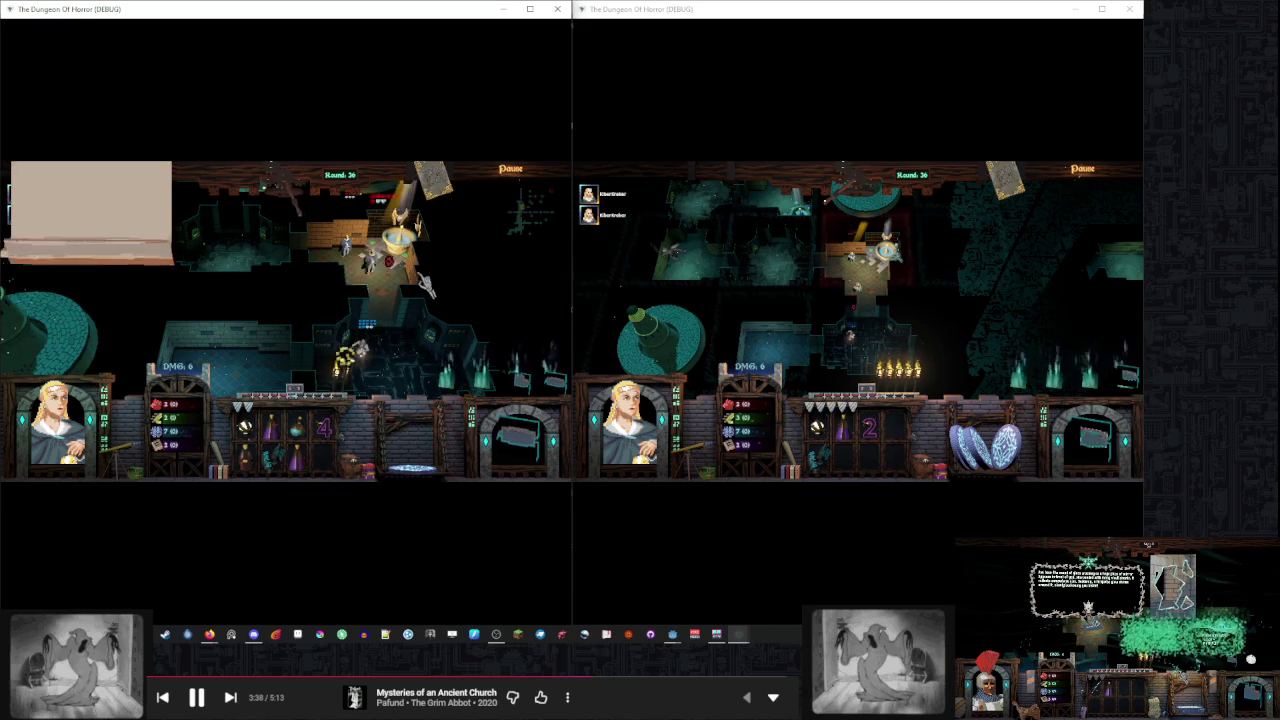
{"action": "left_click", "coordinate": [975, 276]}
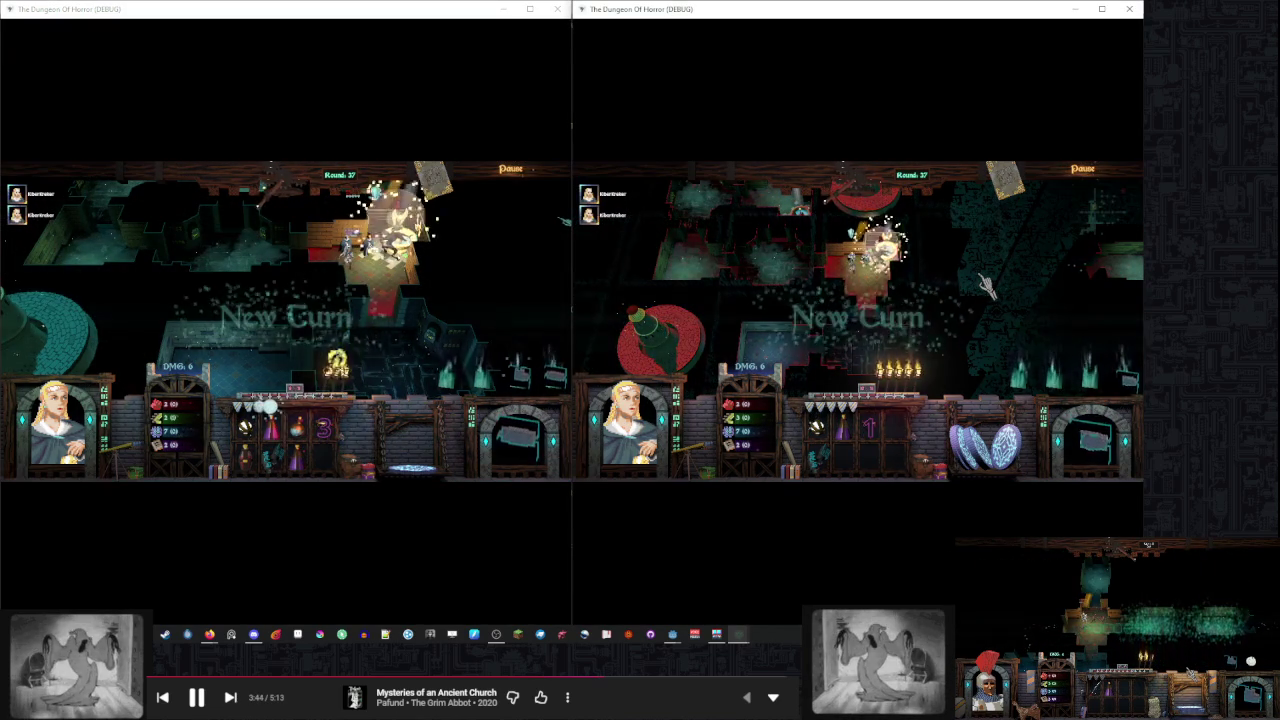
{"action": "left_click", "coordinate": [433, 300]}
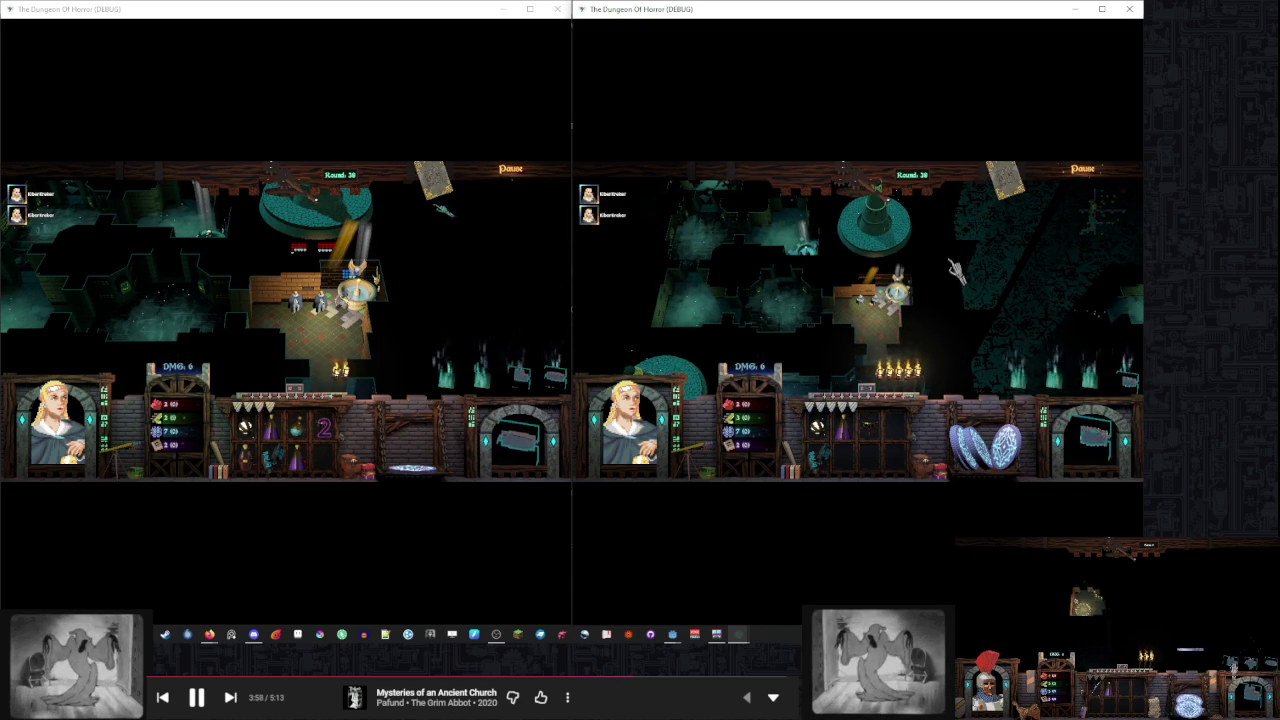
Place a new room on the dungeon map, then end turns through Round 39 to Round 40
{"action": "left_click", "coordinate": [778, 320]}
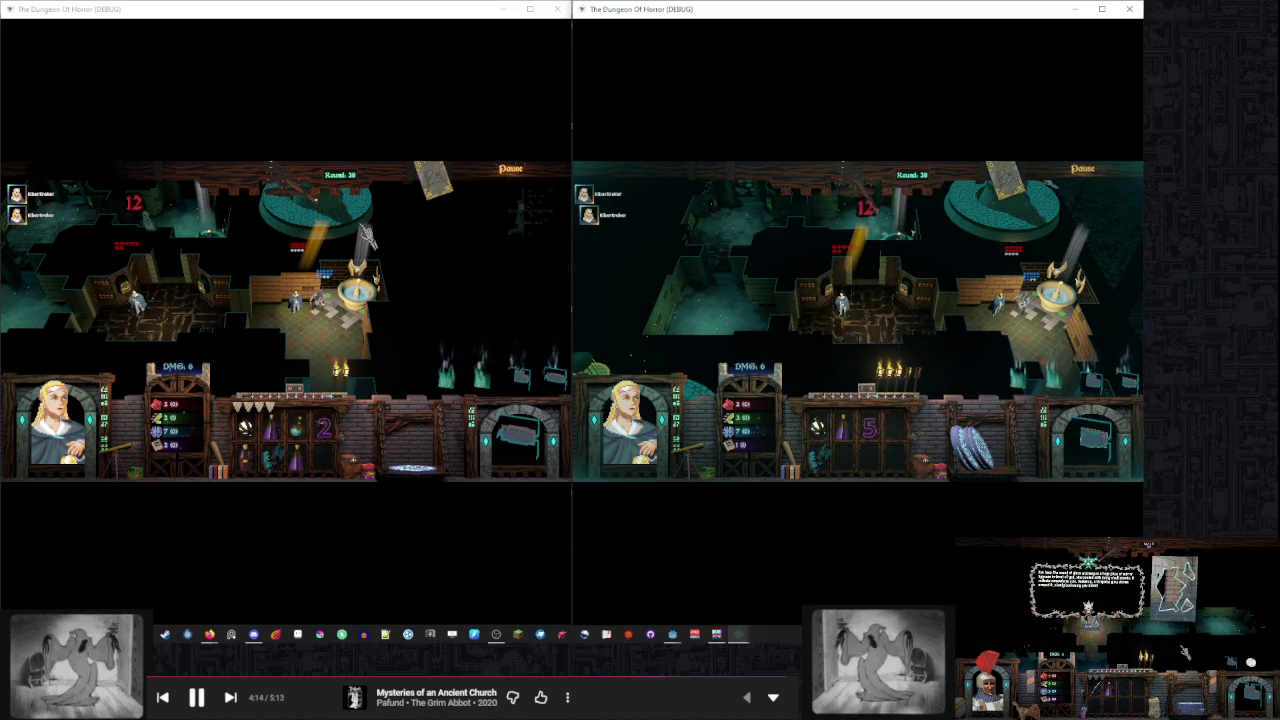
{"action": "left_click", "coordinate": [440, 304]}
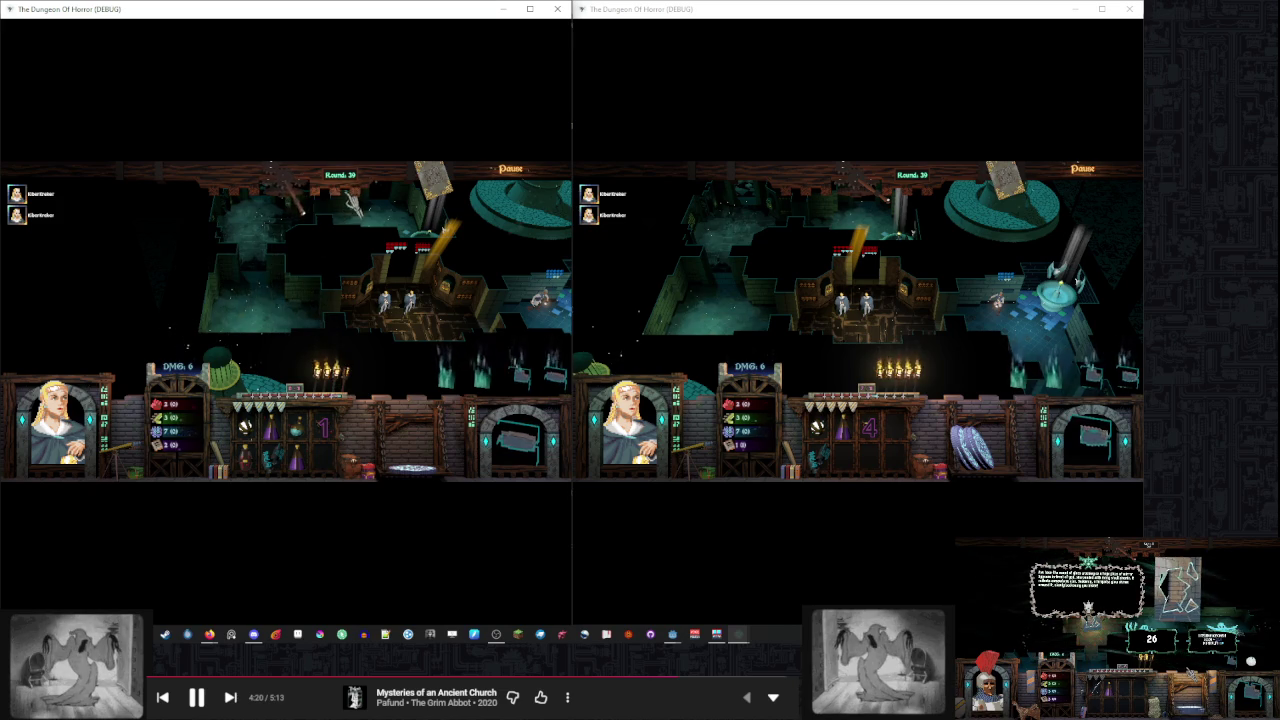
{"action": "left_click", "coordinate": [989, 272]}
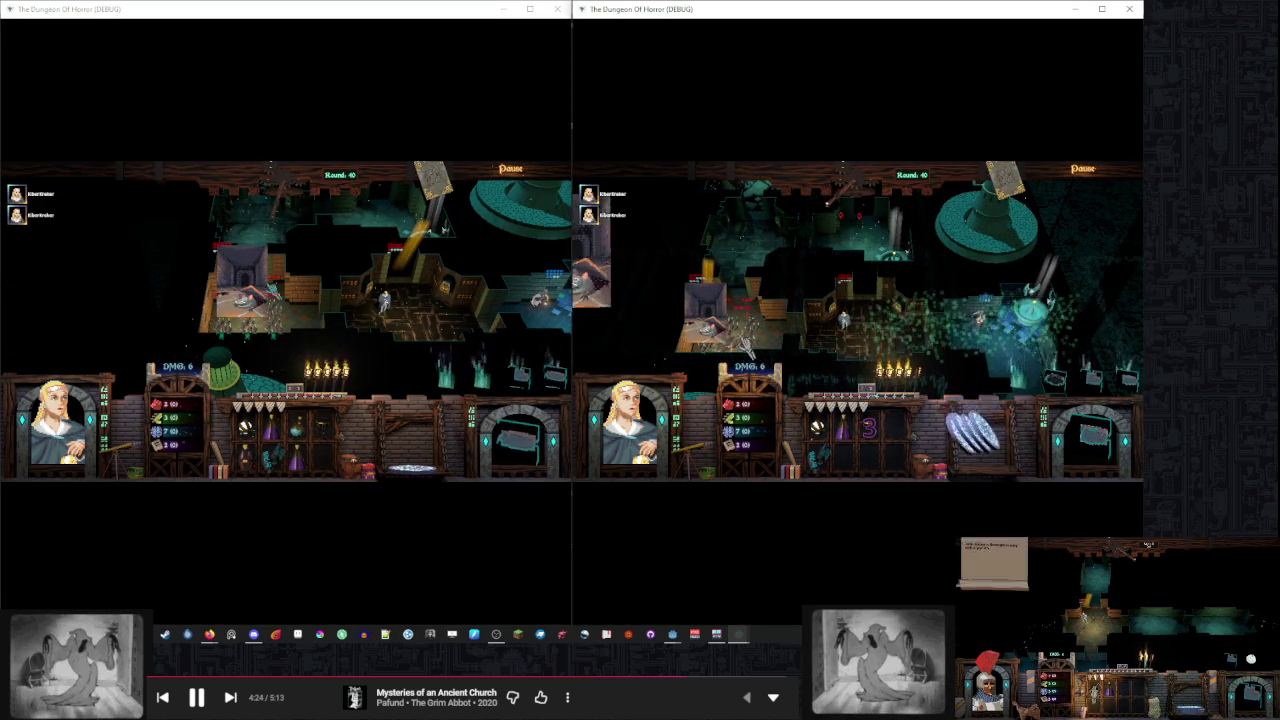
Check a dungeon tile's info scroll, end the left player's turn, and inspect the second window's damage trap
{"action": "left_click", "coordinate": [287, 313]}
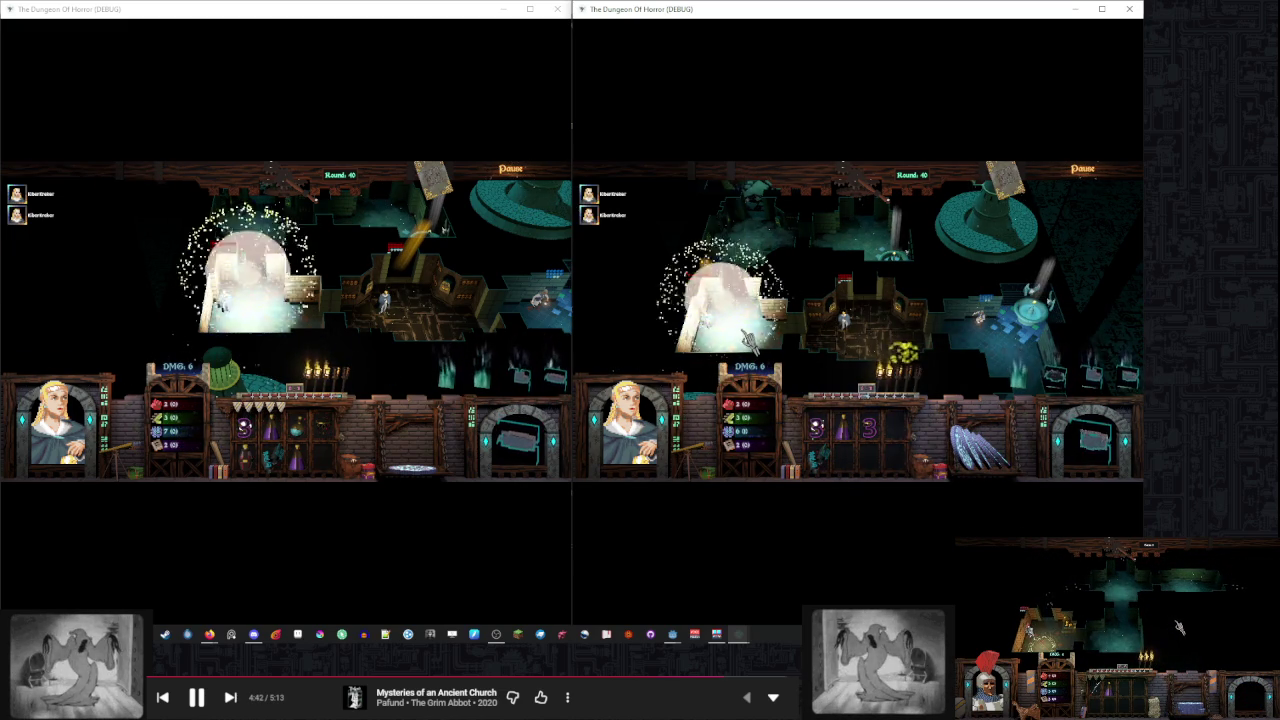
{"action": "left_click", "coordinate": [300, 338]}
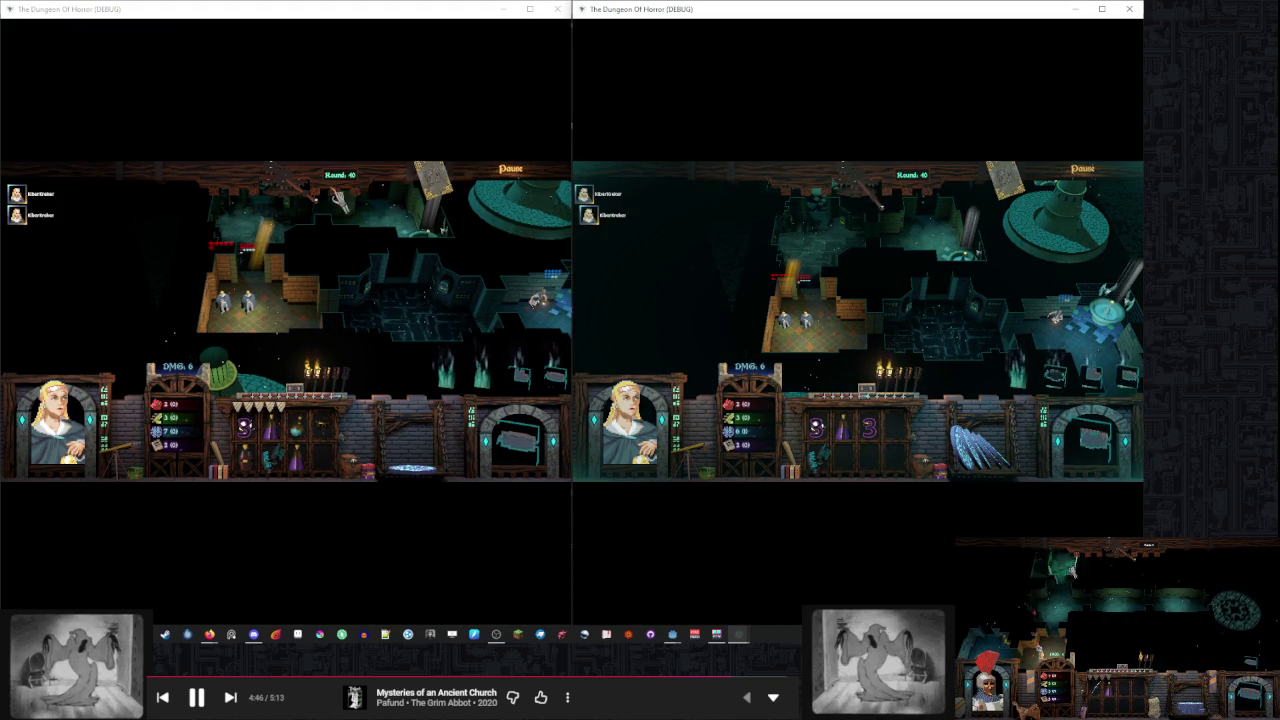
{"action": "left_click", "coordinate": [369, 198]}
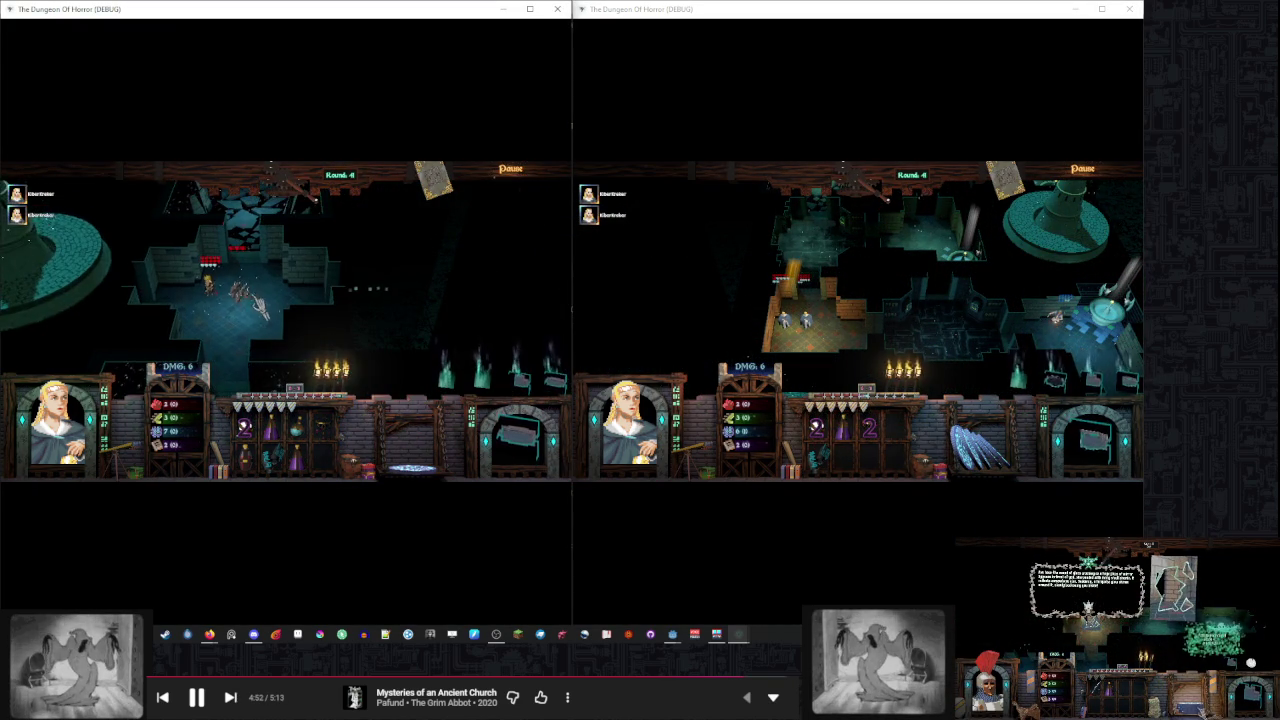
{"action": "left_click", "coordinate": [852, 285]}
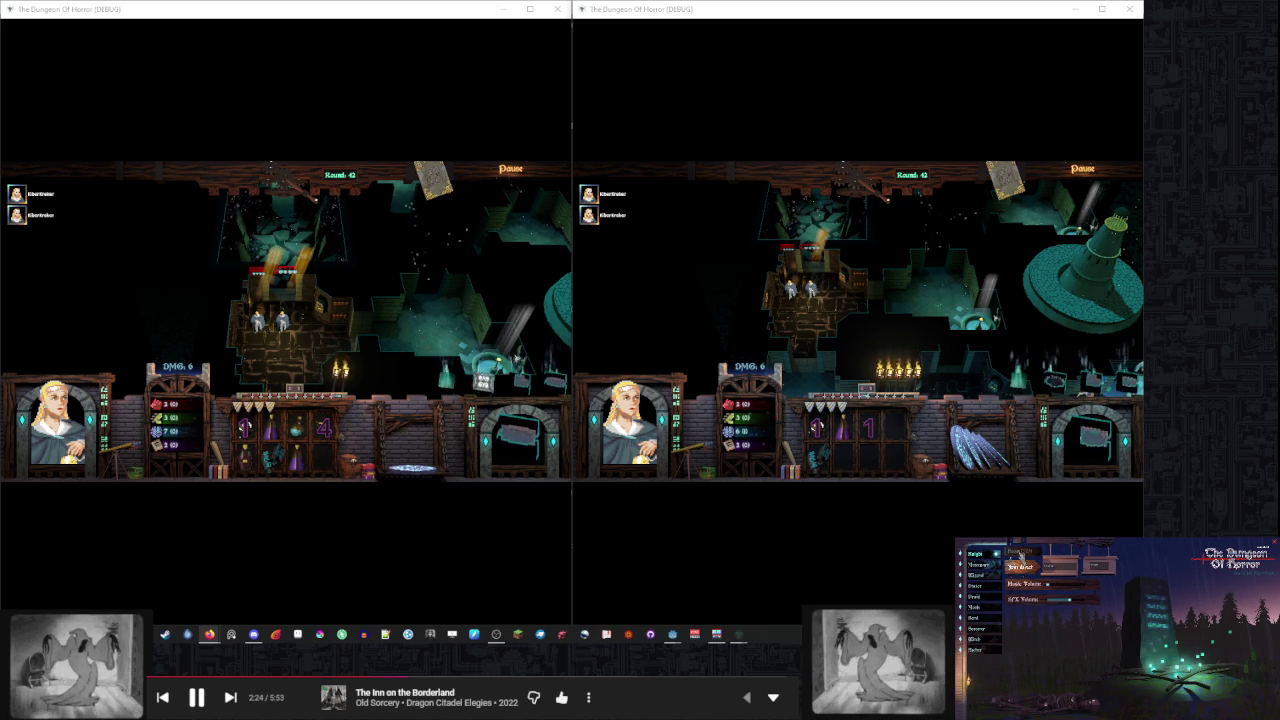
Use the Join/Start button in the small bottom-right window until it enters the running dungeon
{"action": "left_click", "coordinate": [1021, 557]}
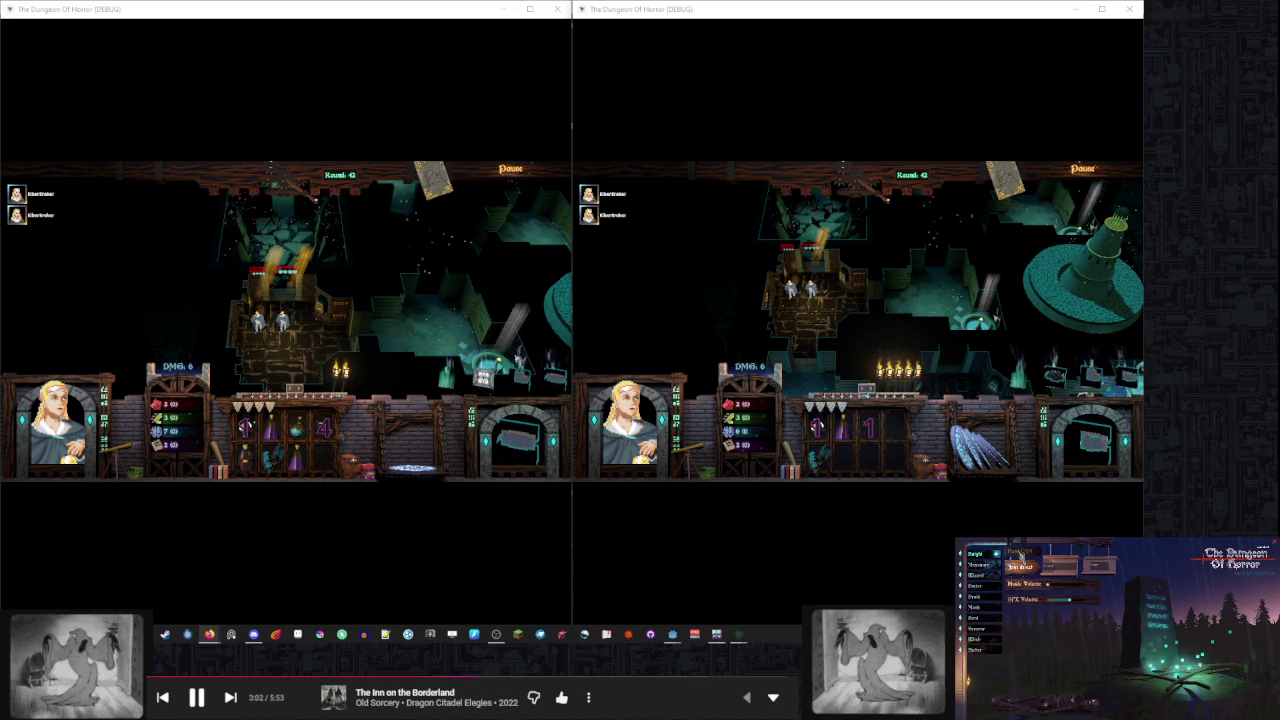
{"action": "left_click", "coordinate": [1020, 557]}
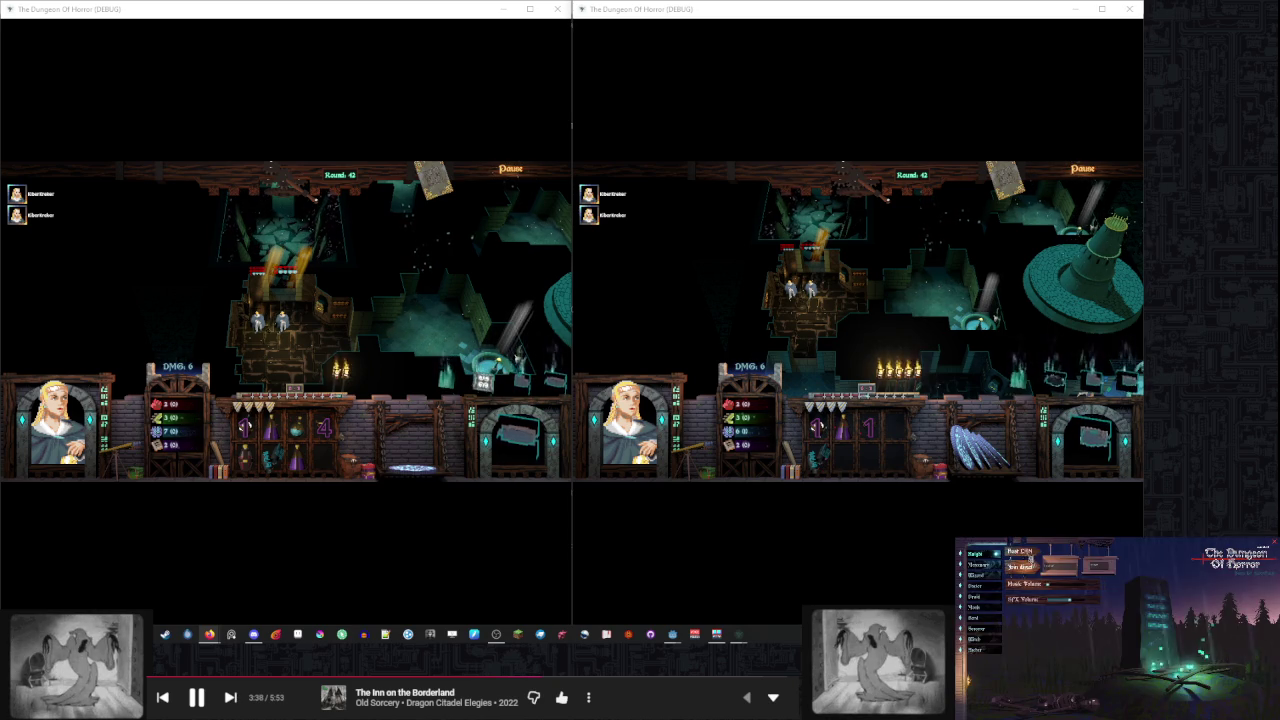
{"action": "left_click", "coordinate": [1021, 562]}
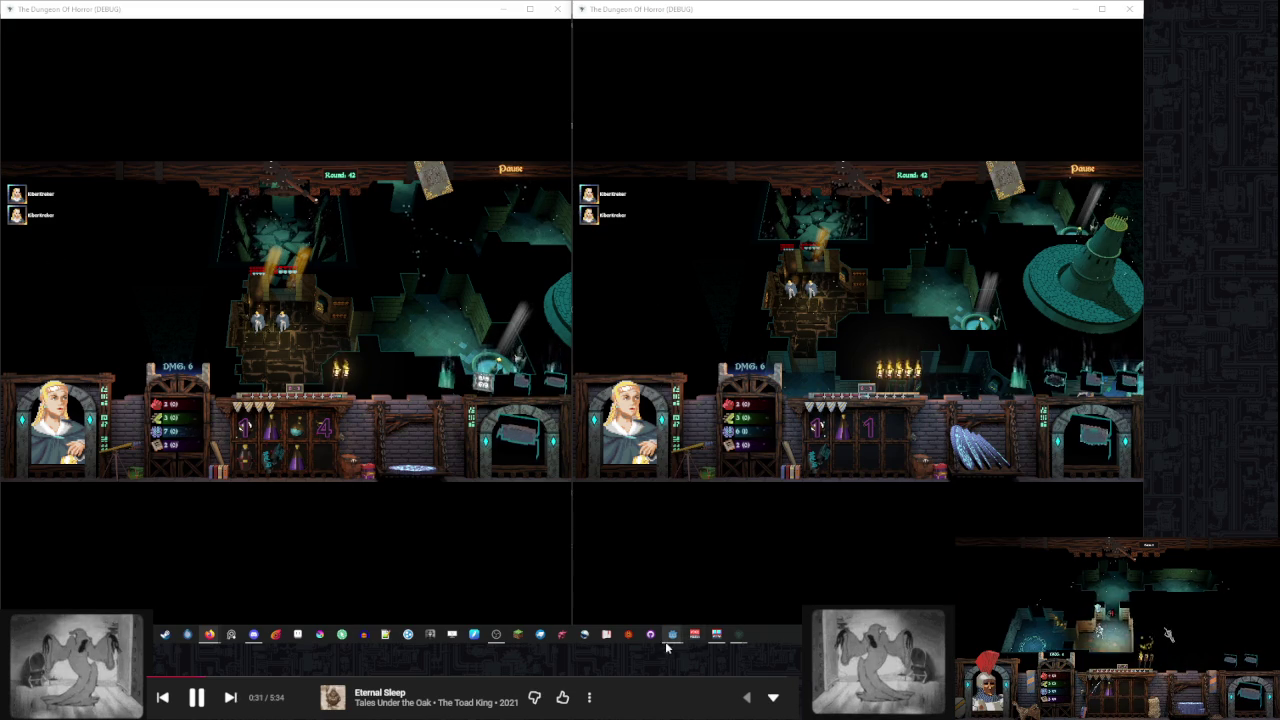
Focus the left player's game window showing the lit tower room
{"action": "mouse_move", "coordinate": [670, 645]}
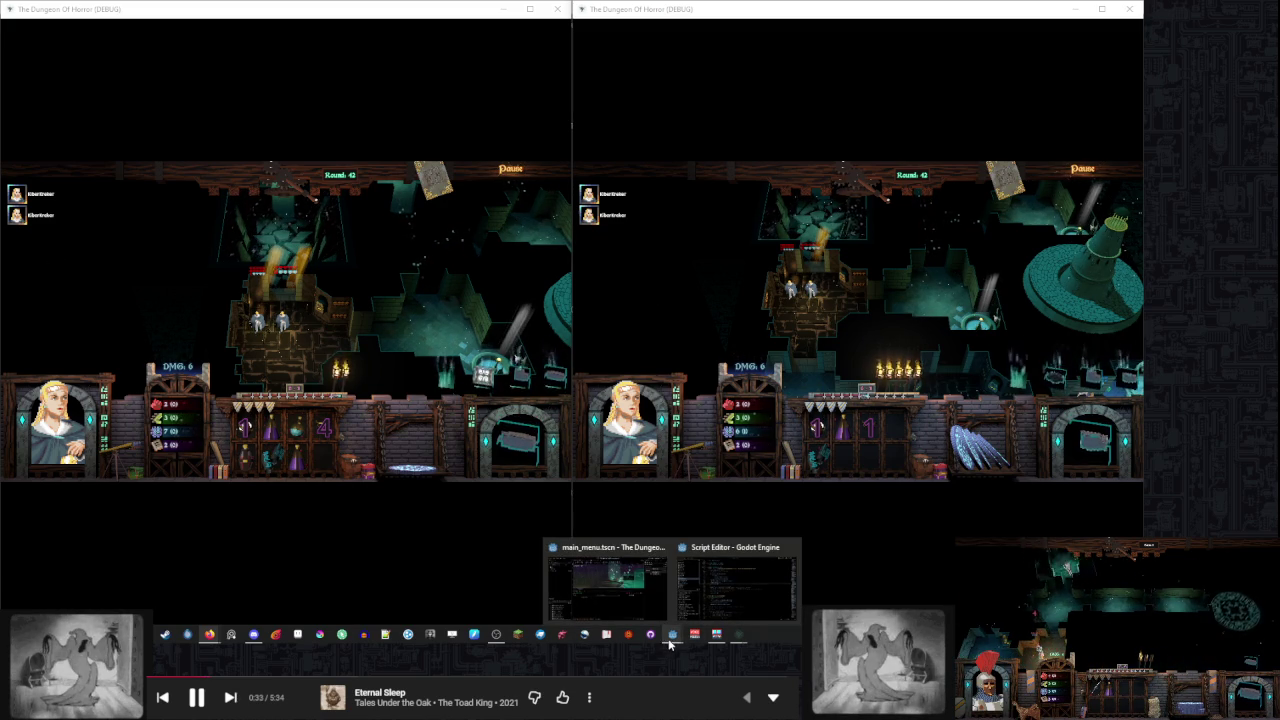
{"action": "left_click", "coordinate": [438, 272]}
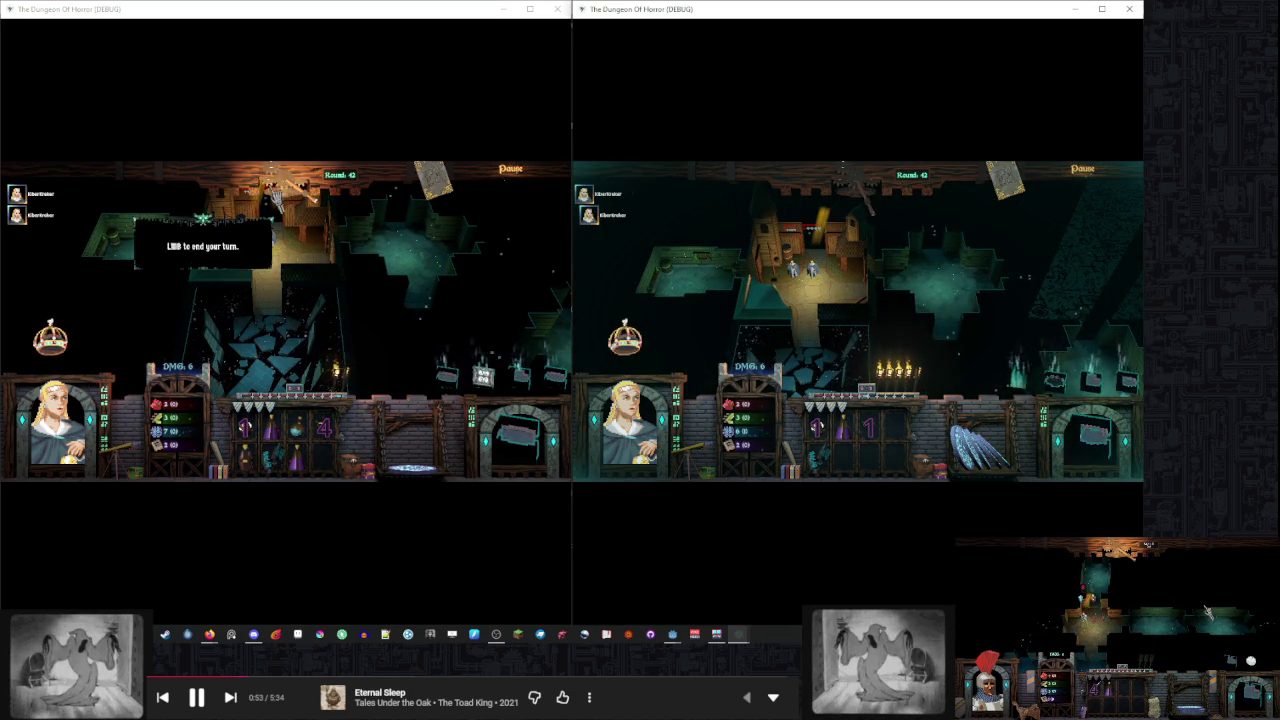
End the turn, give both players the Intelligence card, then disconnect the right window from its Escape menu
{"action": "left_click", "coordinate": [343, 290]}
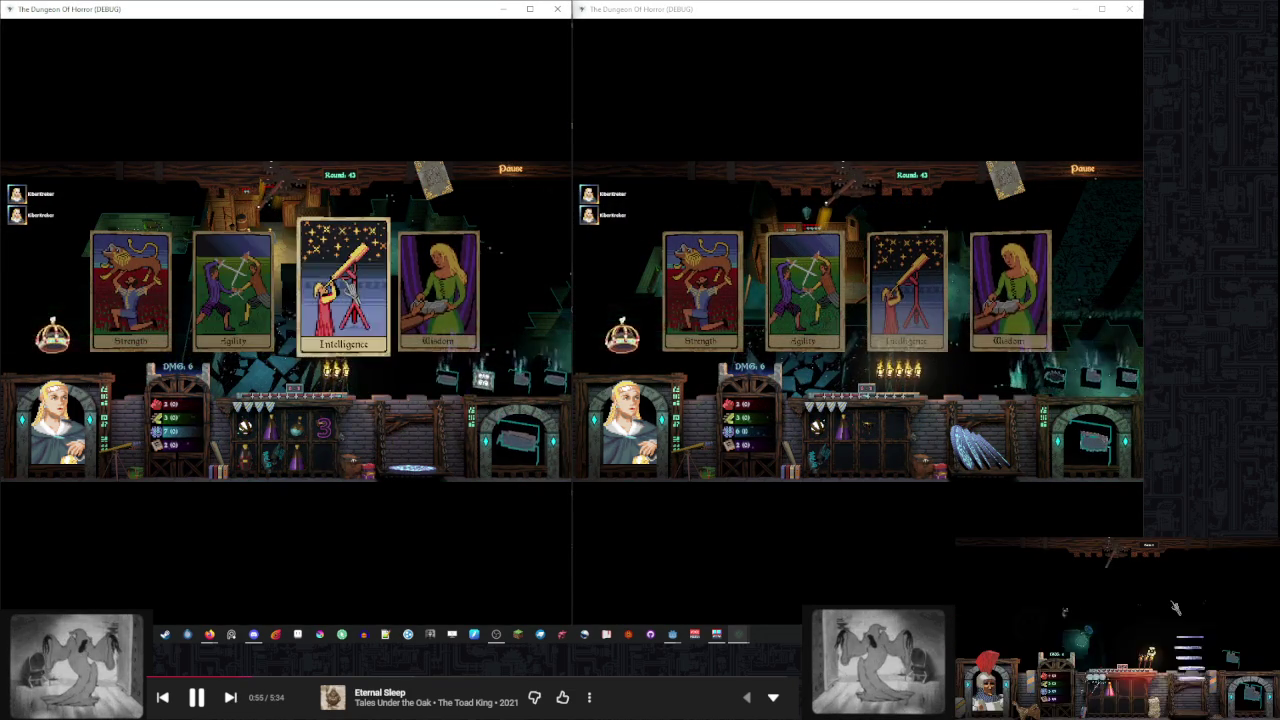
{"action": "left_click", "coordinate": [338, 285]}
{"action": "left_click", "coordinate": [876, 252]}
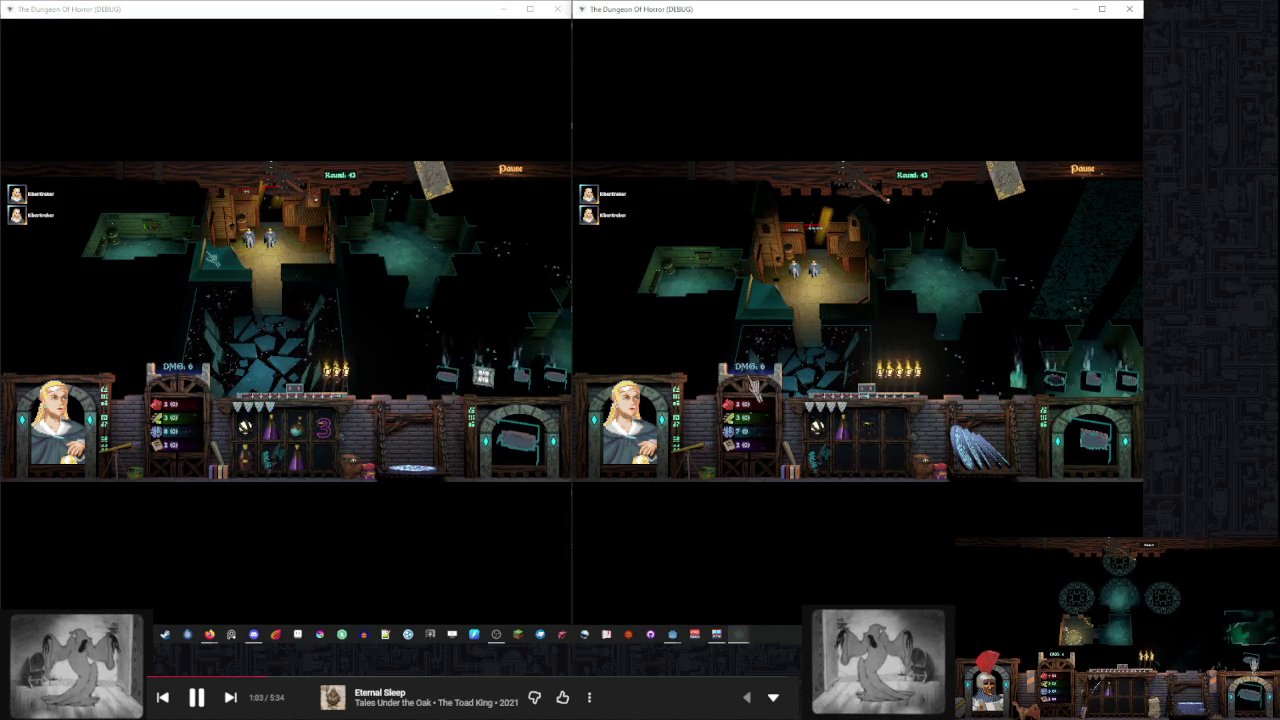
{"action": "key", "text": "Escape"}
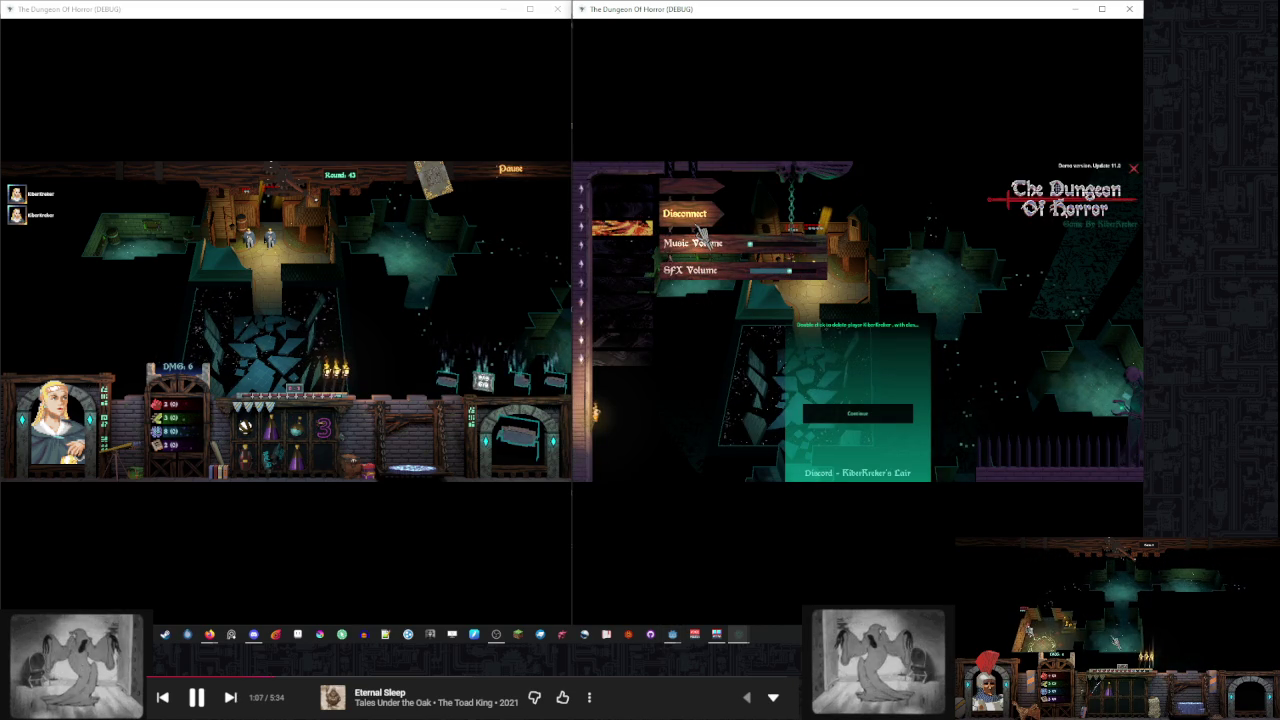
{"action": "left_click", "coordinate": [697, 221]}
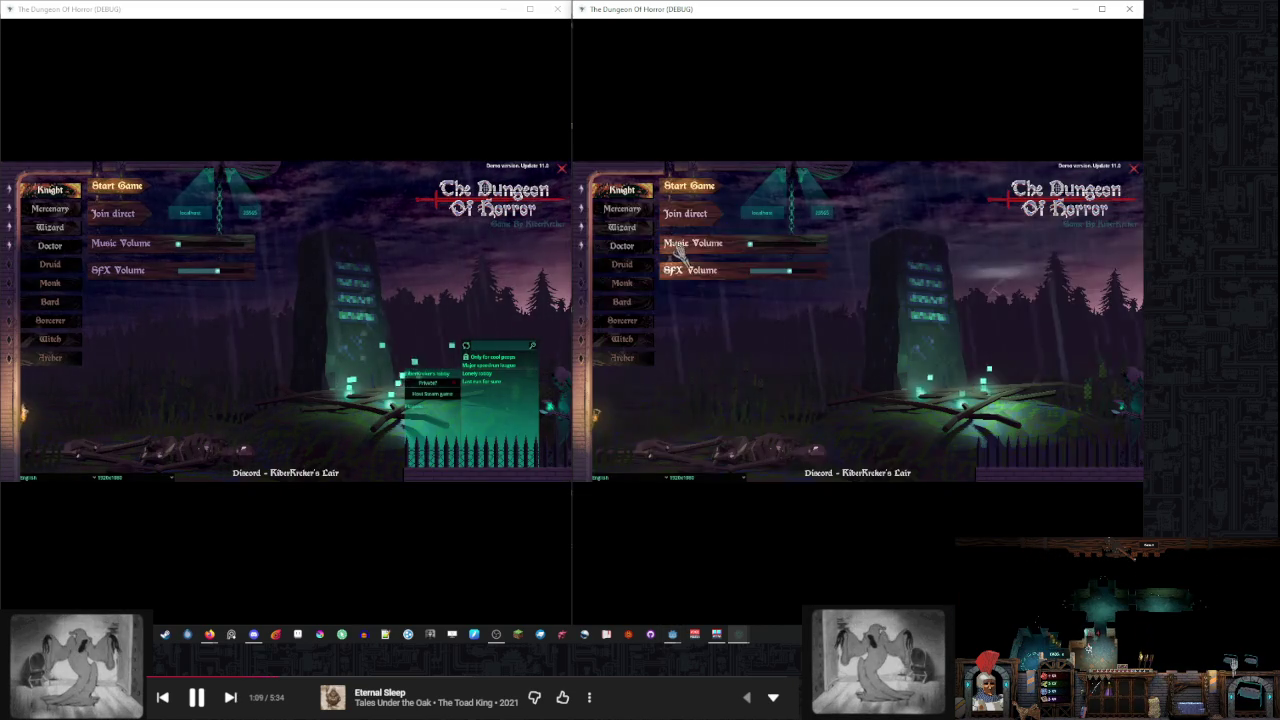
Close both game debug windows and view main_menu.gd's disconnect handler around line 1060
{"action": "left_click", "coordinate": [557, 9]}
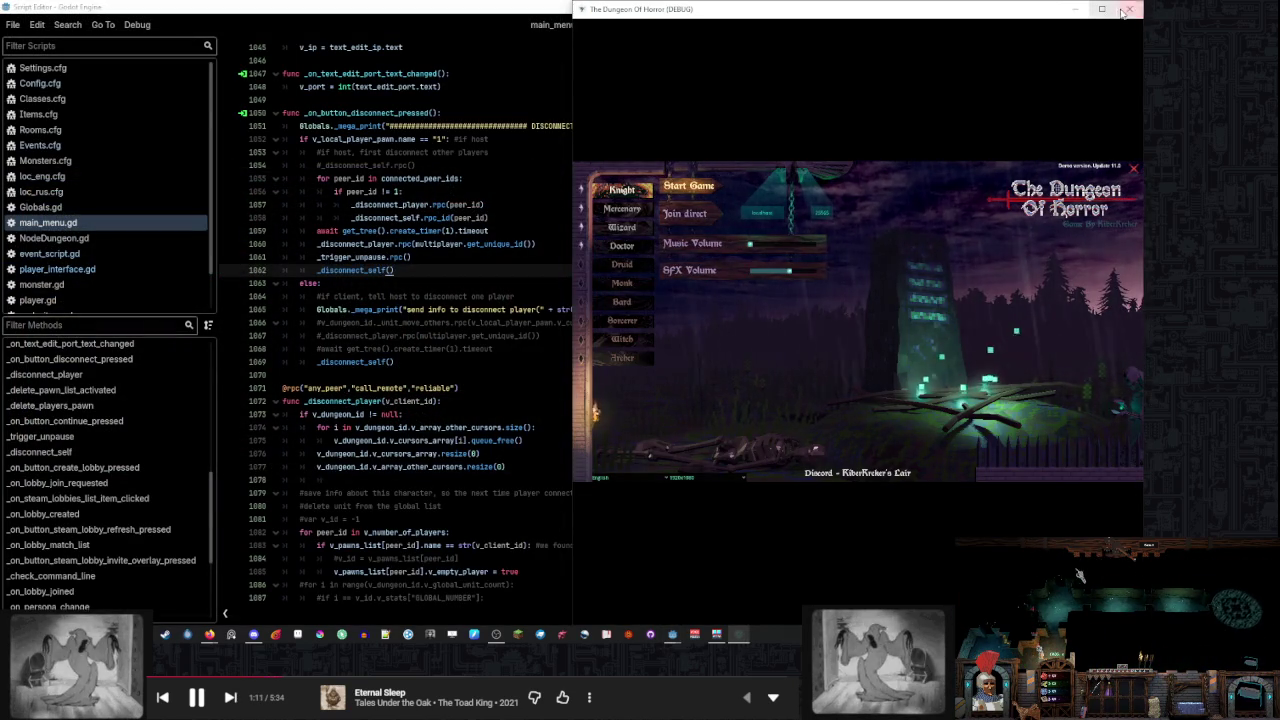
{"action": "left_click", "coordinate": [1129, 9]}
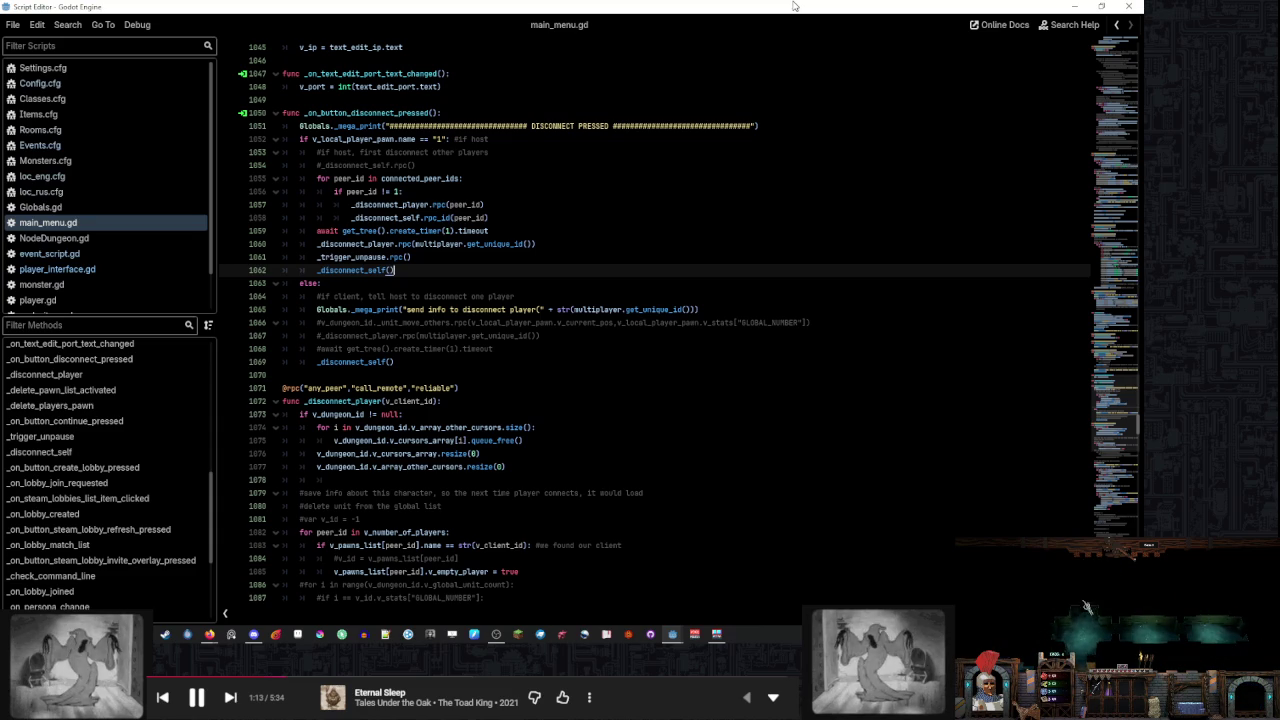
{"action": "left_click", "coordinate": [560, 243]}
{"action": "scroll", "coordinate": [566, 265], "scroll_direction": "up", "scroll_amount": 2}
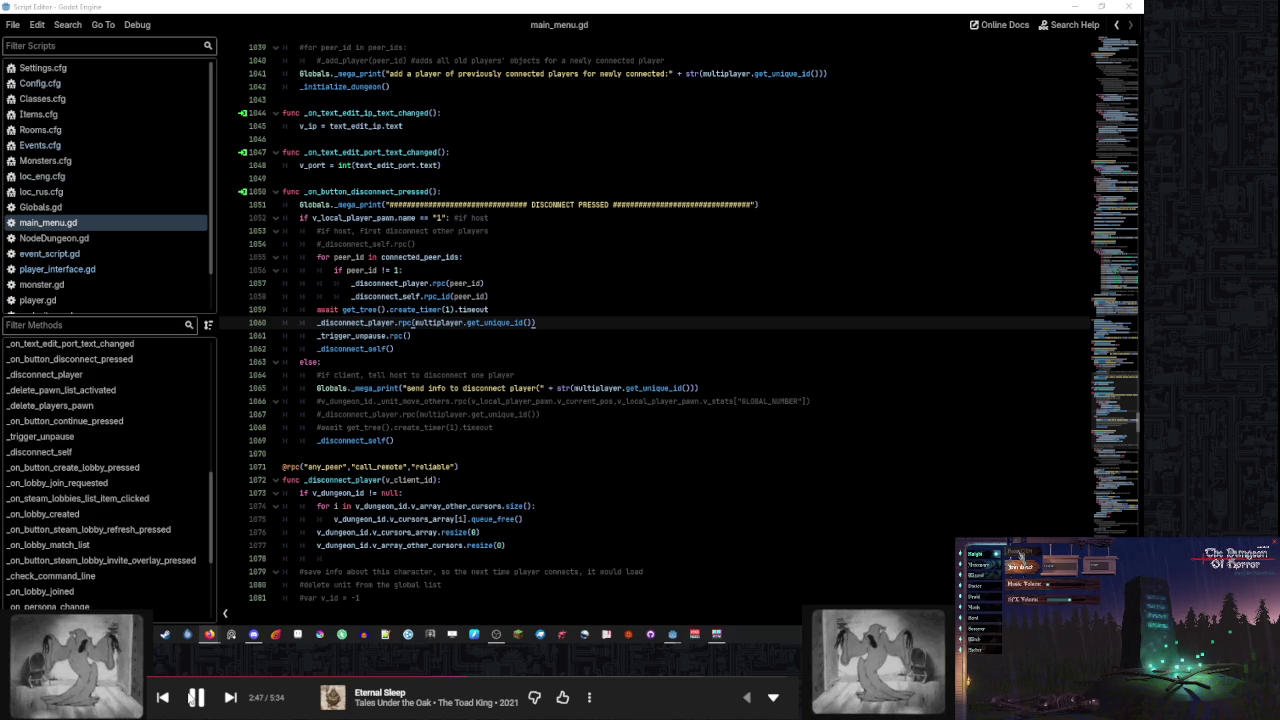
{"action": "left_click", "coordinate": [1020, 557]}
{"action": "left_click", "coordinate": [1021, 558]}
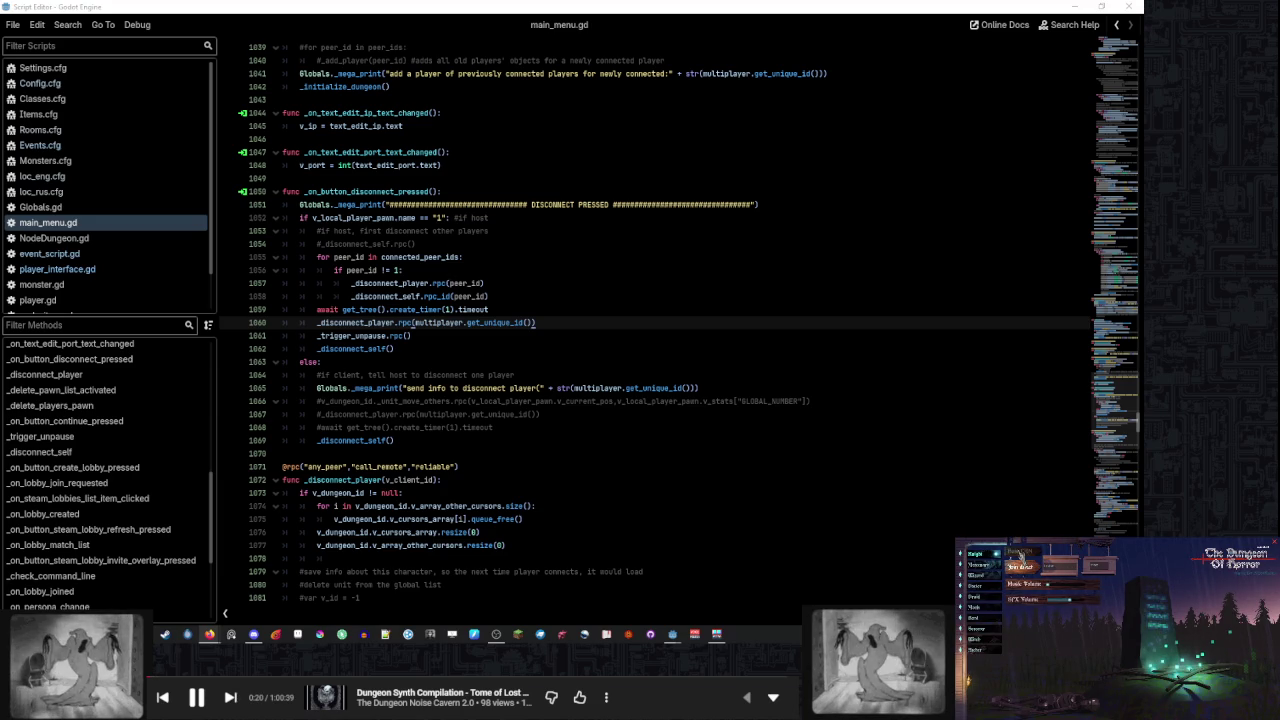
{"action": "left_click", "coordinate": [1020, 557]}
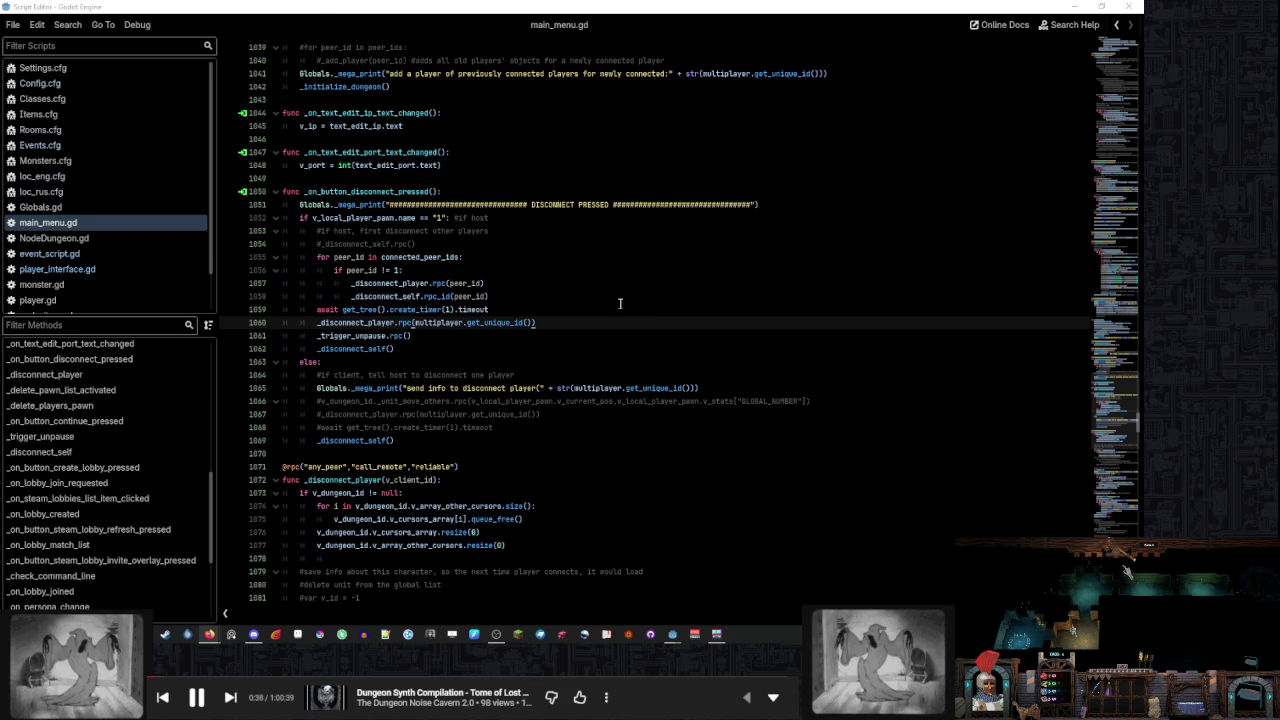
Return to the Godot editor, enlarge the scene viewport above the debugger, and show the script editor
{"action": "scroll", "coordinate": [620, 303], "scroll_direction": "up", "scroll_amount": 5}
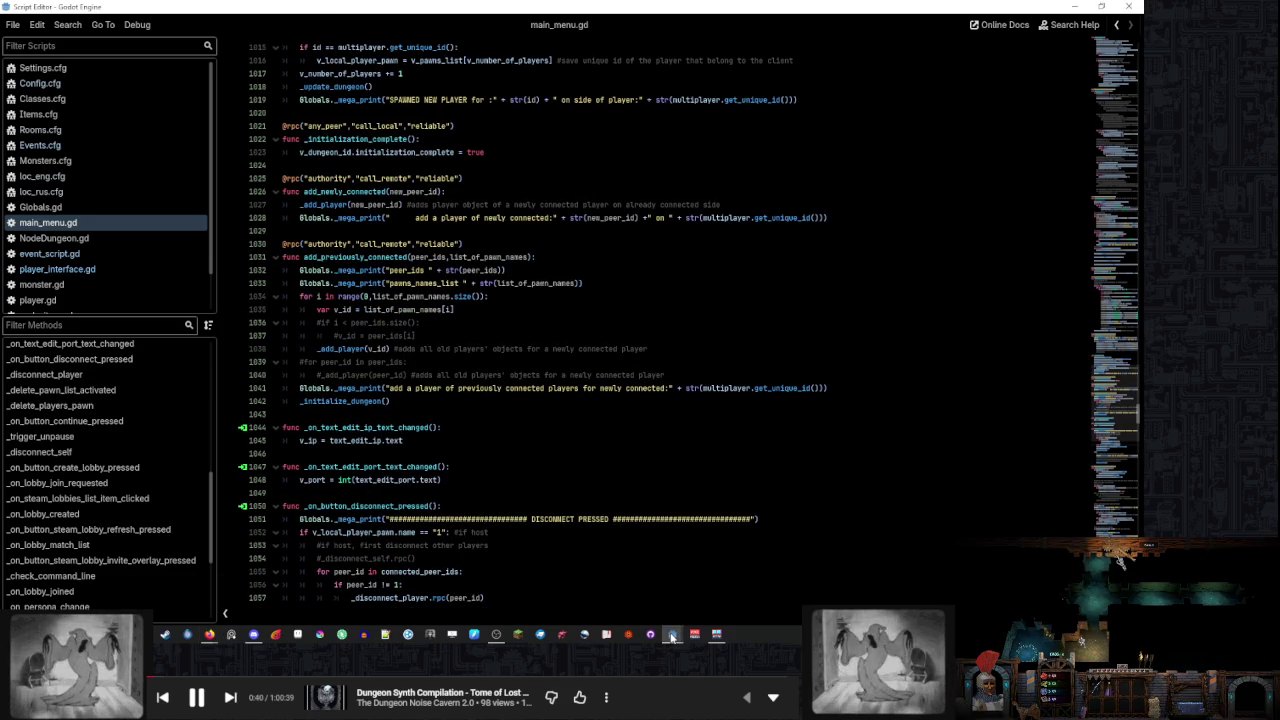
{"action": "left_click", "coordinate": [672, 637]}
{"action": "left_click_drag", "start_coordinate": [604, 314], "coordinate": [604, 392]}
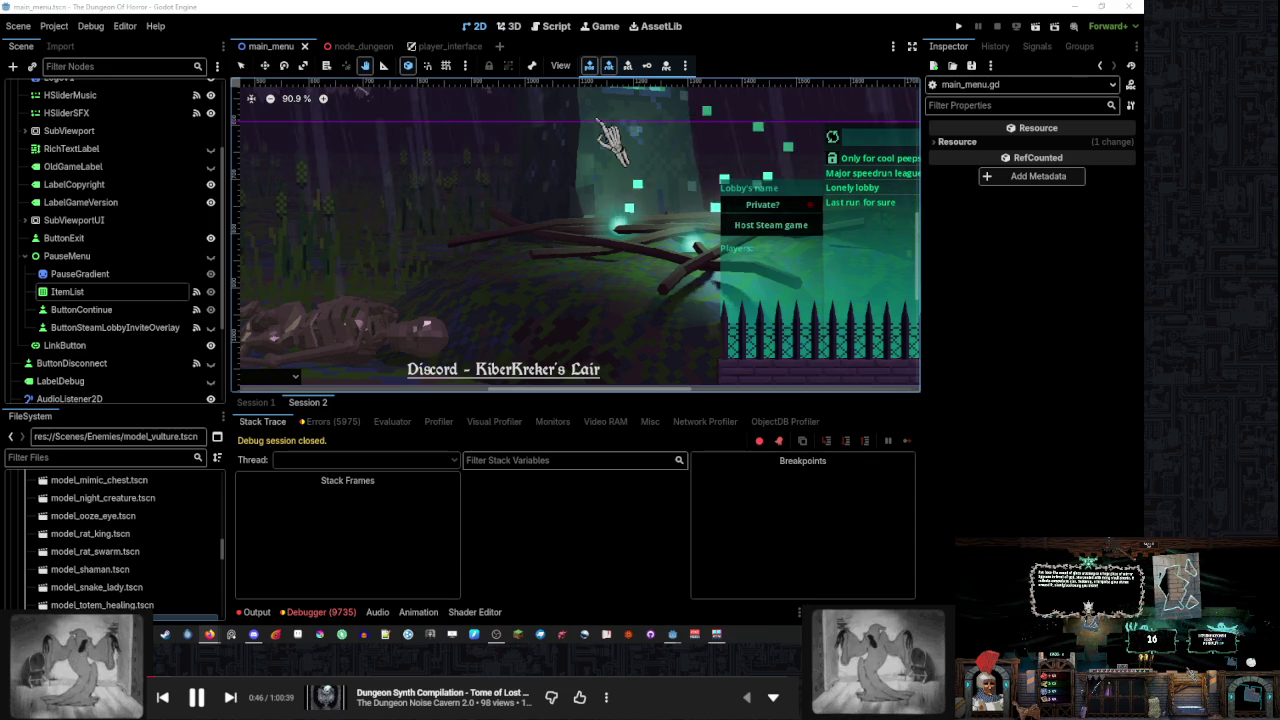
{"action": "left_click", "coordinate": [548, 27]}
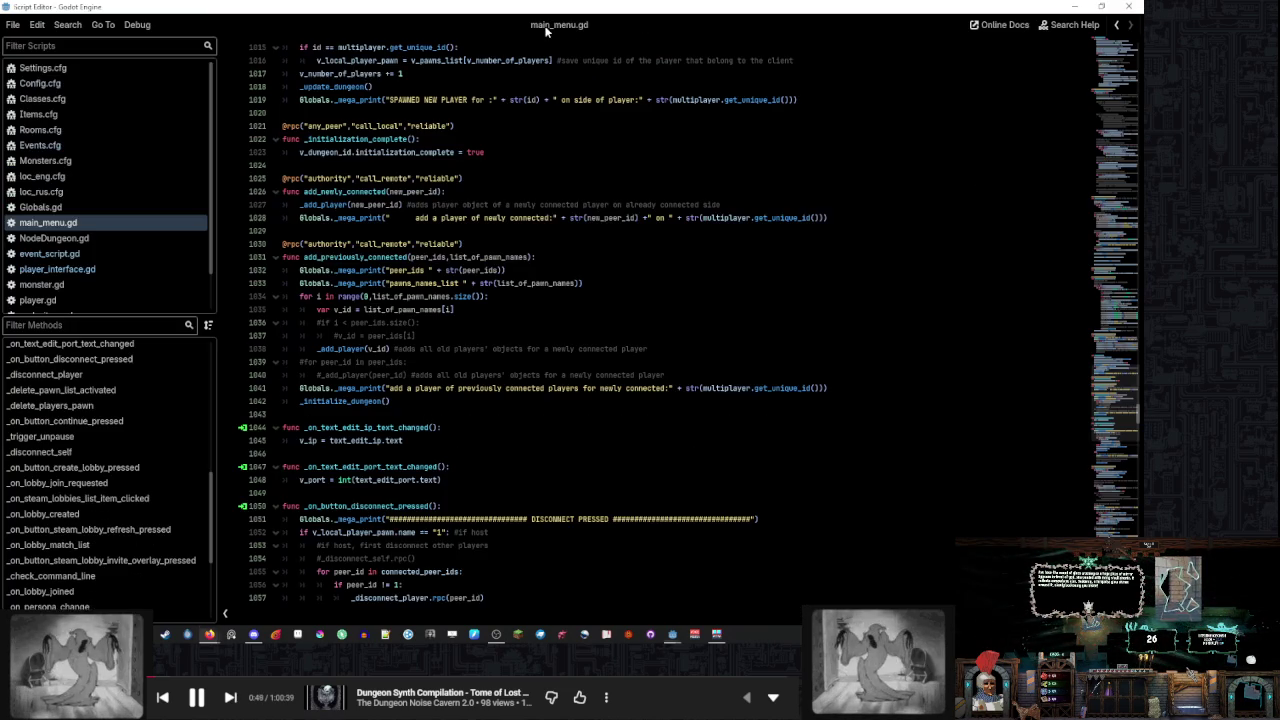
Review the _process function in node_item.gd, then open NodeDungeon.gd
{"action": "scroll", "coordinate": [89, 246], "scroll_direction": "down", "scroll_amount": 2}
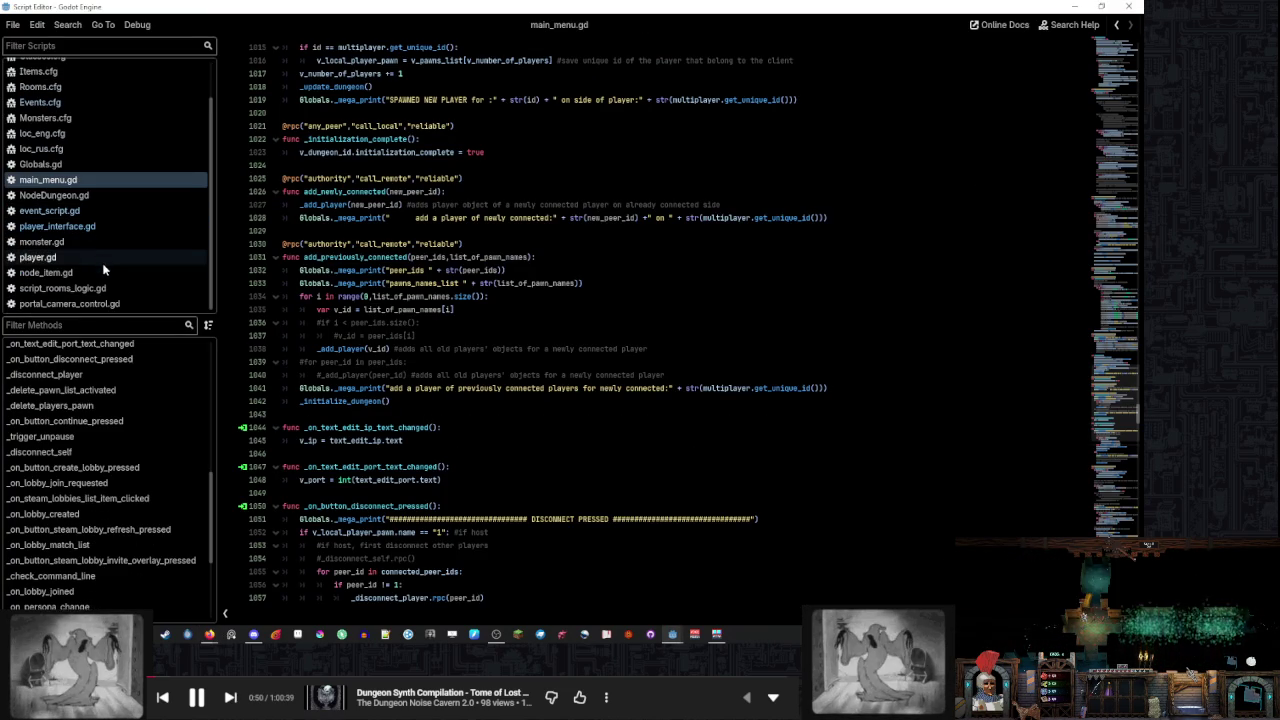
{"action": "left_click", "coordinate": [107, 273]}
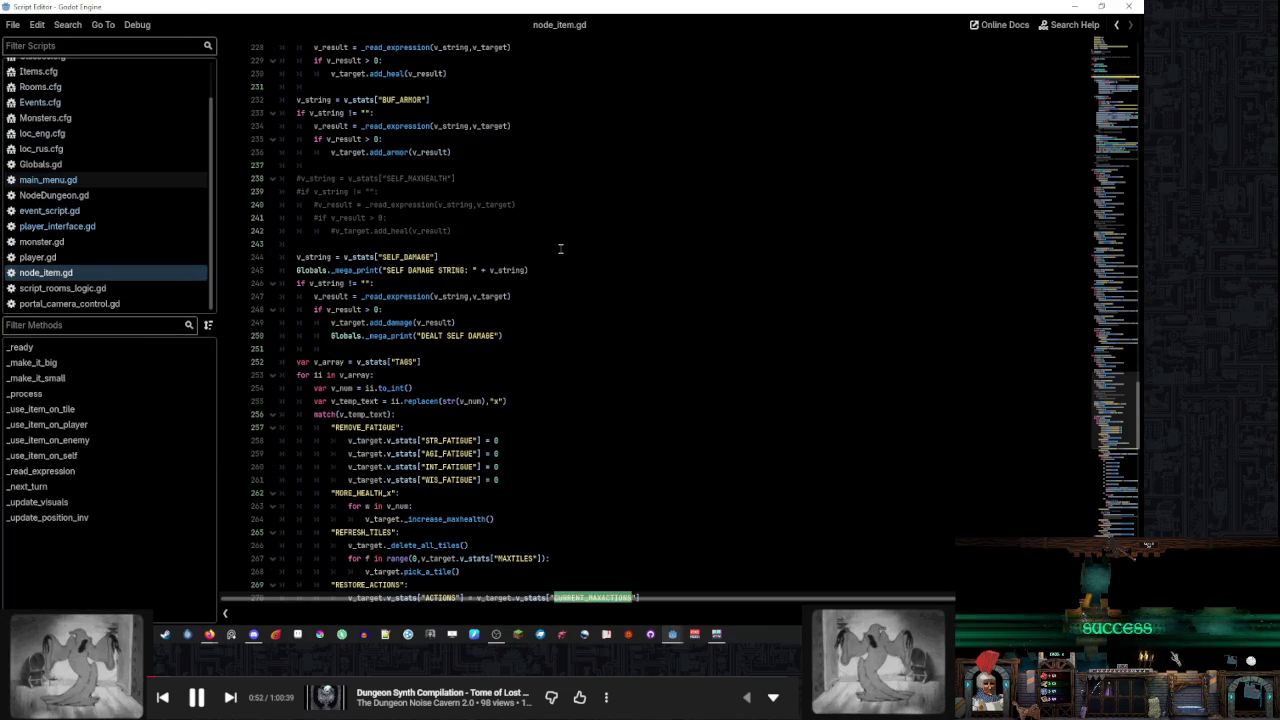
{"action": "scroll", "coordinate": [560, 249], "scroll_direction": "up", "scroll_amount": 6}
{"action": "left_click", "coordinate": [65, 392]}
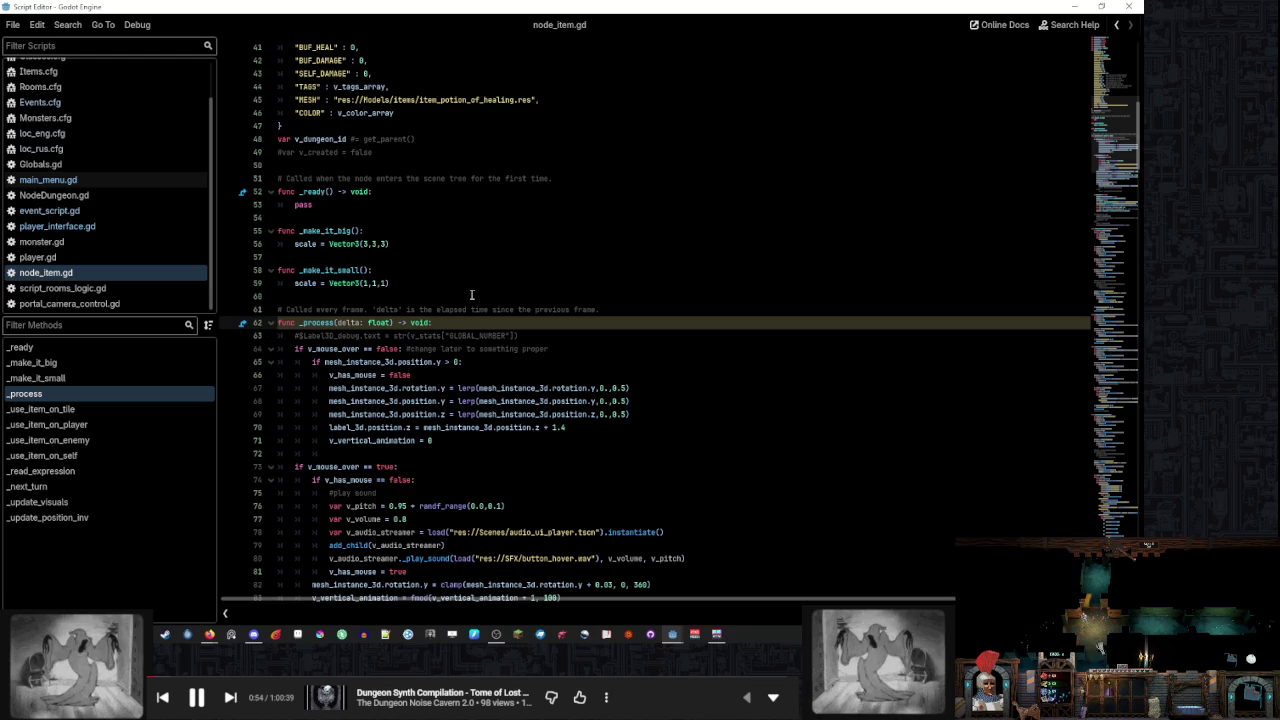
{"action": "scroll", "coordinate": [471, 295], "scroll_direction": "down", "scroll_amount": 4}
{"action": "scroll", "coordinate": [436, 305], "scroll_direction": "down", "scroll_amount": 5}
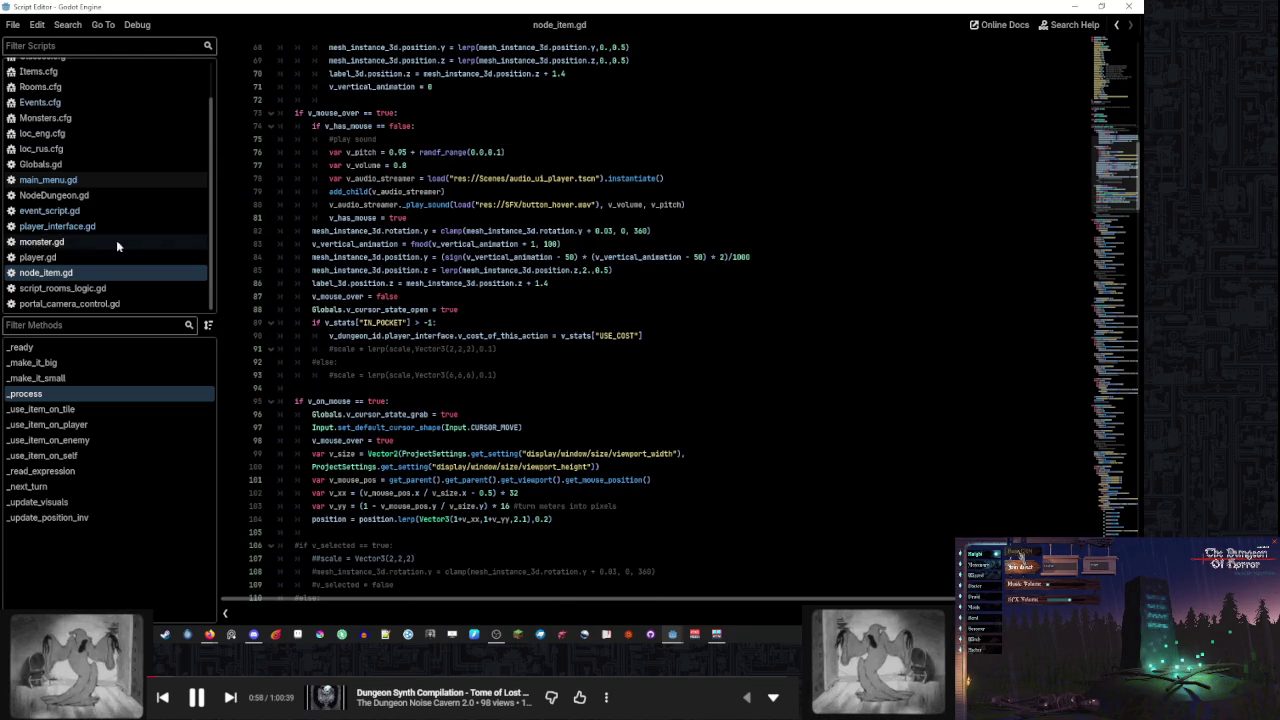
{"action": "left_click", "coordinate": [143, 196]}
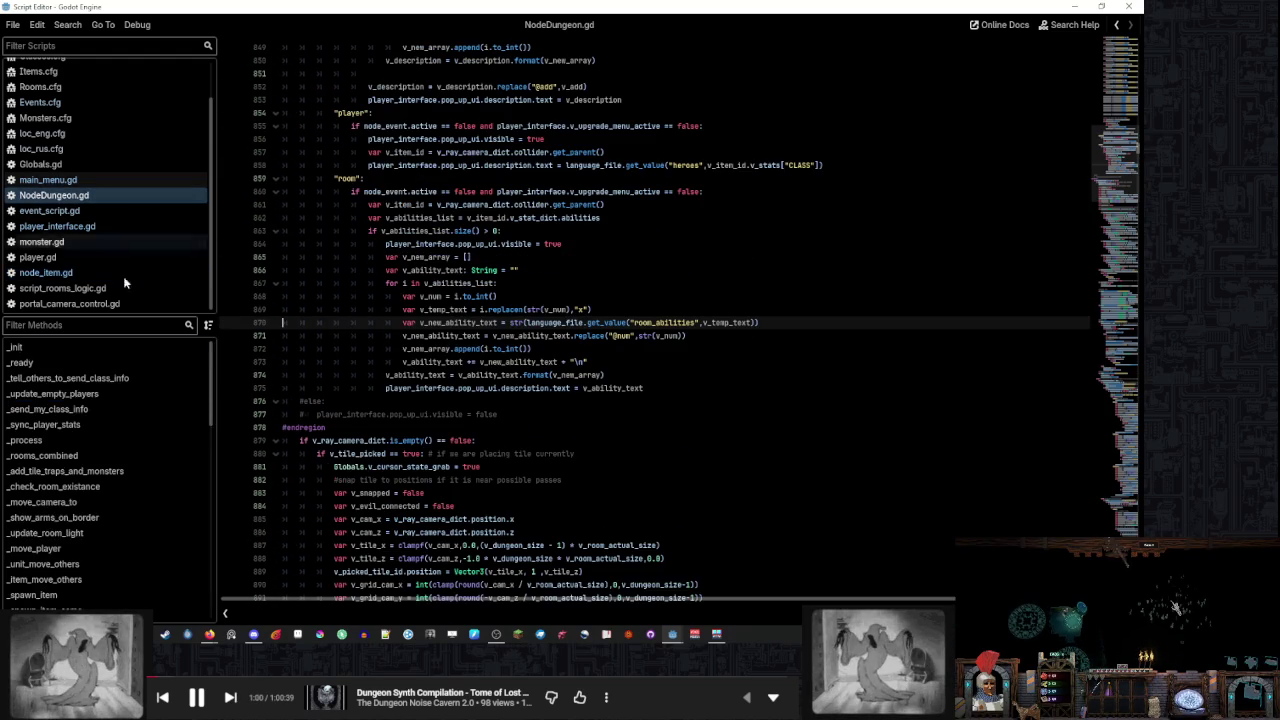
Go to _spawn_item_same and the _part_of_spawn_item definition in NodeDungeon.gd
{"action": "scroll", "coordinate": [110, 390], "scroll_direction": "down", "scroll_amount": 5}
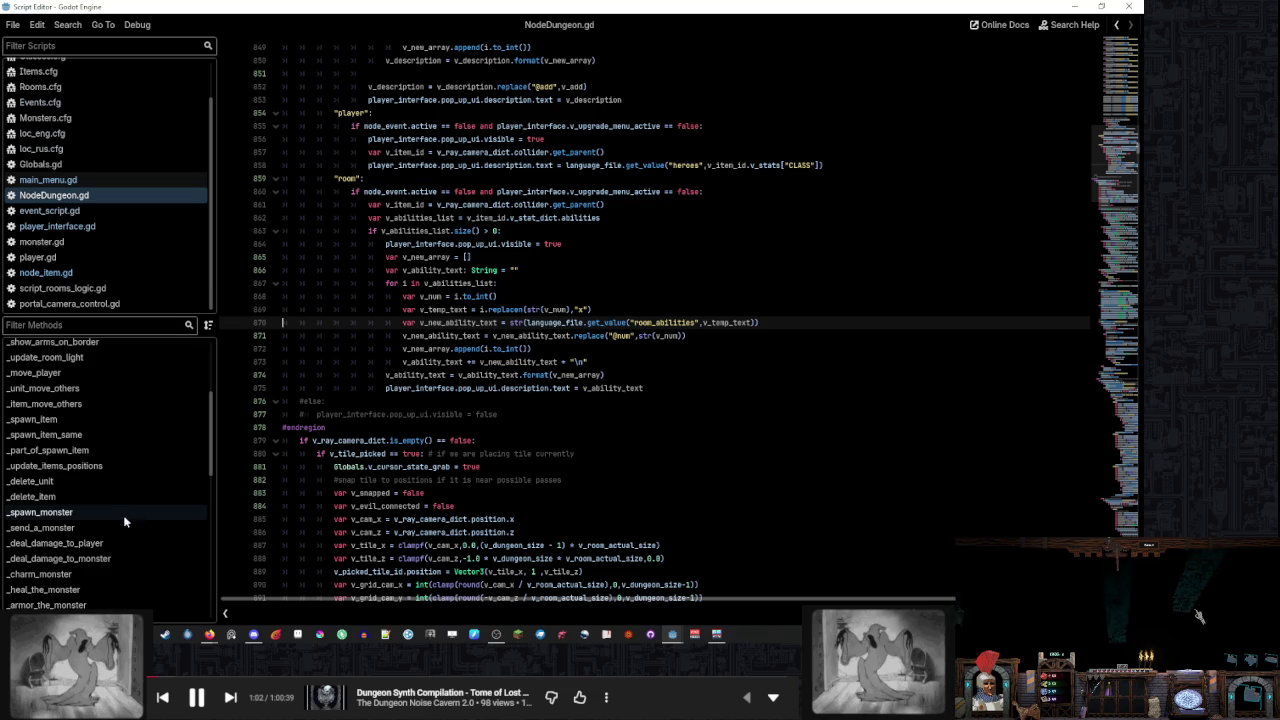
{"action": "left_click", "coordinate": [128, 432]}
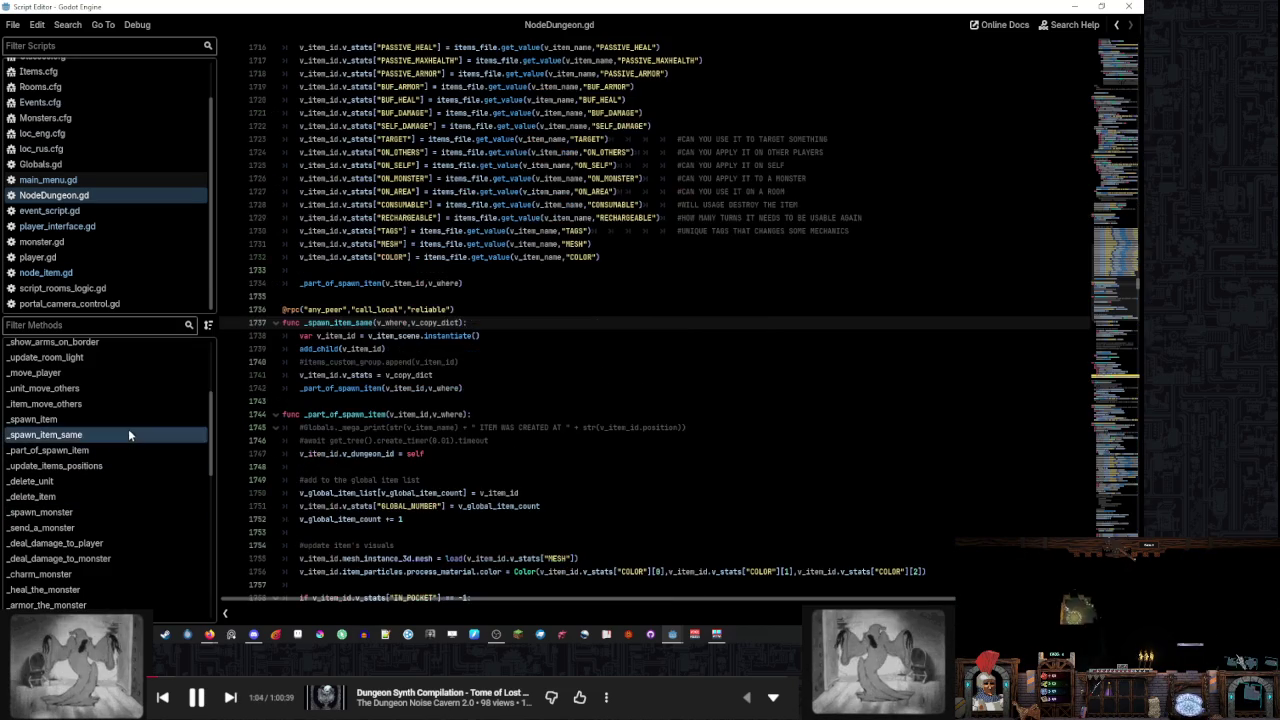
{"action": "scroll", "coordinate": [460, 424], "scroll_direction": "down", "scroll_amount": 2}
{"action": "left_click", "coordinate": [290, 336]}
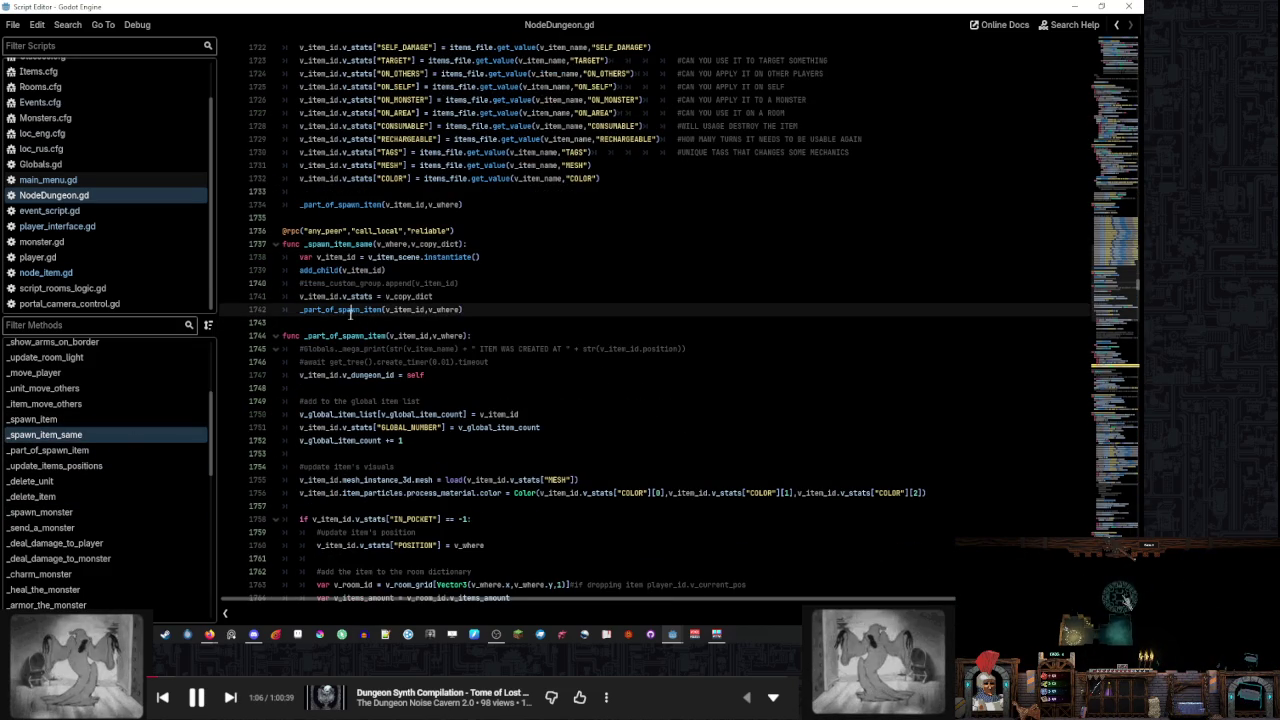
Go to the _update_items_positions definition, then leave the game's settings menu for the dungeon
{"action": "scroll", "coordinate": [485, 378], "scroll_direction": "down", "scroll_amount": 4}
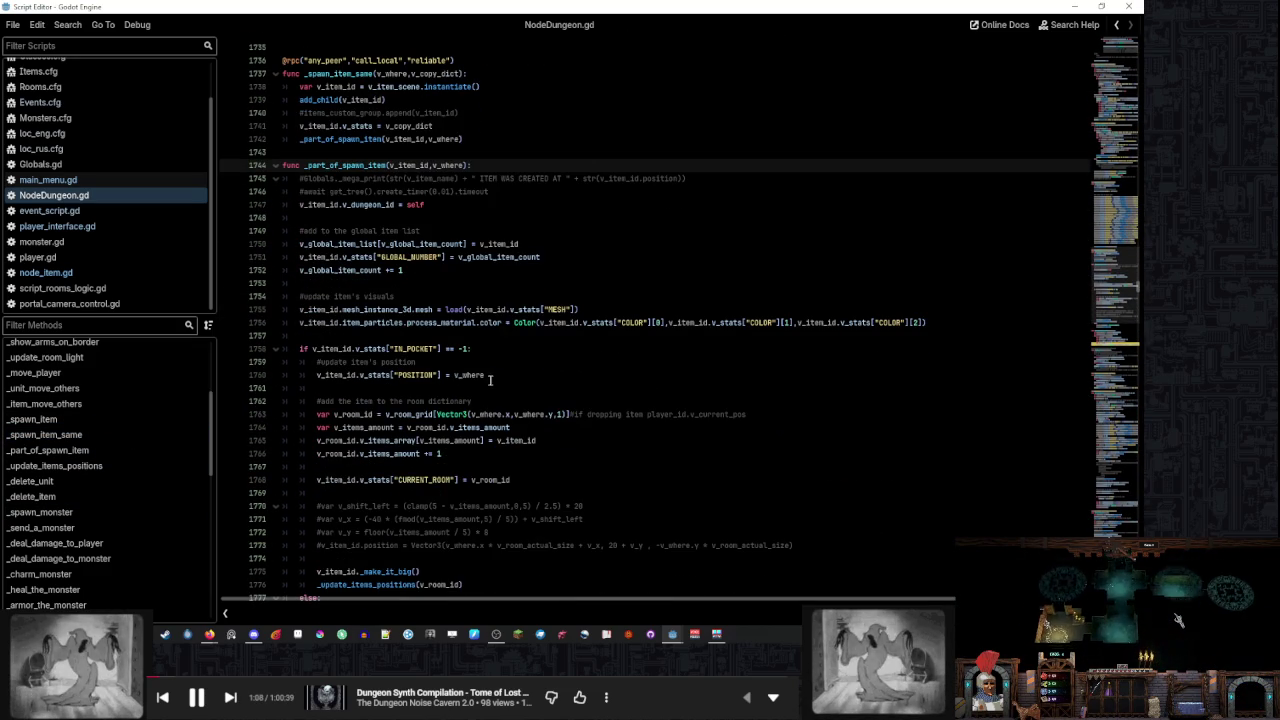
{"action": "scroll", "coordinate": [490, 380], "scroll_direction": "down", "scroll_amount": 2}
{"action": "scroll", "coordinate": [492, 380], "scroll_direction": "down", "scroll_amount": 3}
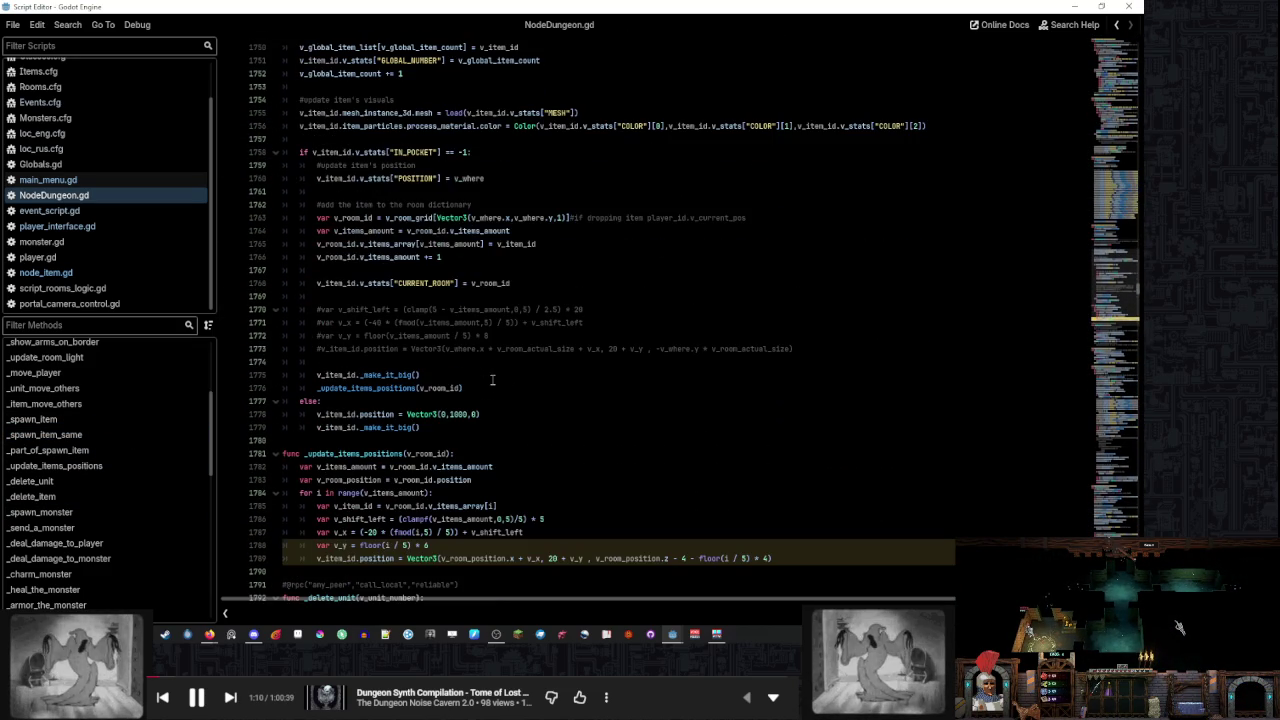
{"action": "left_click", "coordinate": [392, 387], "text": "ctrl"}
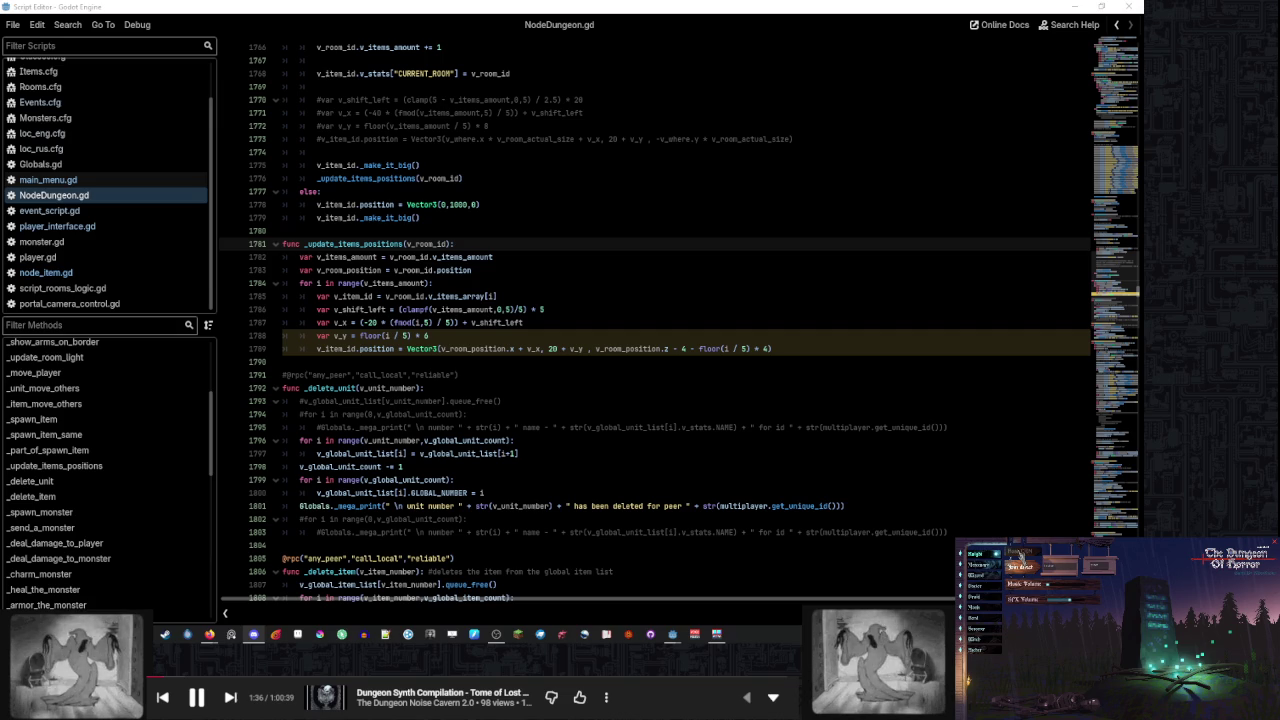
{"action": "left_click", "coordinate": [1021, 556]}
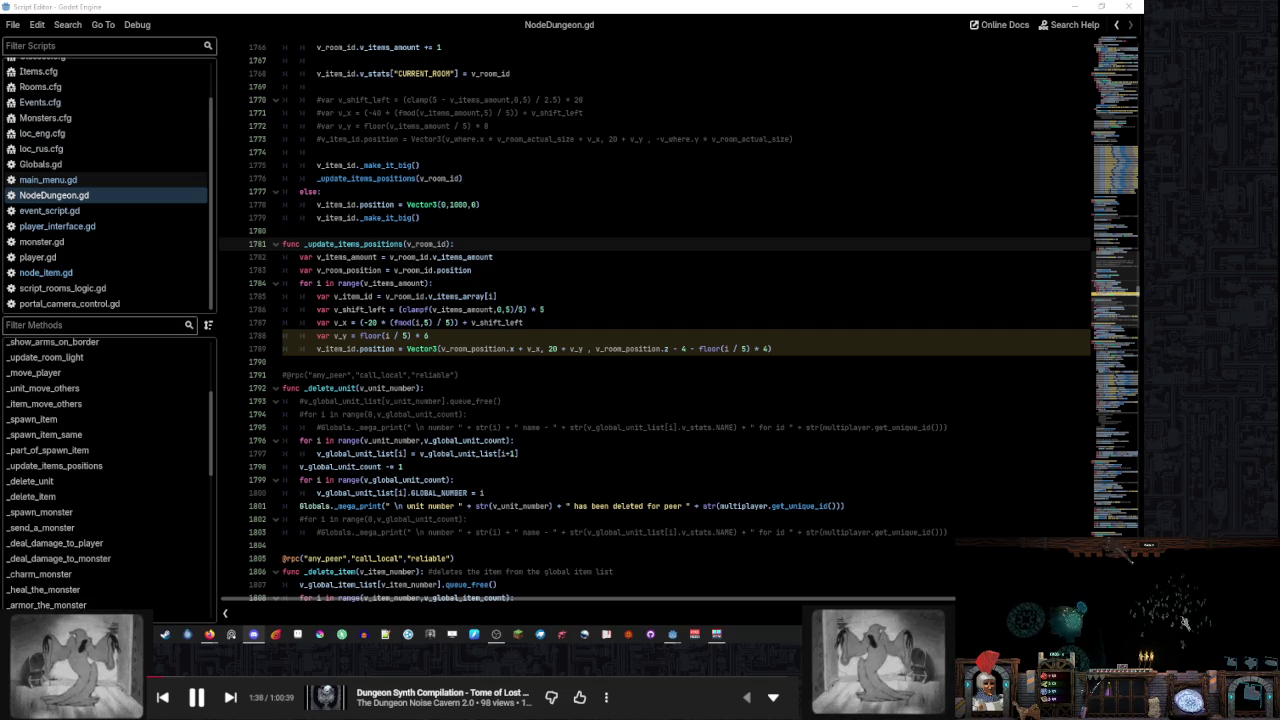
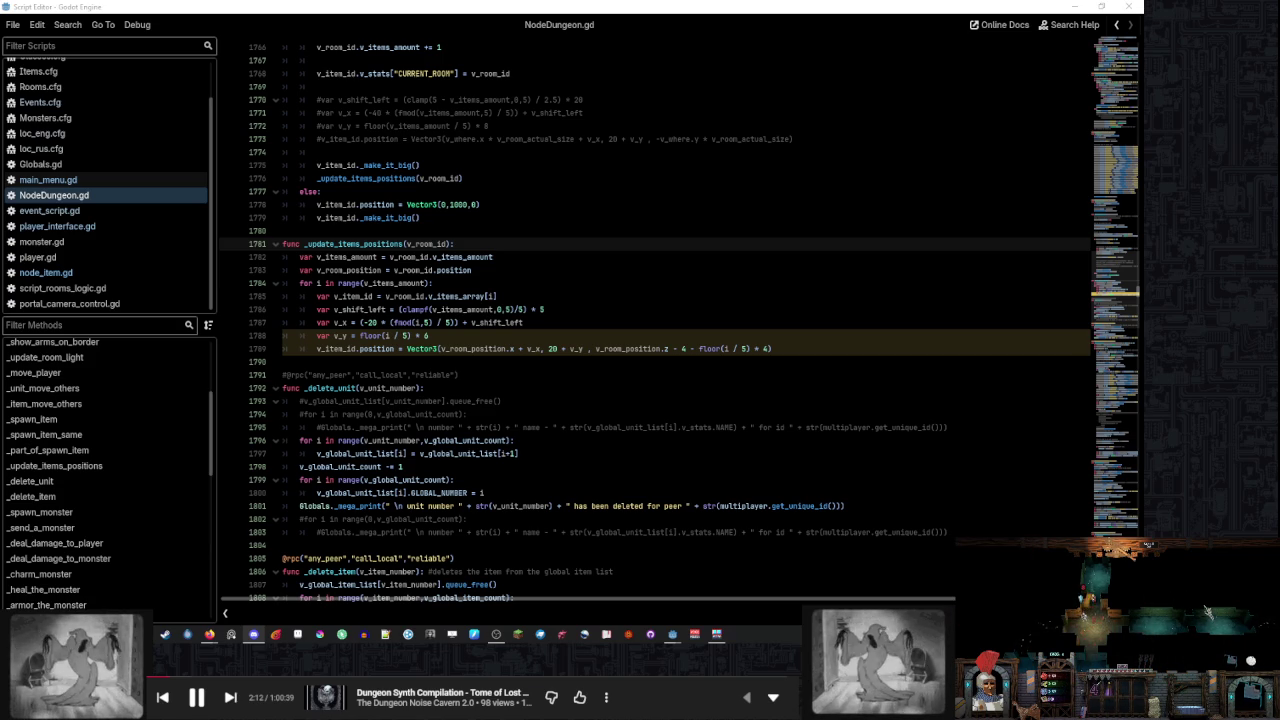
Inspect the v_x, v_room_position and for-loop lines of _update_items_positions in NodeDungeon.gd
{"action": "left_click", "coordinate": [1020, 558]}
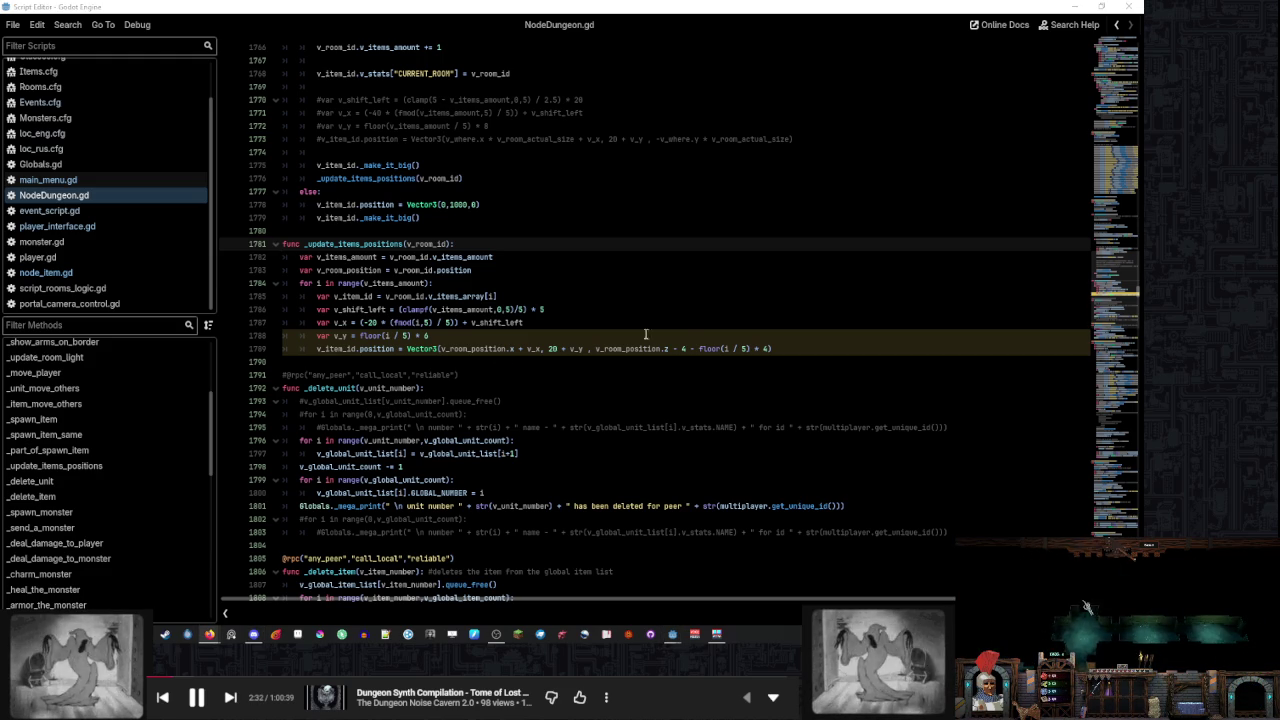
{"action": "left_click", "coordinate": [521, 322]}
{"action": "scroll", "coordinate": [575, 326], "scroll_direction": "up", "scroll_amount": 1}
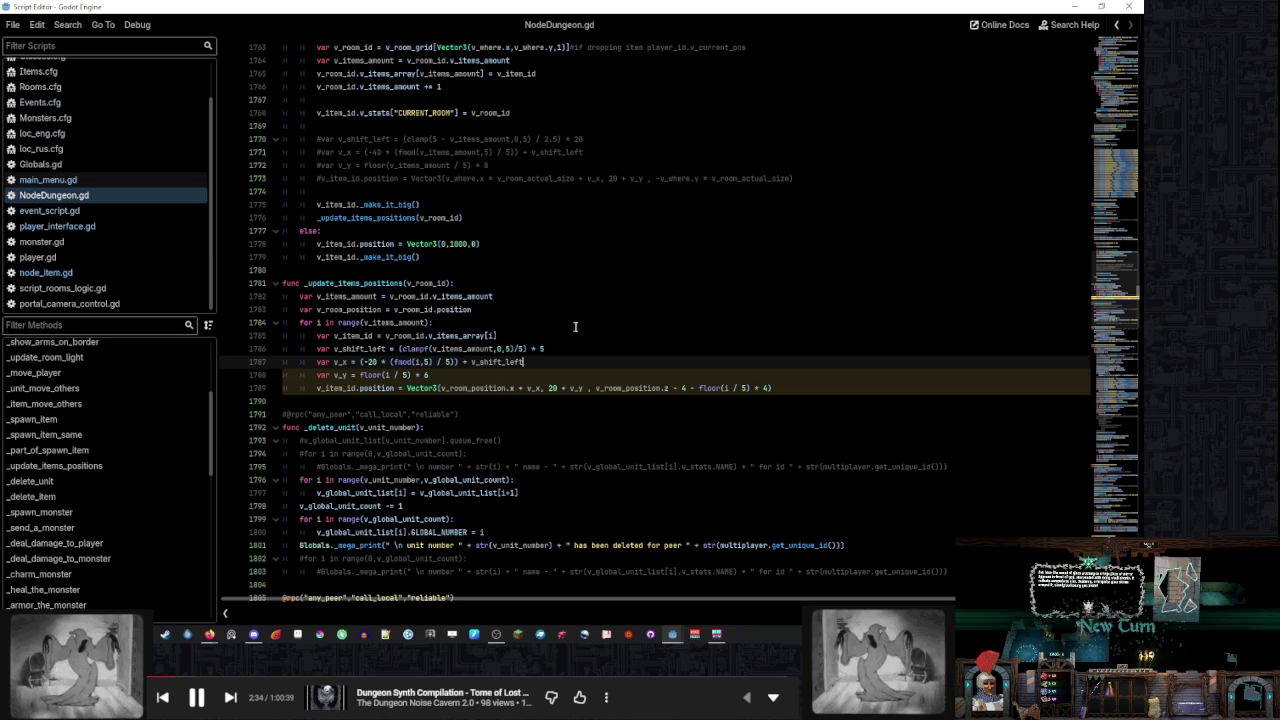
{"action": "scroll", "coordinate": [525, 337], "scroll_direction": "up", "scroll_amount": 1}
{"action": "left_click", "coordinate": [529, 337]}
{"action": "left_click", "coordinate": [523, 344]}
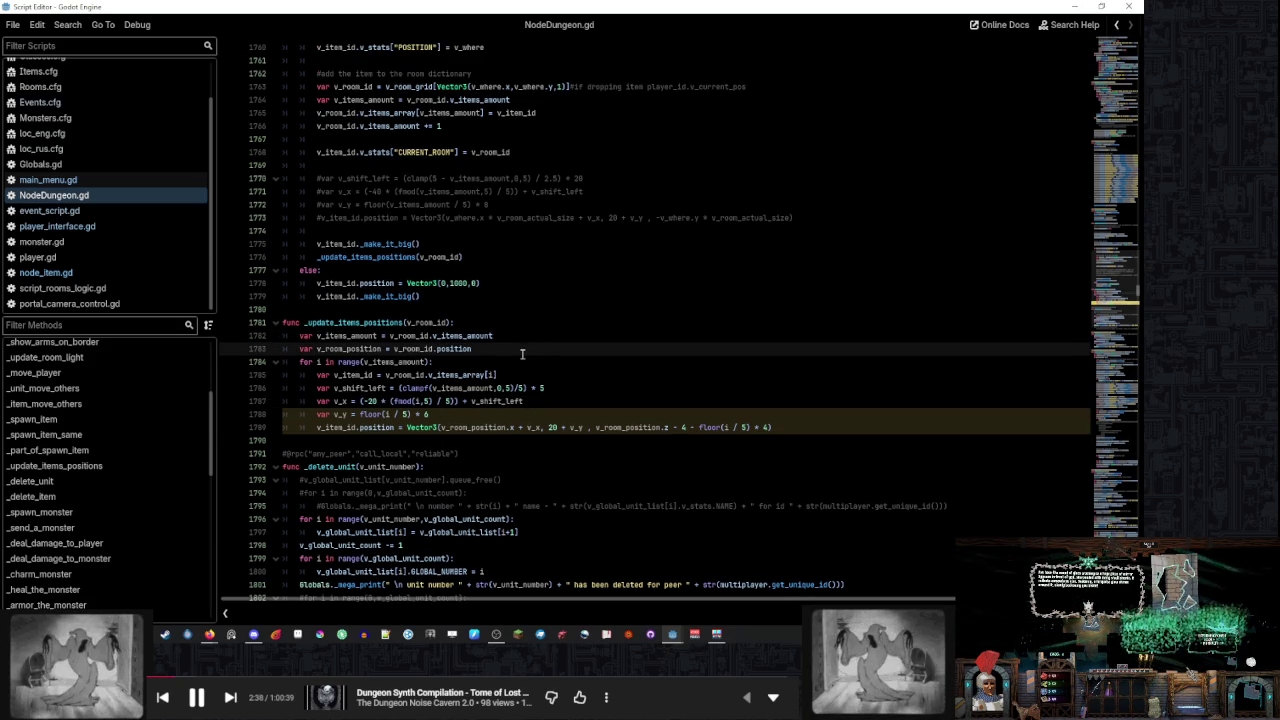
{"action": "left_click", "coordinate": [522, 362]}
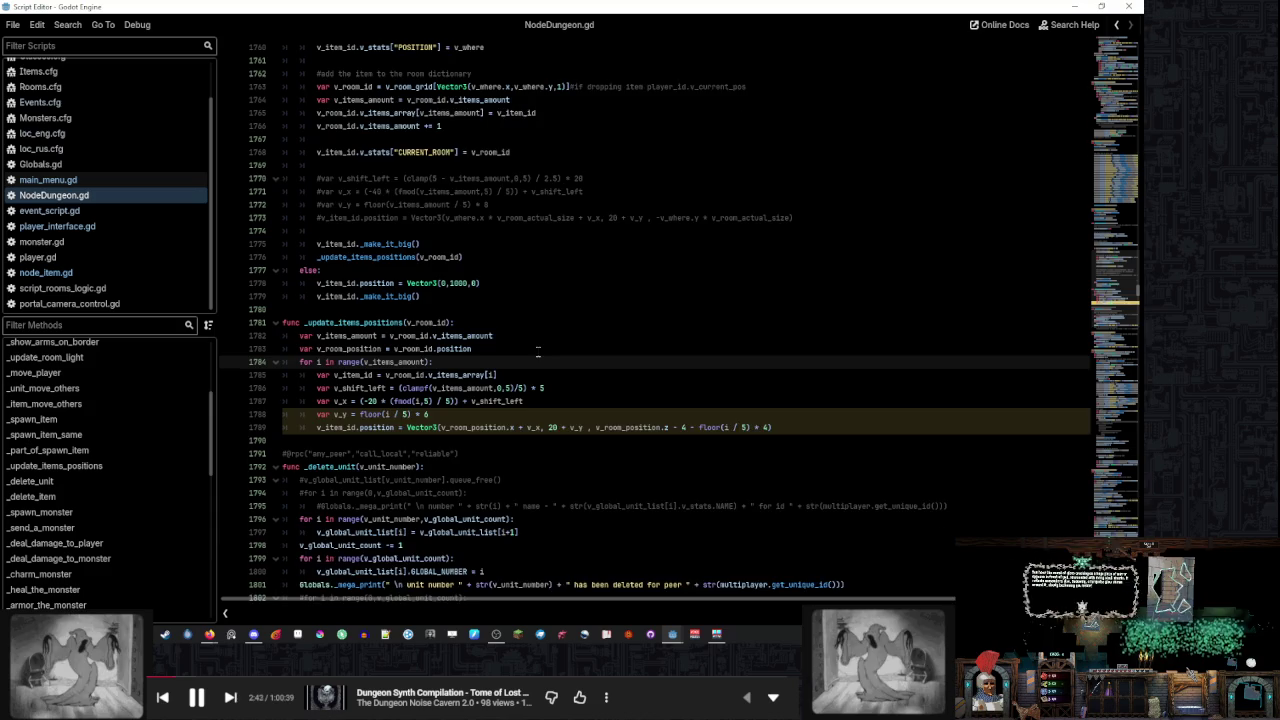
Scroll through the rest of the function and switch to the main_menu.tscn editor window
{"action": "scroll", "coordinate": [540, 350], "scroll_direction": "up", "scroll_amount": 11}
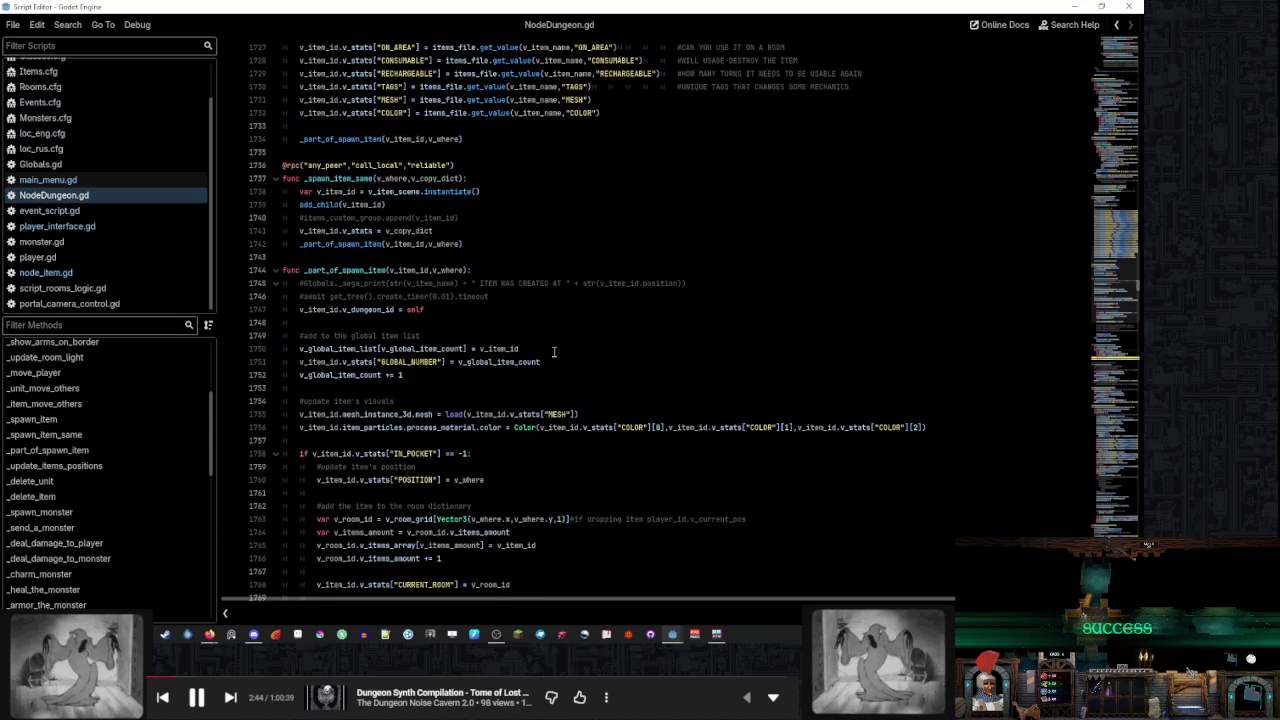
{"action": "scroll", "coordinate": [553, 352], "scroll_direction": "up", "scroll_amount": 3}
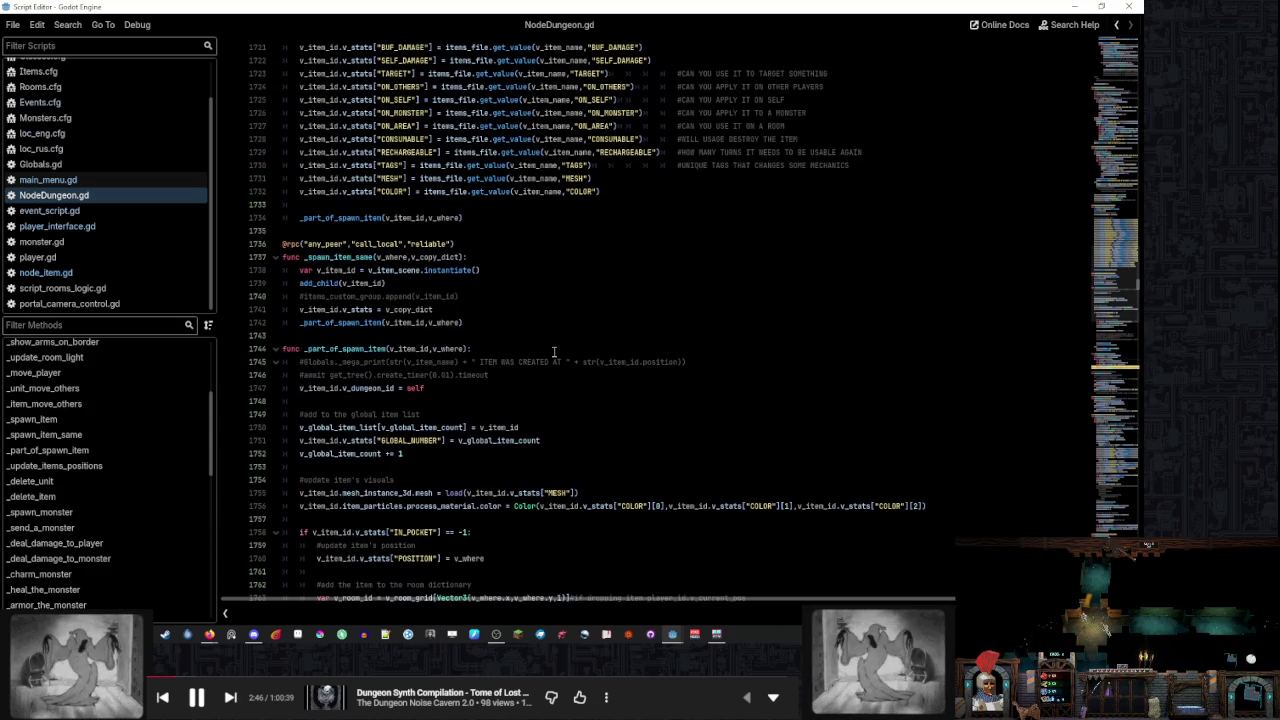
{"action": "scroll", "coordinate": [553, 352], "scroll_direction": "down", "scroll_amount": 8}
{"action": "scroll", "coordinate": [553, 352], "scroll_direction": "down", "scroll_amount": 7}
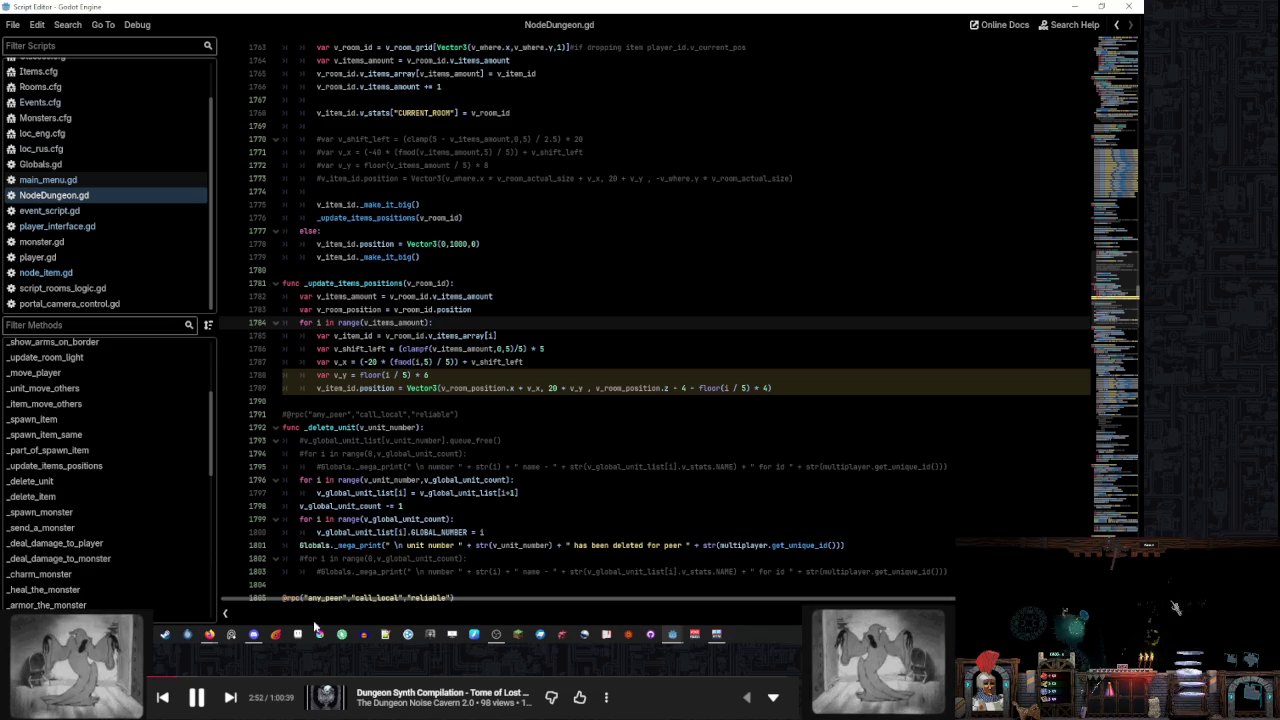
{"action": "mouse_move", "coordinate": [667, 635]}
{"action": "left_click", "coordinate": [640, 580]}
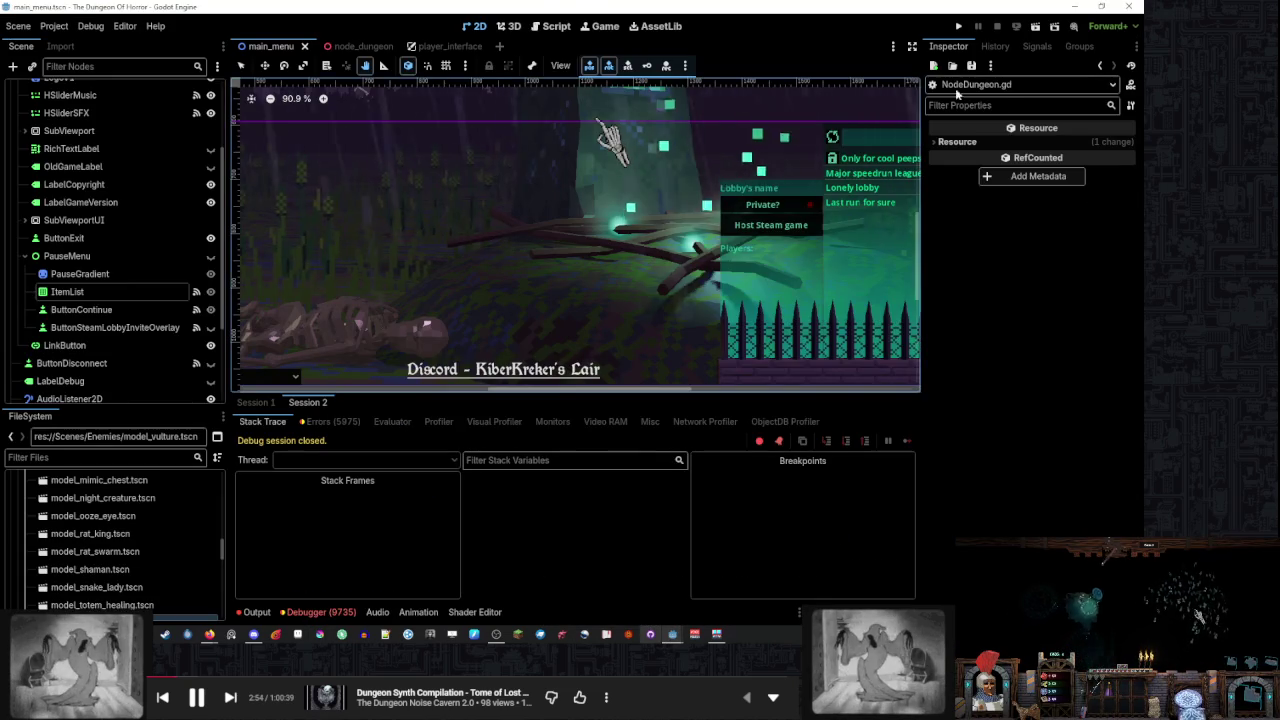
Run the project with F5 and start a game from the main menu to reach Round 1
{"action": "key", "text": "F5"}
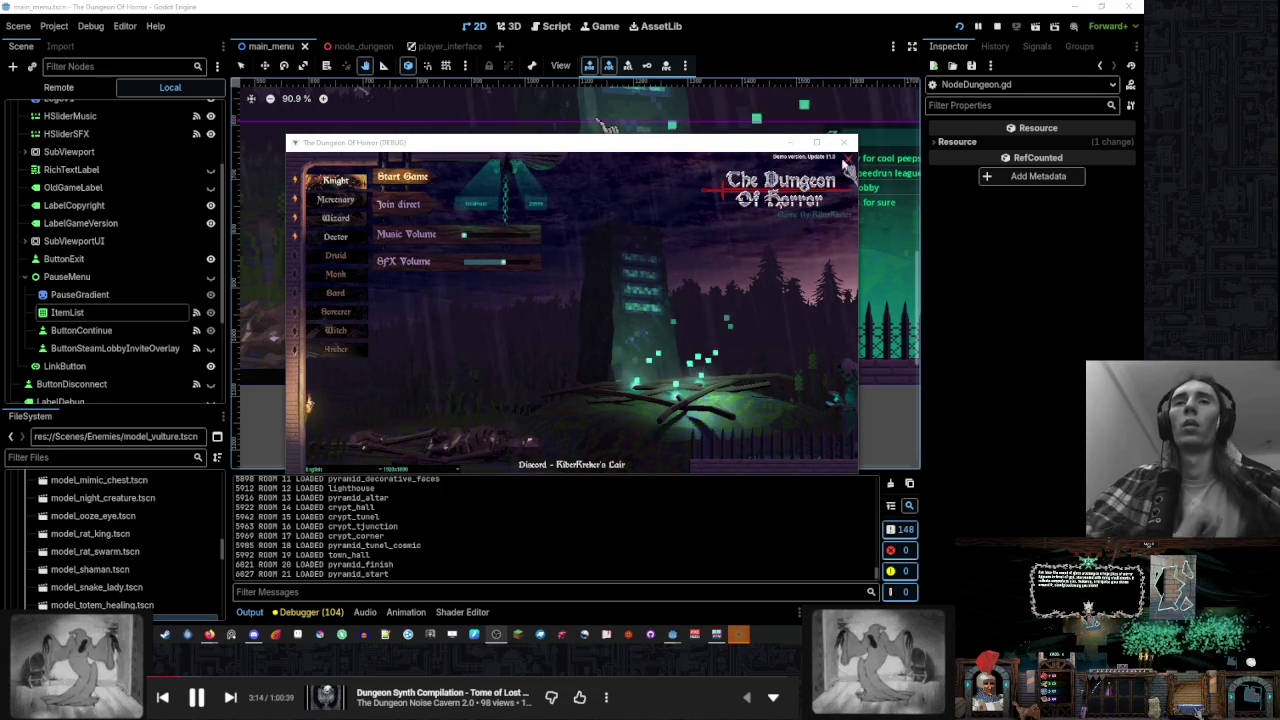
{"action": "left_click", "coordinate": [400, 178]}
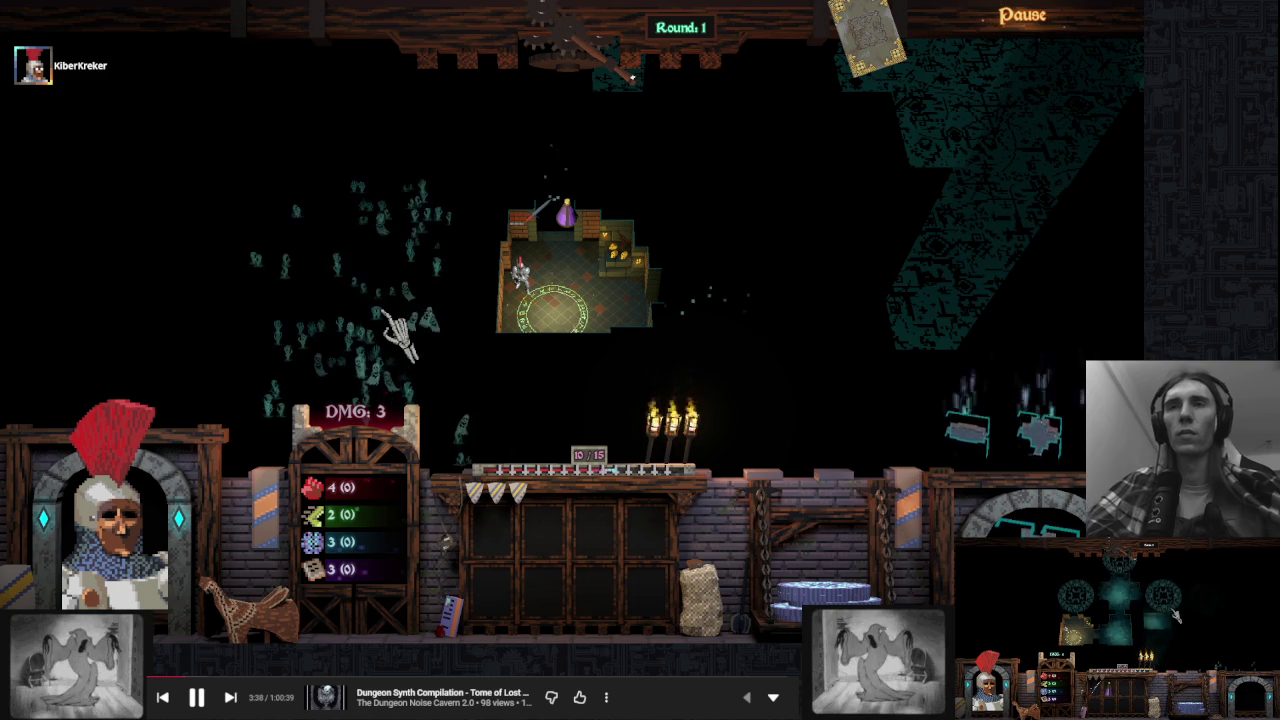
Snip the gameplay screen to the clipboard, leave the game and launch Krita
{"action": "key", "text": "super+shift+s"}
{"action": "mouse_move", "coordinate": [1086, 16]}
{"action": "left_mouse_down"}
{"action": "mouse_move", "coordinate": [1062, 60]}
{"action": "mouse_move", "coordinate": [126, 690]}
{"action": "left_mouse_up"}
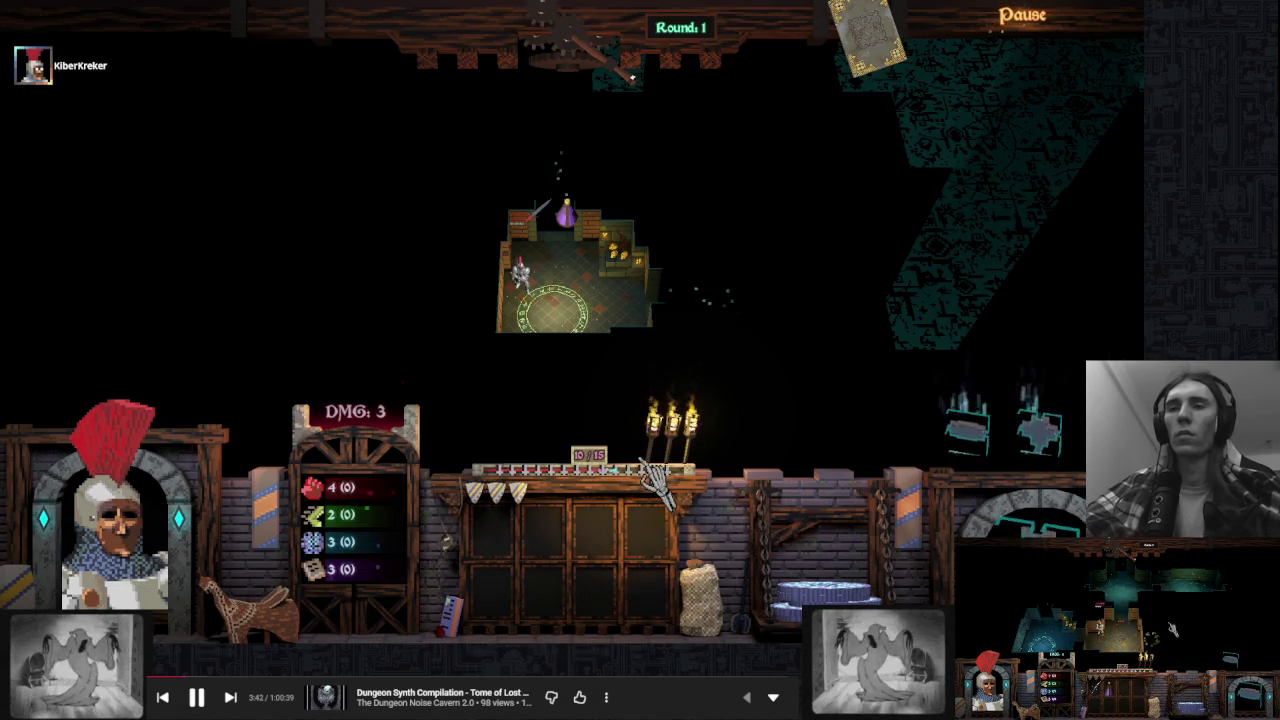
{"action": "key", "text": "alt+Tab"}
{"action": "left_click", "coordinate": [320, 634]}
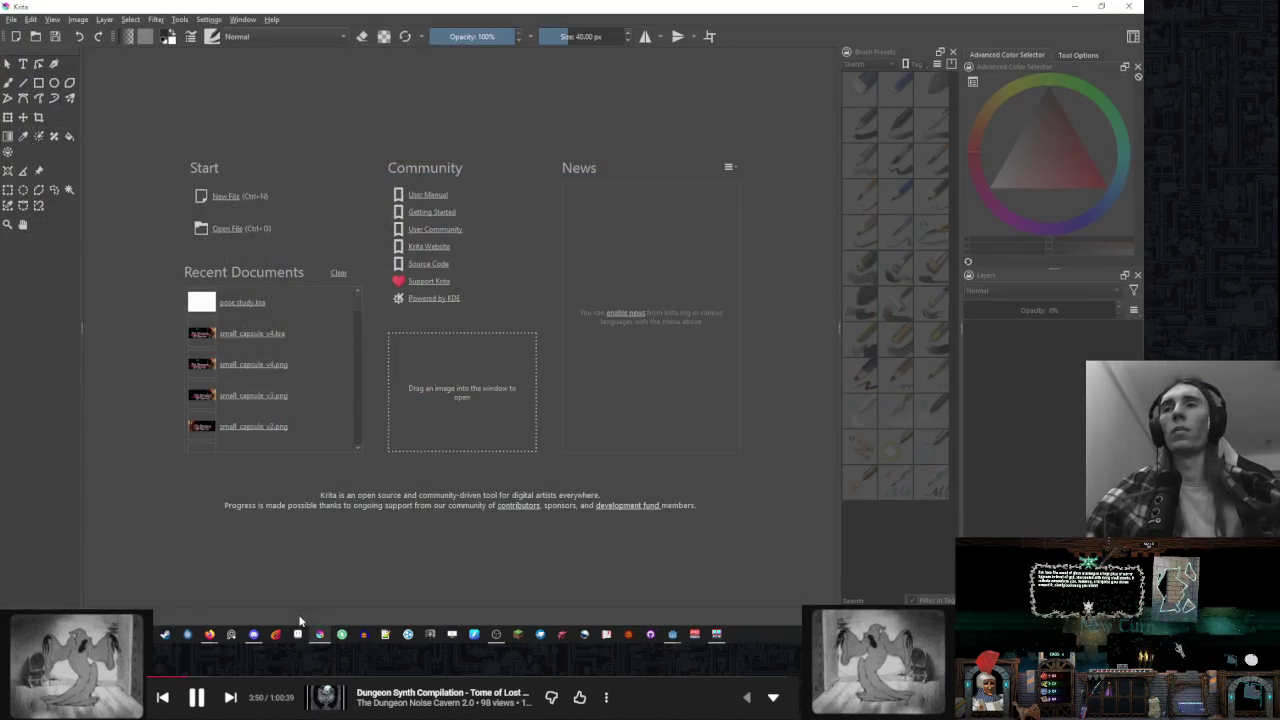
Create a new Krita document from the clipboard screenshot and fit it in view
{"action": "key", "text": "ctrl+n"}
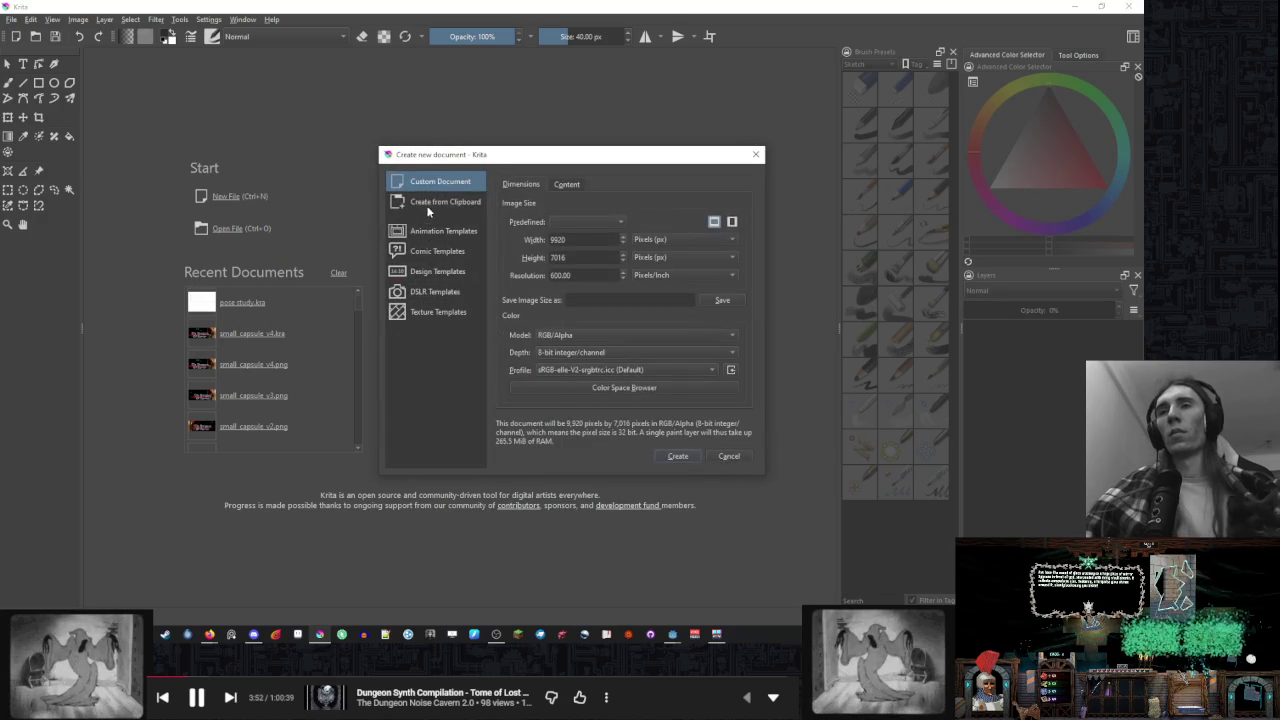
{"action": "left_click", "coordinate": [425, 205]}
{"action": "key", "text": "Return"}
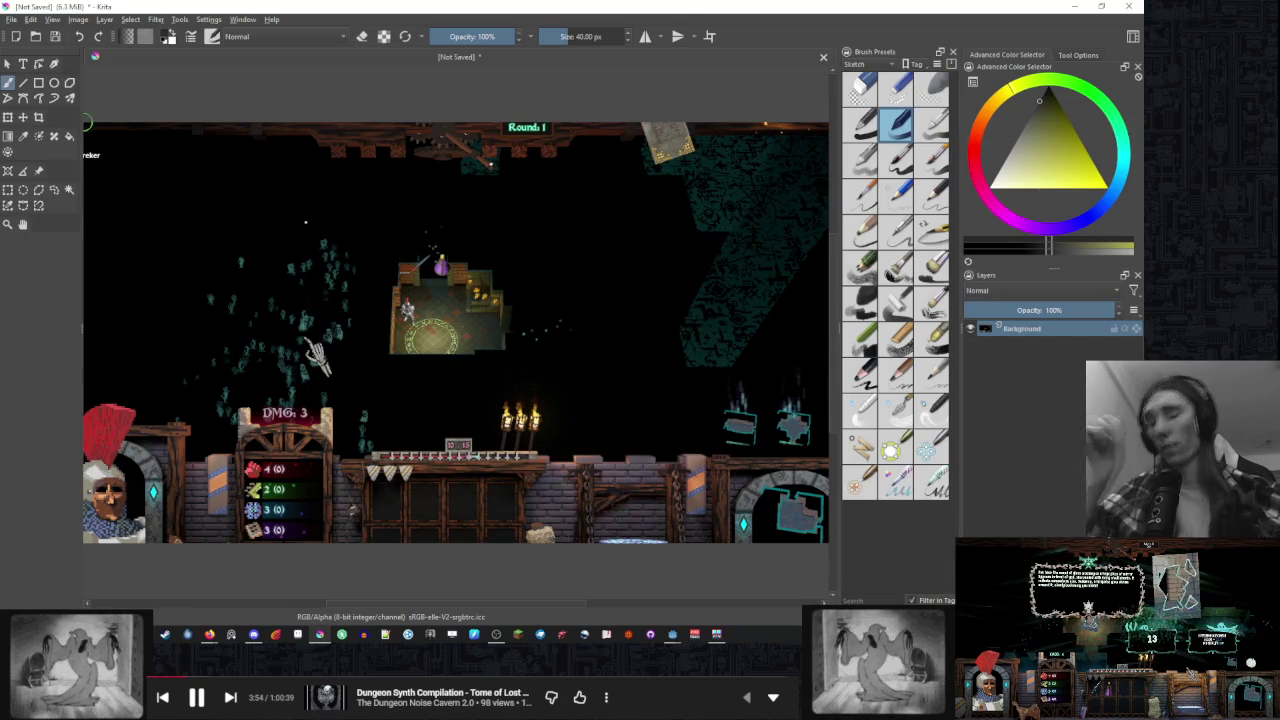
{"action": "scroll", "coordinate": [505, 232], "scroll_direction": "up", "scroll_amount": 5}
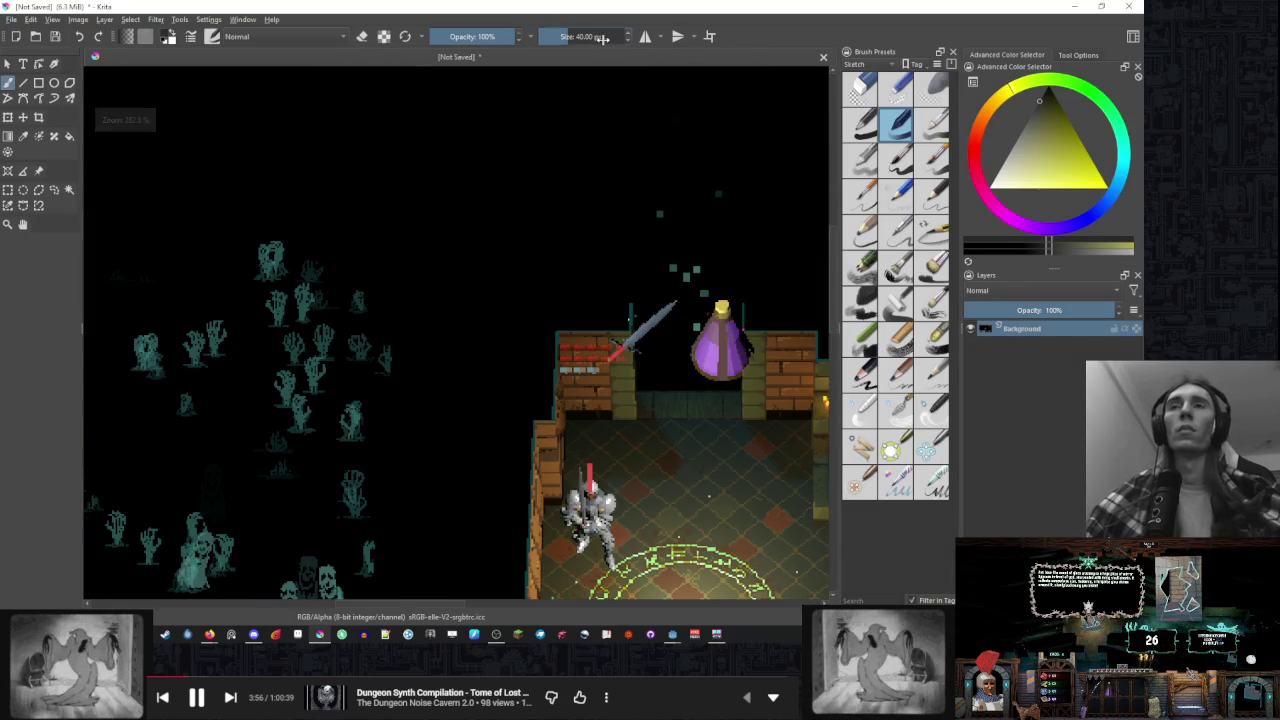
{"action": "key", "text": "minus"}
{"action": "key", "text": "minus"}
{"action": "key", "text": "minus"}
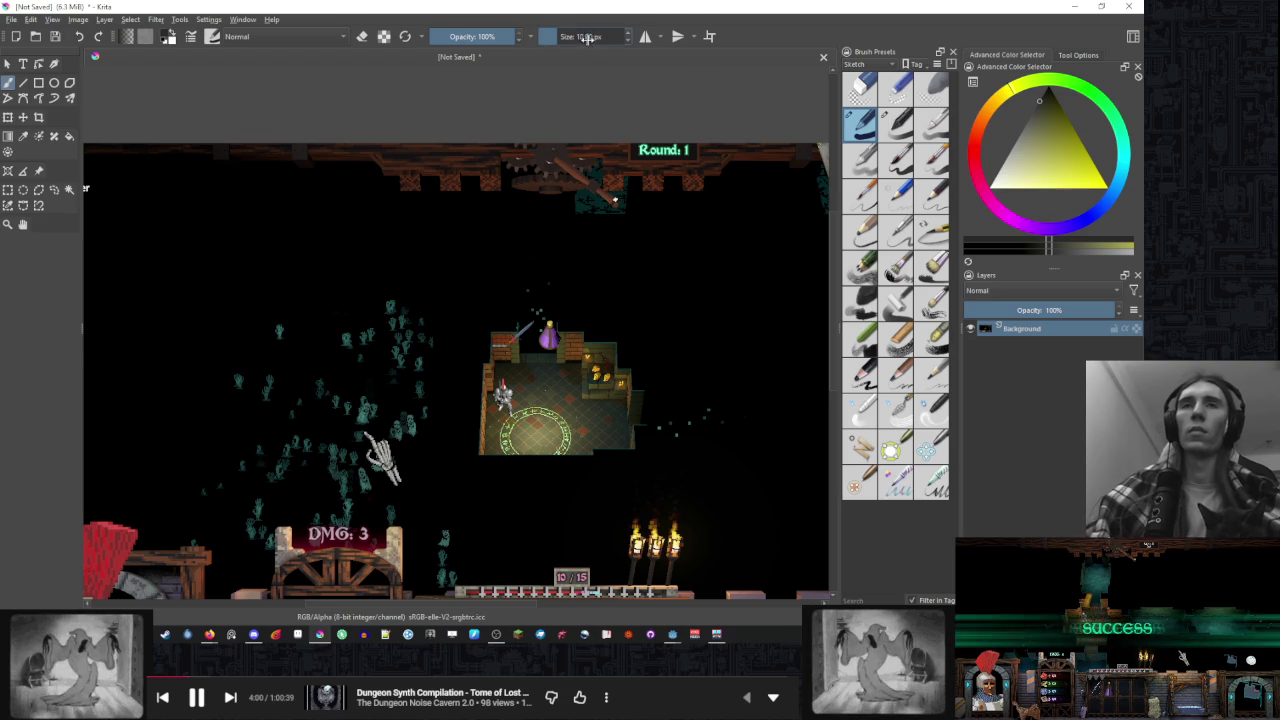
Choose a sketch brush at 10 px and add a new paint layer above the screenshot
{"action": "key", "text": "slash"}
{"action": "left_click_drag", "start_coordinate": [593, 38], "coordinate": [600, 38]}
{"action": "left_click", "coordinate": [860, 124]}
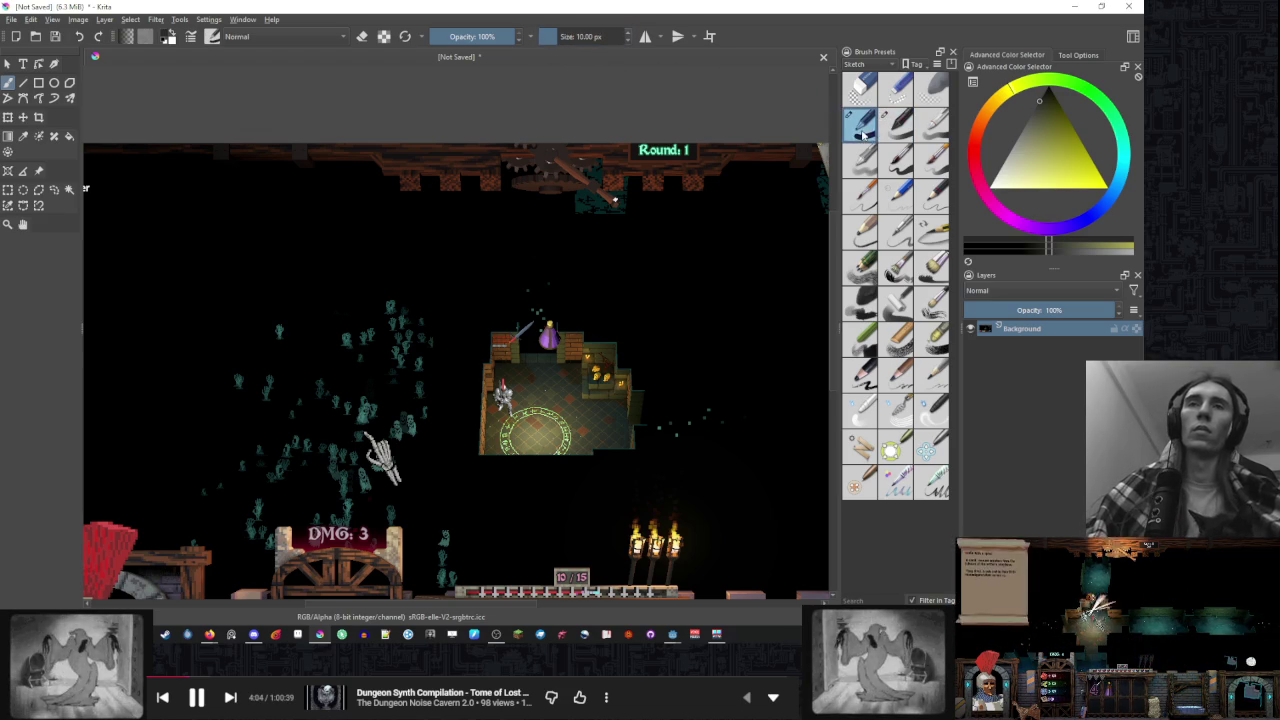
{"action": "scroll", "coordinate": [426, 303], "scroll_direction": "up", "scroll_amount": 6}
{"action": "scroll", "coordinate": [426, 303], "scroll_direction": "down", "scroll_amount": 4}
{"action": "scroll", "coordinate": [513, 265], "scroll_direction": "up", "scroll_amount": 4}
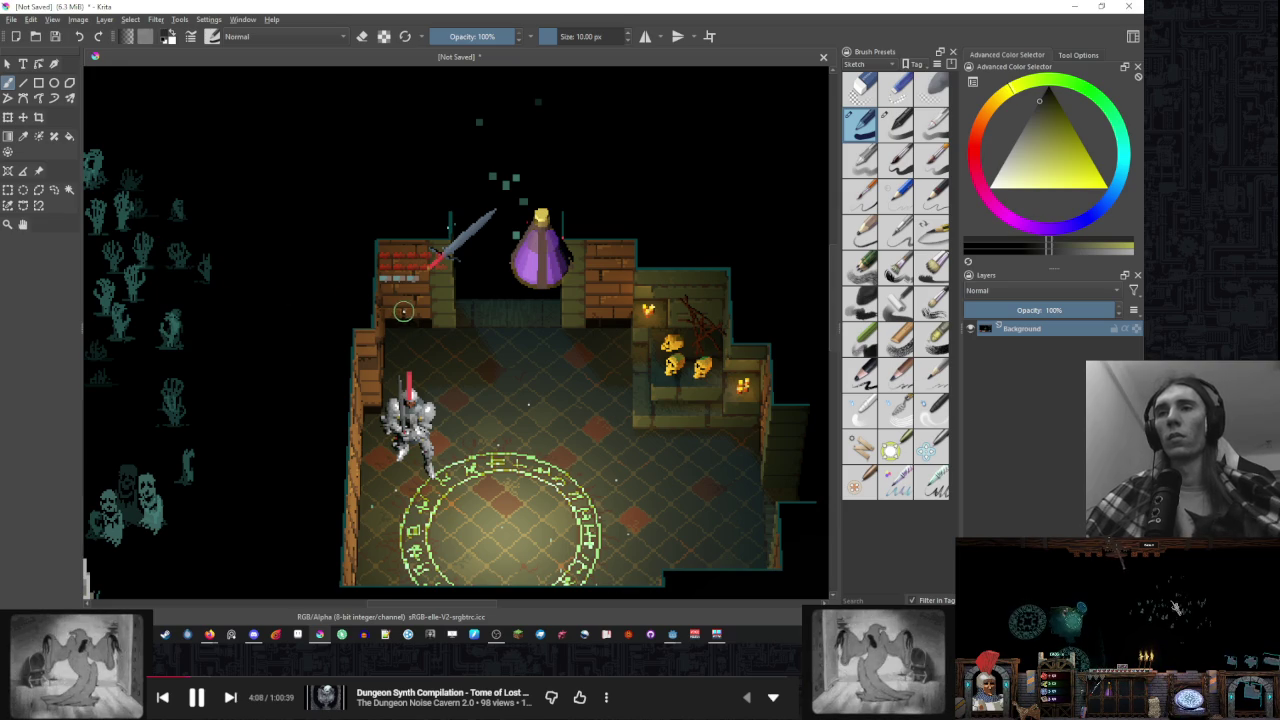
{"action": "scroll", "coordinate": [456, 314], "scroll_direction": "down", "scroll_amount": 2}
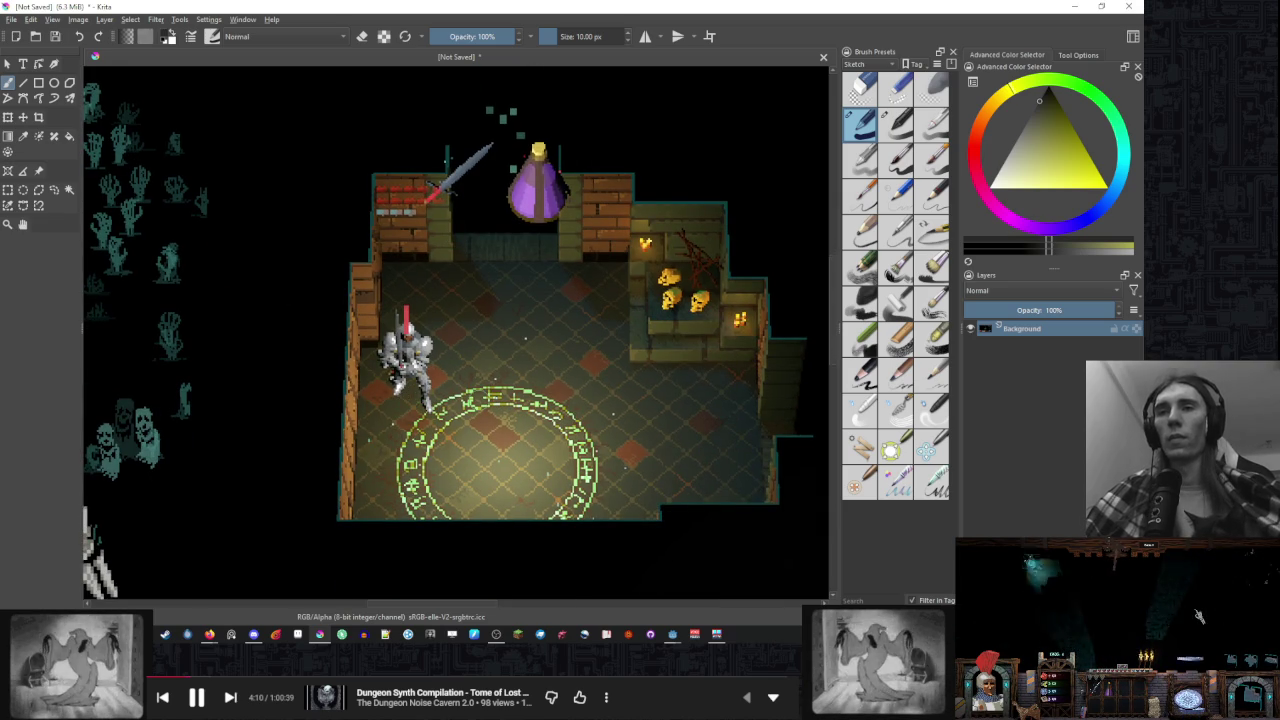
{"action": "key", "text": "Insert"}
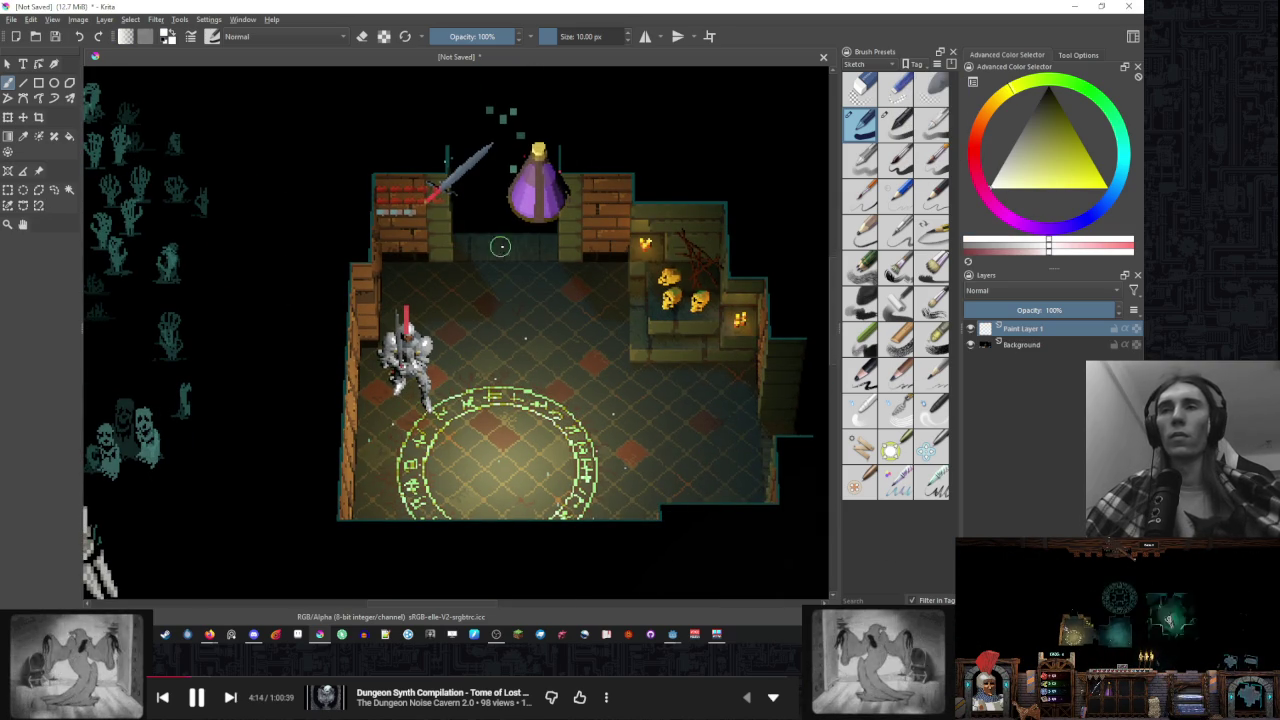
Shrink the white brush to about 6 px and paint a 3×3 grid of ovals over the room
{"action": "right_click", "coordinate": [503, 244]}
{"action": "left_click_drag", "start_coordinate": [590, 37], "coordinate": [554, 37]}
{"action": "left_click", "coordinate": [700, 120]}
{"action": "mouse_move", "coordinate": [402, 390]}
{"action": "left_mouse_down"}
{"action": "mouse_move", "coordinate": [384, 402]}
{"action": "mouse_move", "coordinate": [436, 398]}
{"action": "mouse_move", "coordinate": [396, 390]}
{"action": "left_mouse_up"}
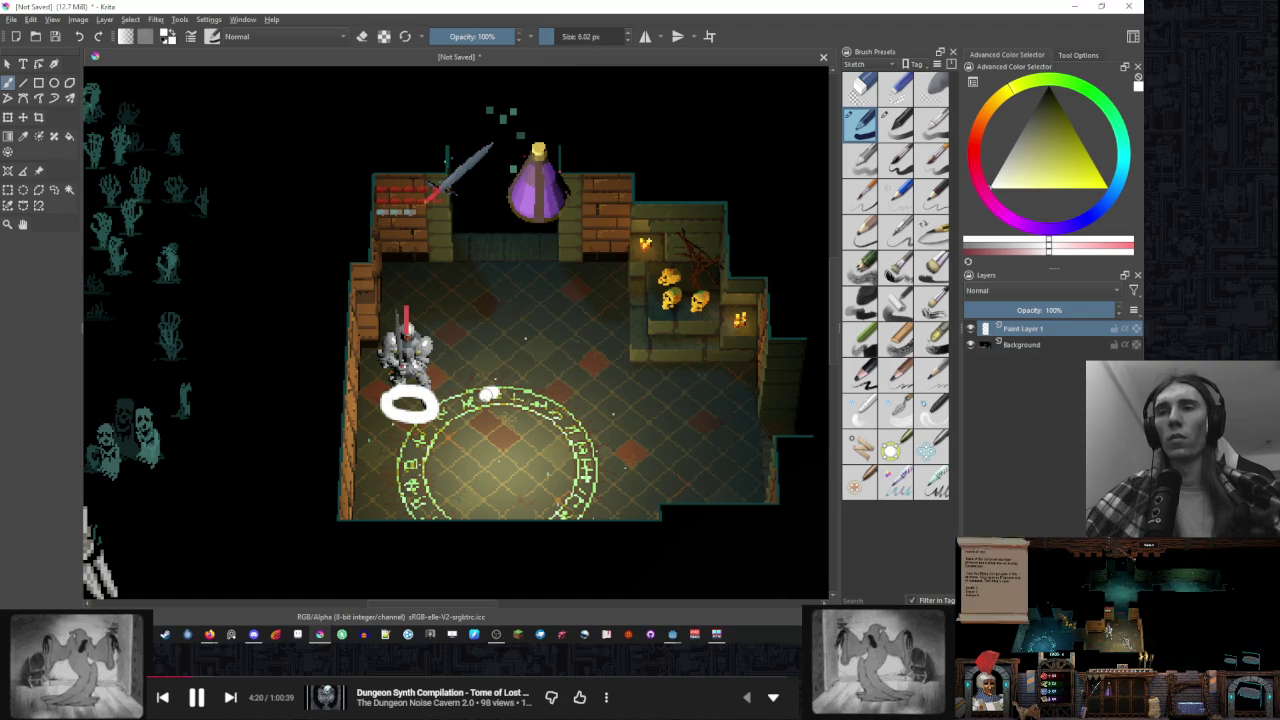
{"action": "left_click_drag", "start_coordinate": [490, 394], "coordinate": [510, 397]}
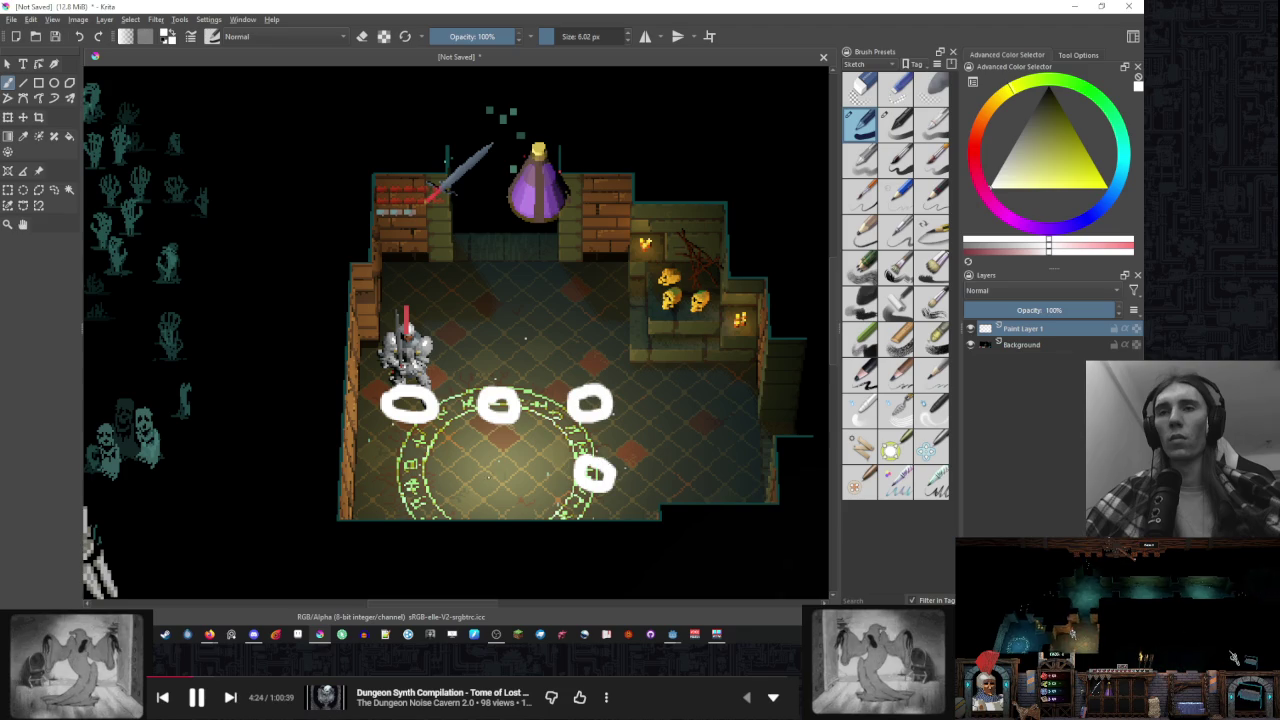
{"action": "mouse_move", "coordinate": [412, 446]}
{"action": "left_mouse_down"}
{"action": "mouse_move", "coordinate": [392, 470]}
{"action": "mouse_move", "coordinate": [420, 450]}
{"action": "left_mouse_up"}
{"action": "mouse_move", "coordinate": [400, 508]}
{"action": "left_mouse_down"}
{"action": "mouse_move", "coordinate": [420, 540]}
{"action": "mouse_move", "coordinate": [430, 528]}
{"action": "mouse_move", "coordinate": [390, 540]}
{"action": "mouse_move", "coordinate": [402, 510]}
{"action": "left_mouse_up"}
{"action": "key", "text": "ctrl+z"}
{"action": "left_click_drag", "start_coordinate": [485, 517], "coordinate": [510, 522]}
{"action": "mouse_move", "coordinate": [598, 508]}
{"action": "left_mouse_down"}
{"action": "mouse_move", "coordinate": [590, 535]}
{"action": "mouse_move", "coordinate": [600, 510]}
{"action": "left_mouse_up"}
Reset zoom to 100% and draw a box outline around the circle grid
{"action": "key", "text": "1"}
{"action": "scroll", "coordinate": [513, 363], "scroll_direction": "up", "scroll_amount": 2}
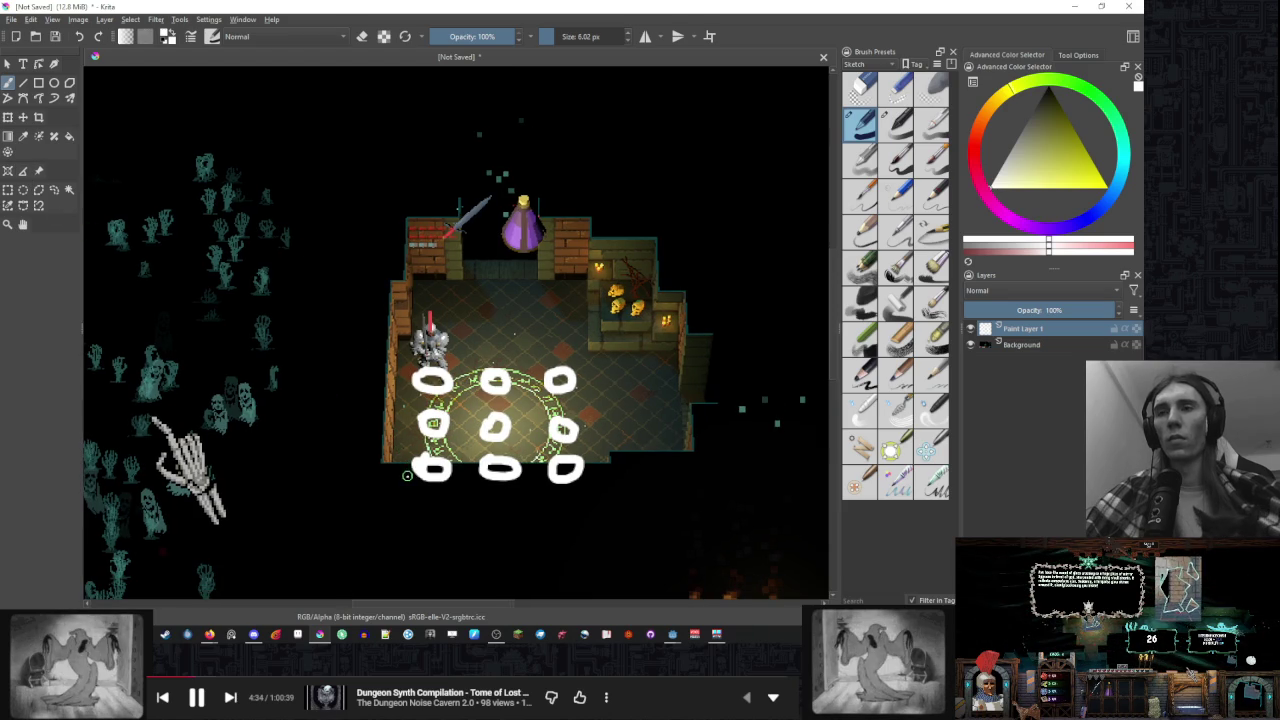
{"action": "left_click_drag", "start_coordinate": [404, 460], "coordinate": [404, 336]}
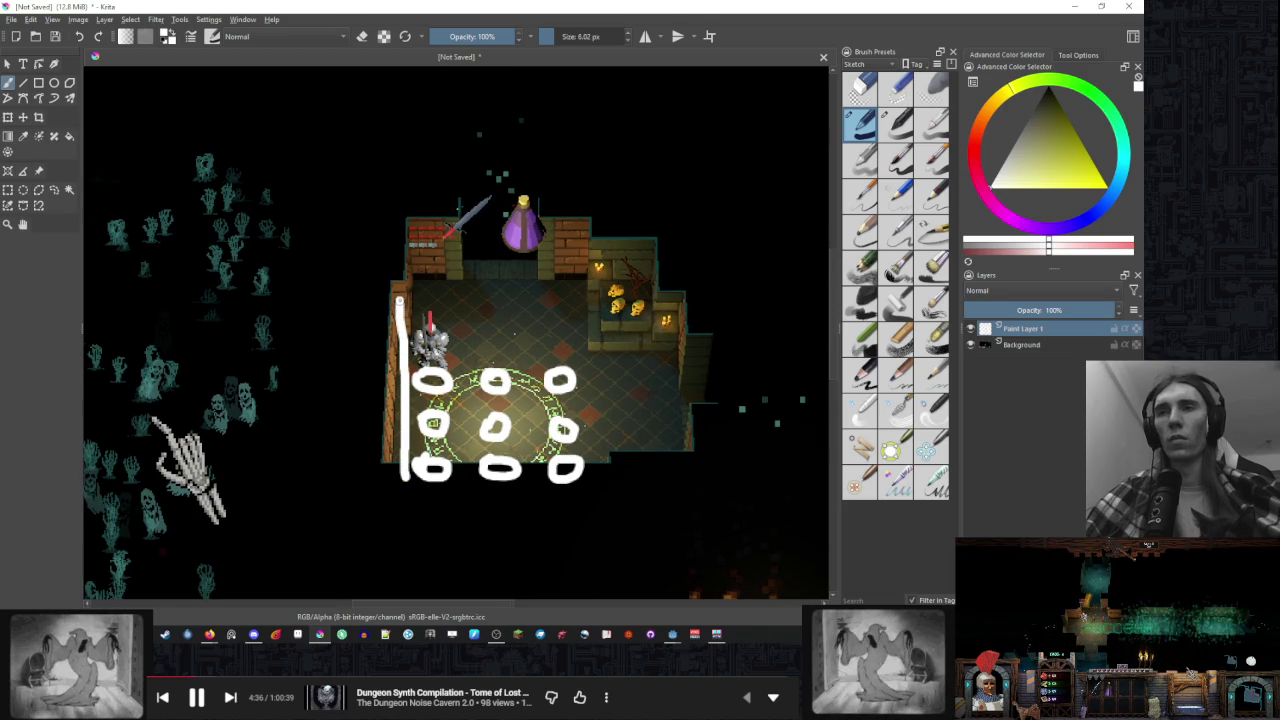
{"action": "mouse_move", "coordinate": [533, 298]}
{"action": "left_mouse_down"}
{"action": "mouse_move", "coordinate": [587, 298]}
{"action": "mouse_move", "coordinate": [588, 496]}
{"action": "mouse_move", "coordinate": [404, 500]}
{"action": "mouse_move", "coordinate": [402, 474]}
{"action": "left_mouse_up"}
{"action": "scroll", "coordinate": [402, 474], "scroll_direction": "down", "scroll_amount": 4}
{"action": "scroll", "coordinate": [402, 474], "scroll_direction": "up", "scroll_amount": 2}
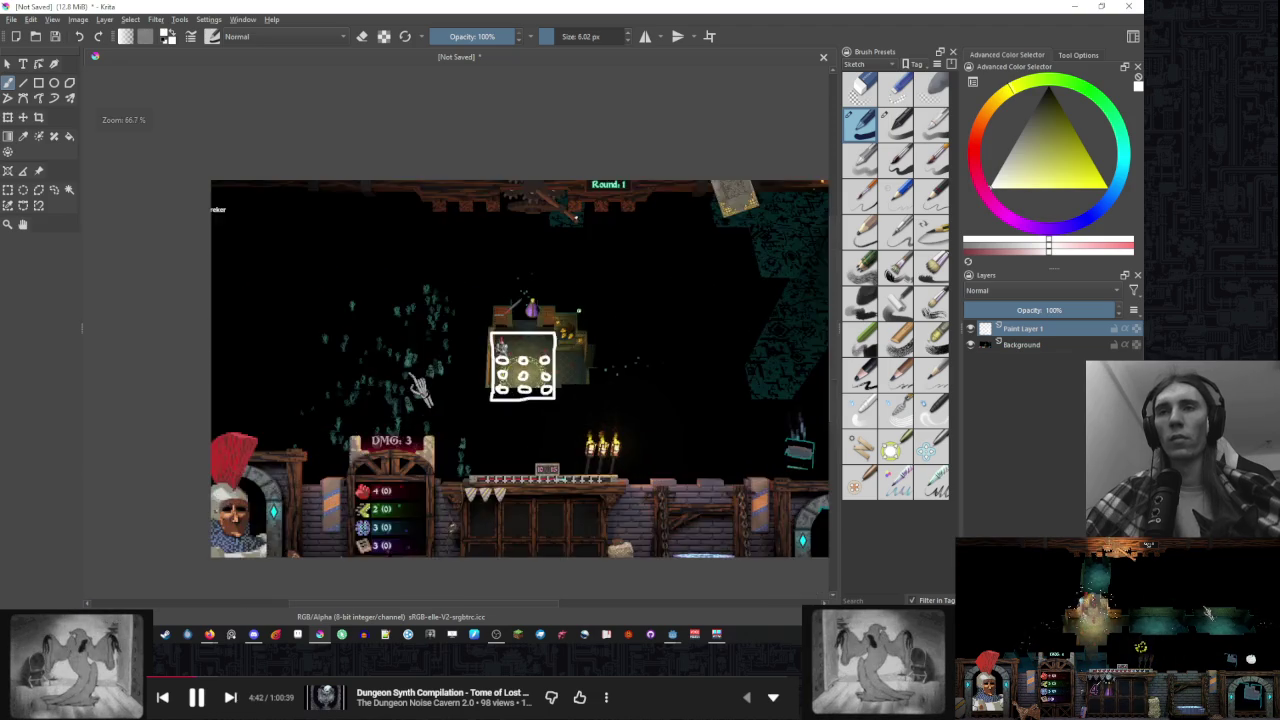
Draw a long wall line down the left of the room and along the bottom
{"action": "scroll", "coordinate": [533, 360], "scroll_direction": "up", "scroll_amount": 3}
{"action": "left_click_drag", "start_coordinate": [376, 232], "coordinate": [346, 452]}
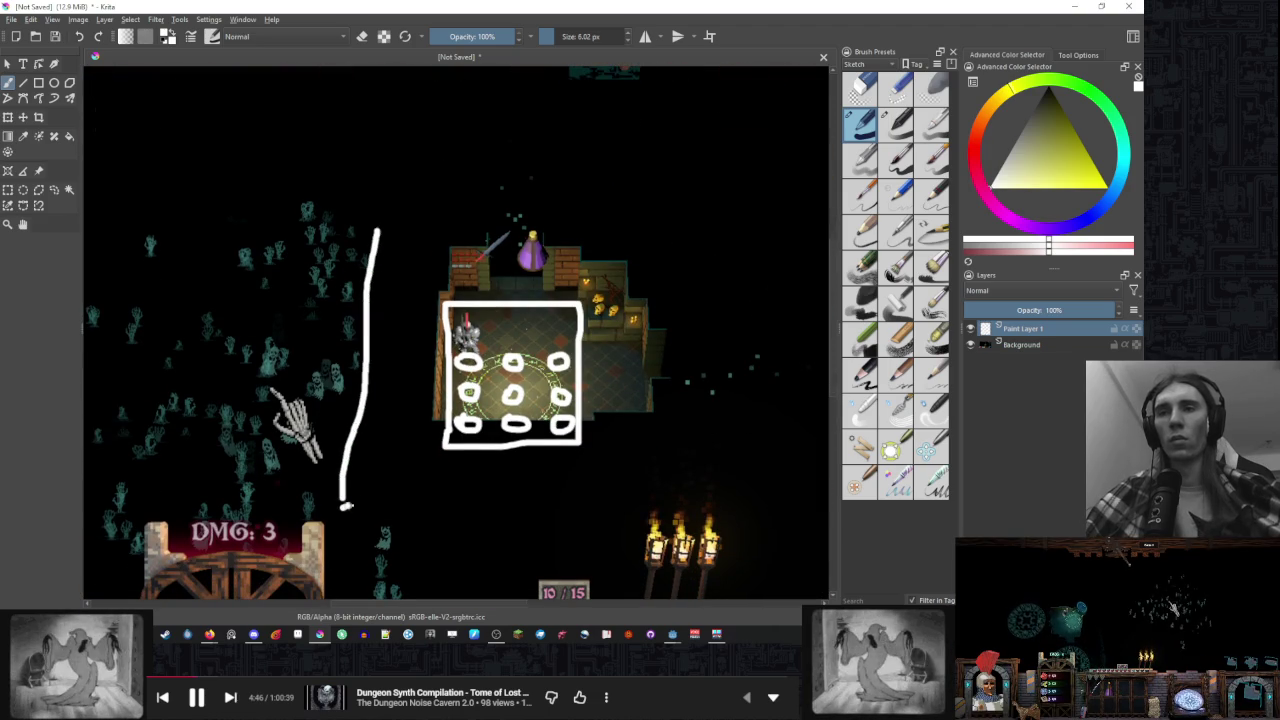
{"action": "left_click_drag", "start_coordinate": [343, 506], "coordinate": [740, 502]}
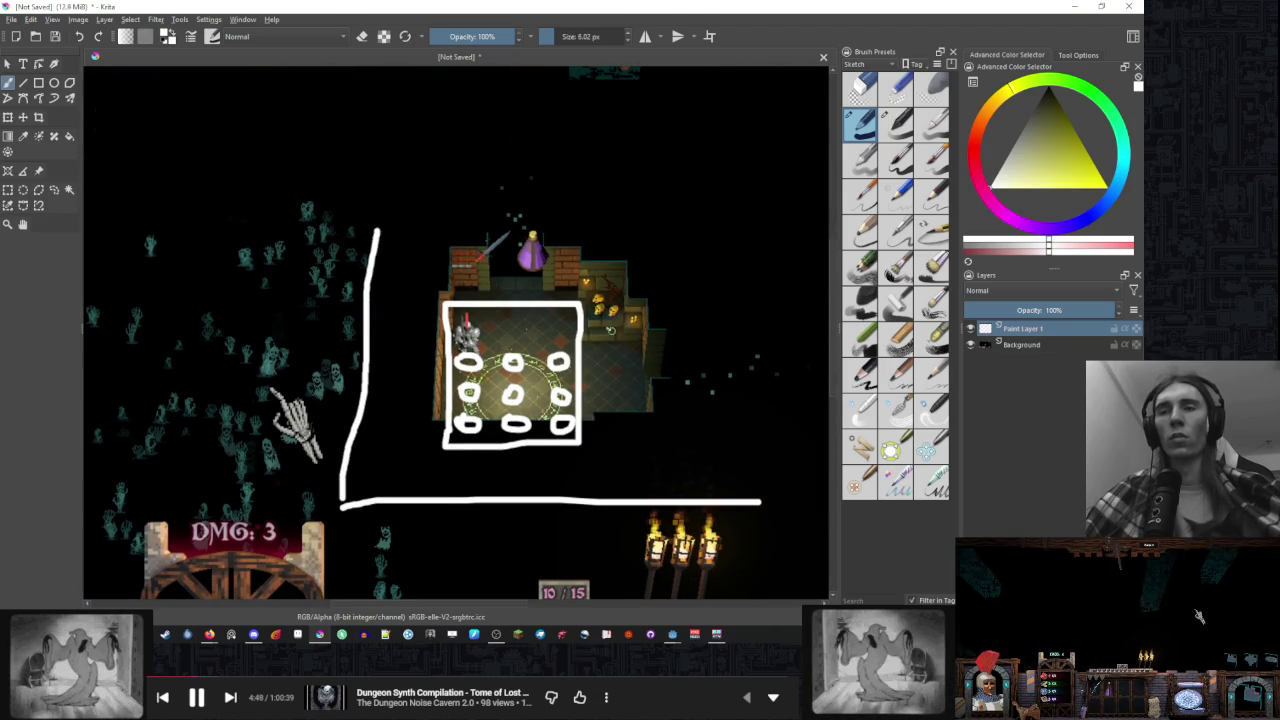
{"action": "left_click_drag", "start_coordinate": [468, 272], "coordinate": [459, 300]}
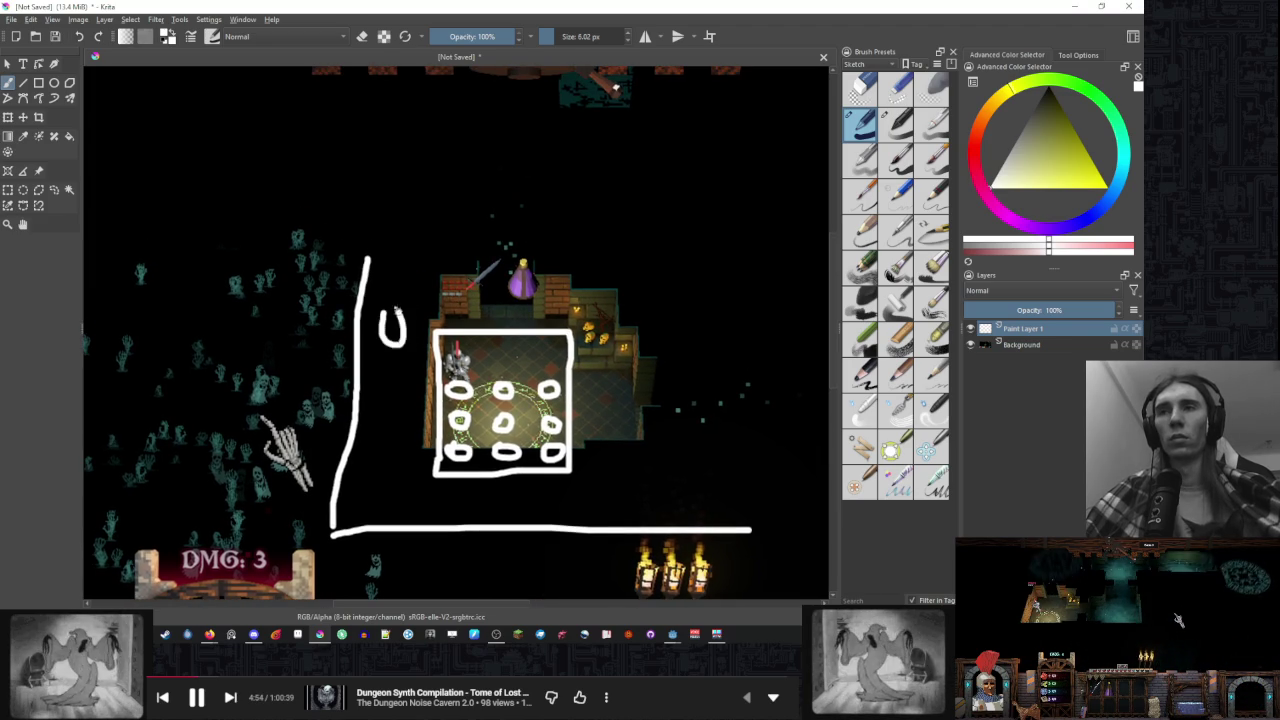
Undo the stray, n-shaped and hook strokes drawn beside the wall line
{"action": "key", "text": "ctrl+z"}
{"action": "key", "text": "ctrl+z"}
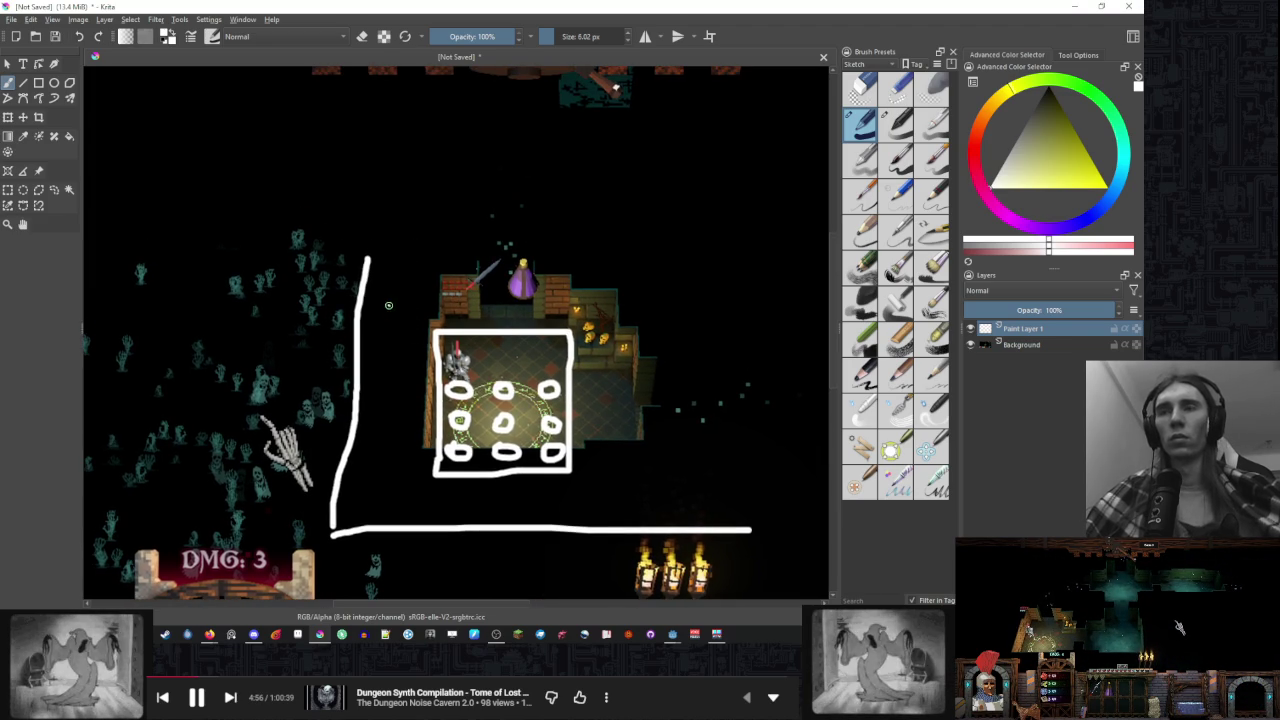
{"action": "left_click_drag", "start_coordinate": [378, 290], "coordinate": [404, 328]}
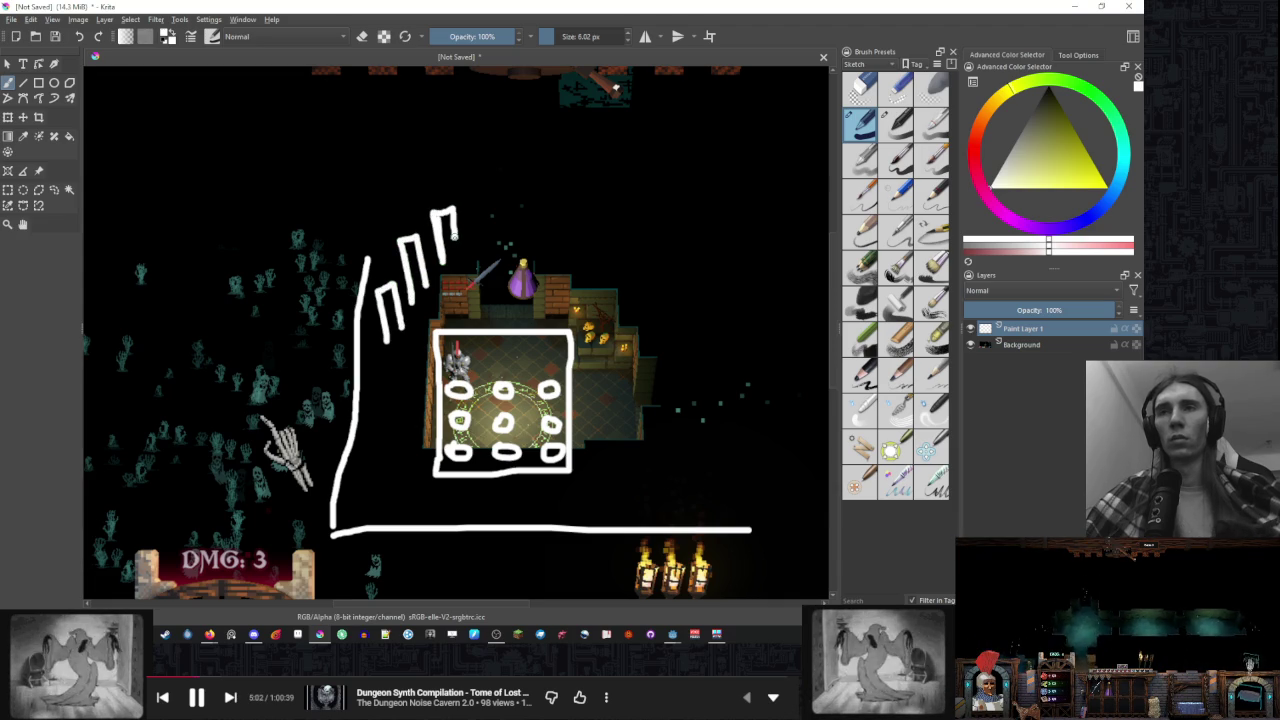
{"action": "key", "text": "ctrl+z"}
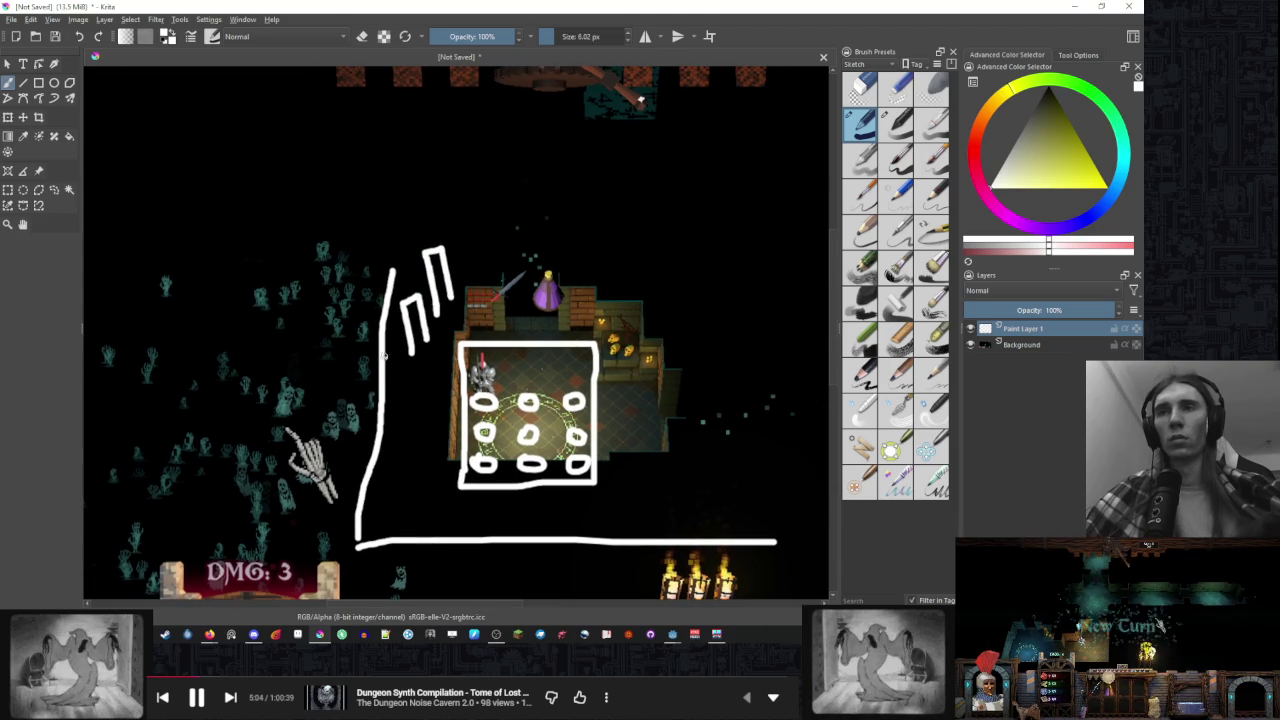
{"action": "key", "text": "ctrl+z"}
{"action": "key", "text": "ctrl+z"}
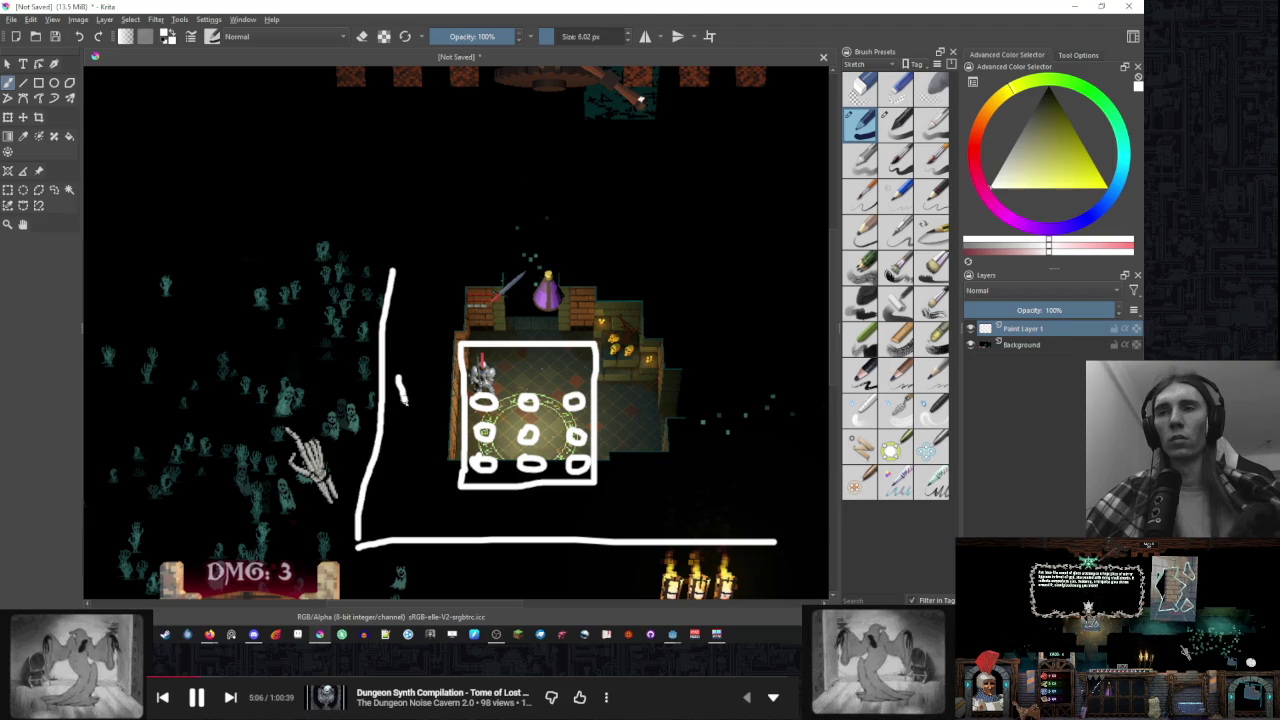
{"action": "key", "text": "ctrl+z"}
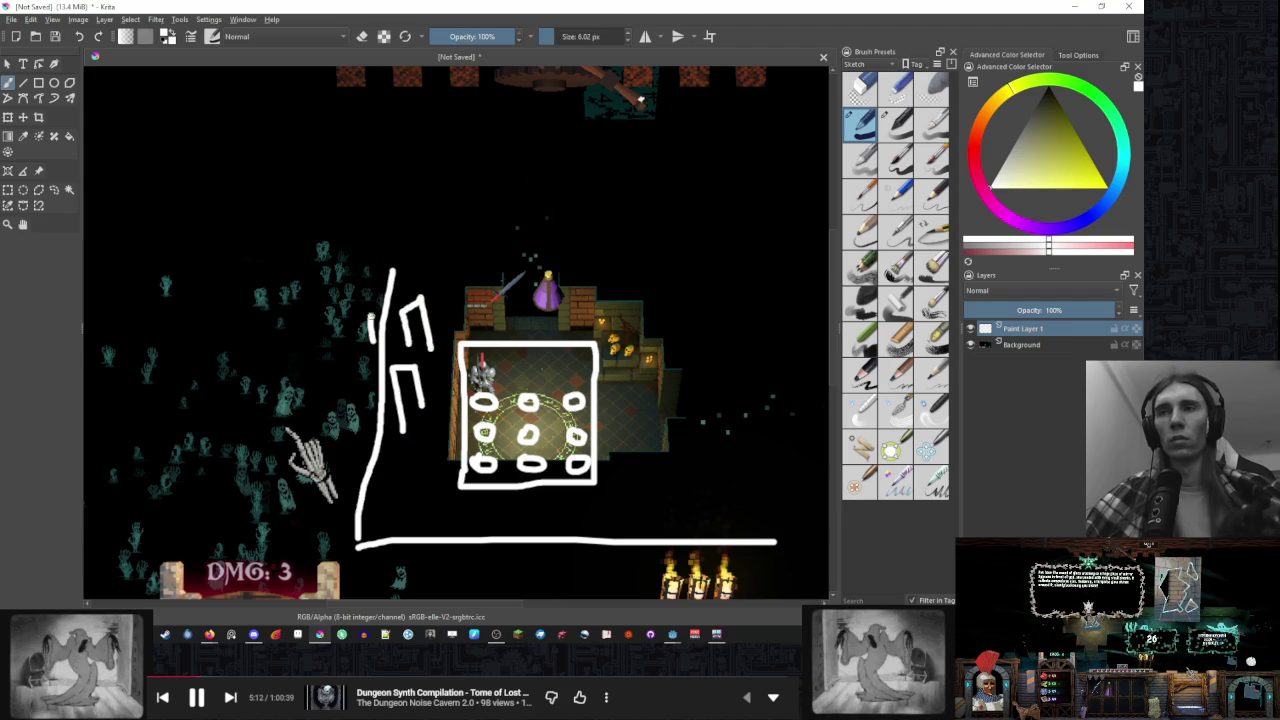
{"action": "left_click_drag", "start_coordinate": [386, 342], "coordinate": [397, 301]}
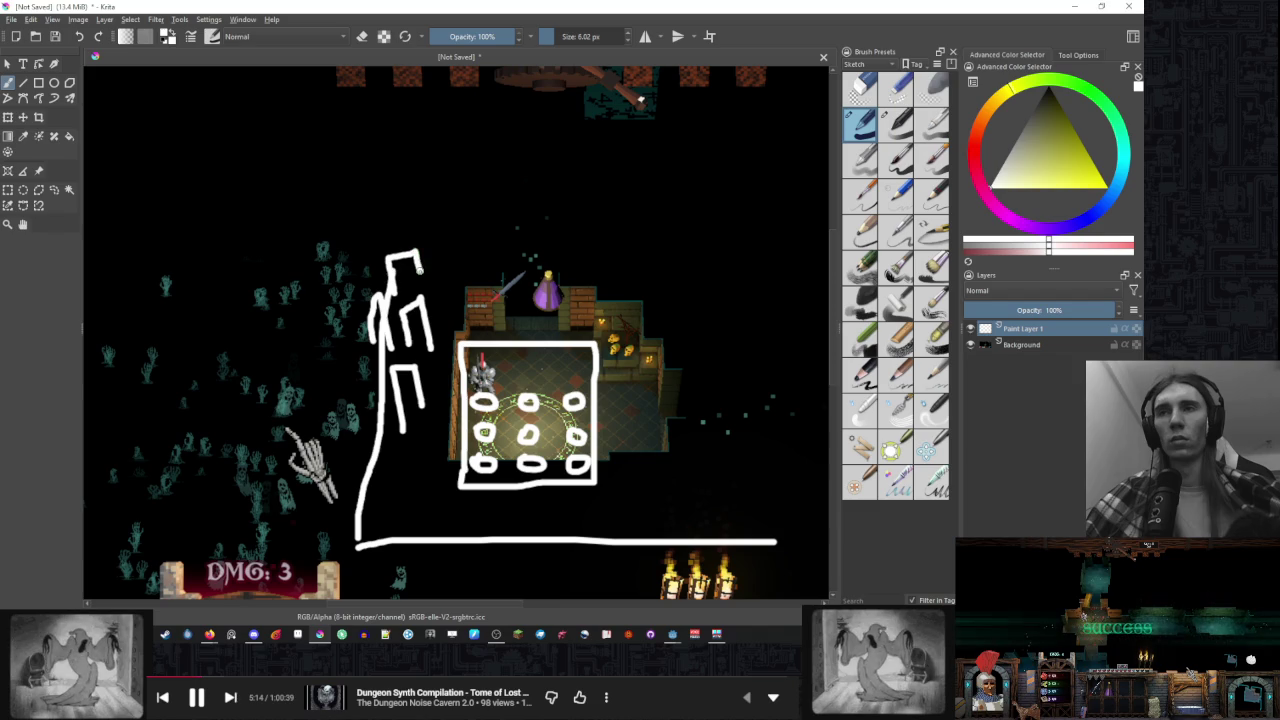
{"action": "key", "text": "ctrl+z"}
{"action": "key", "text": "ctrl+z"}
{"action": "left_click_drag", "start_coordinate": [377, 353], "coordinate": [392, 245]}
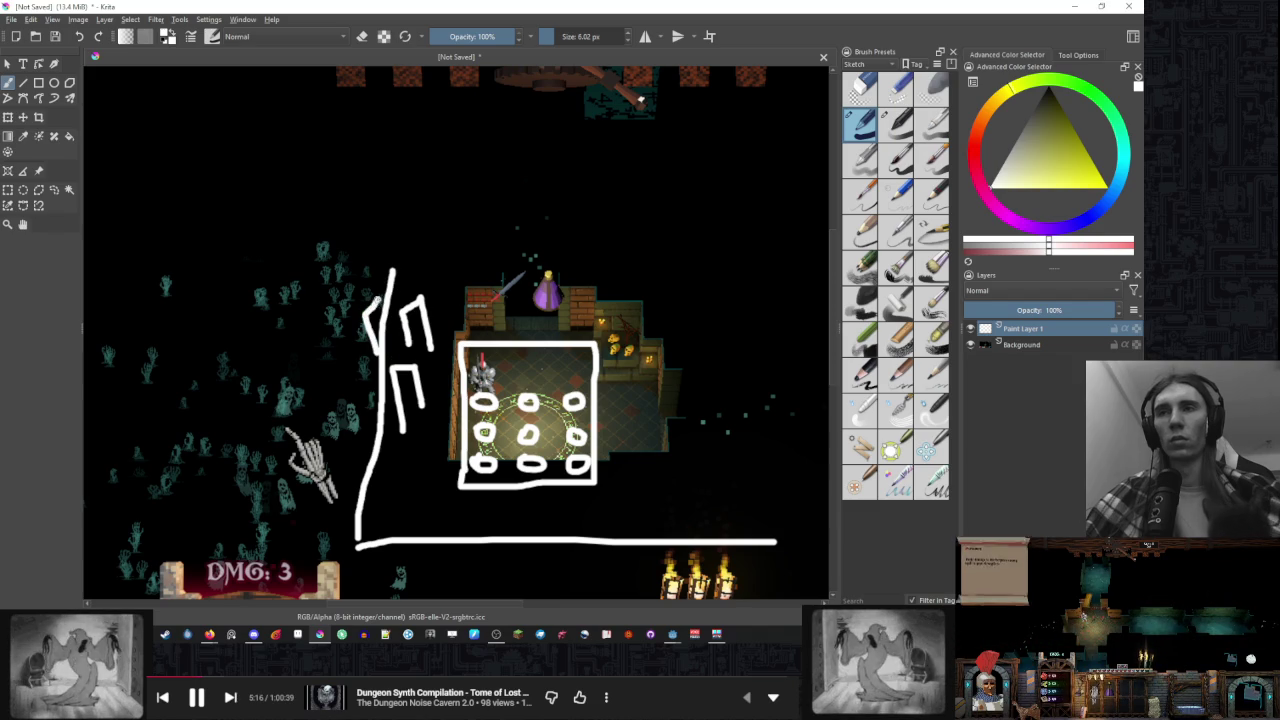
{"action": "left_click_drag", "start_coordinate": [388, 290], "coordinate": [400, 276]}
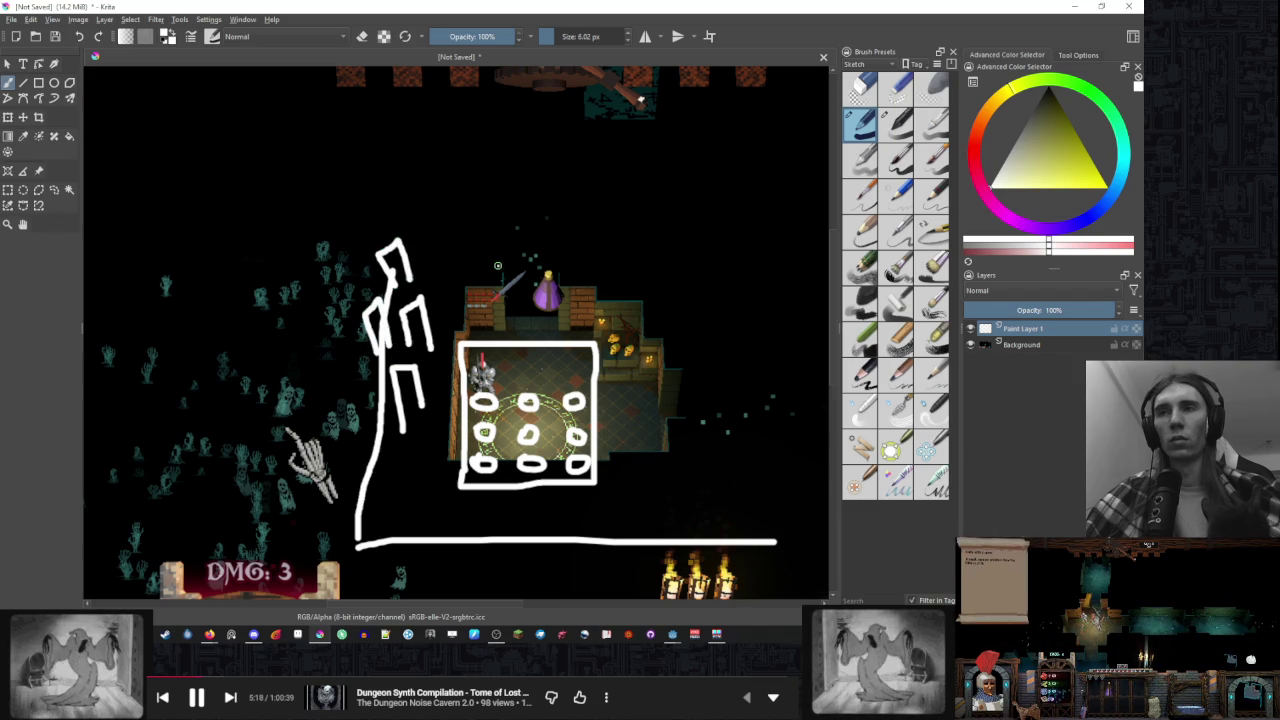
{"action": "scroll", "coordinate": [430, 320], "scroll_direction": "down", "scroll_amount": 1}
{"action": "scroll", "coordinate": [595, 320], "scroll_direction": "up", "scroll_amount": 1}
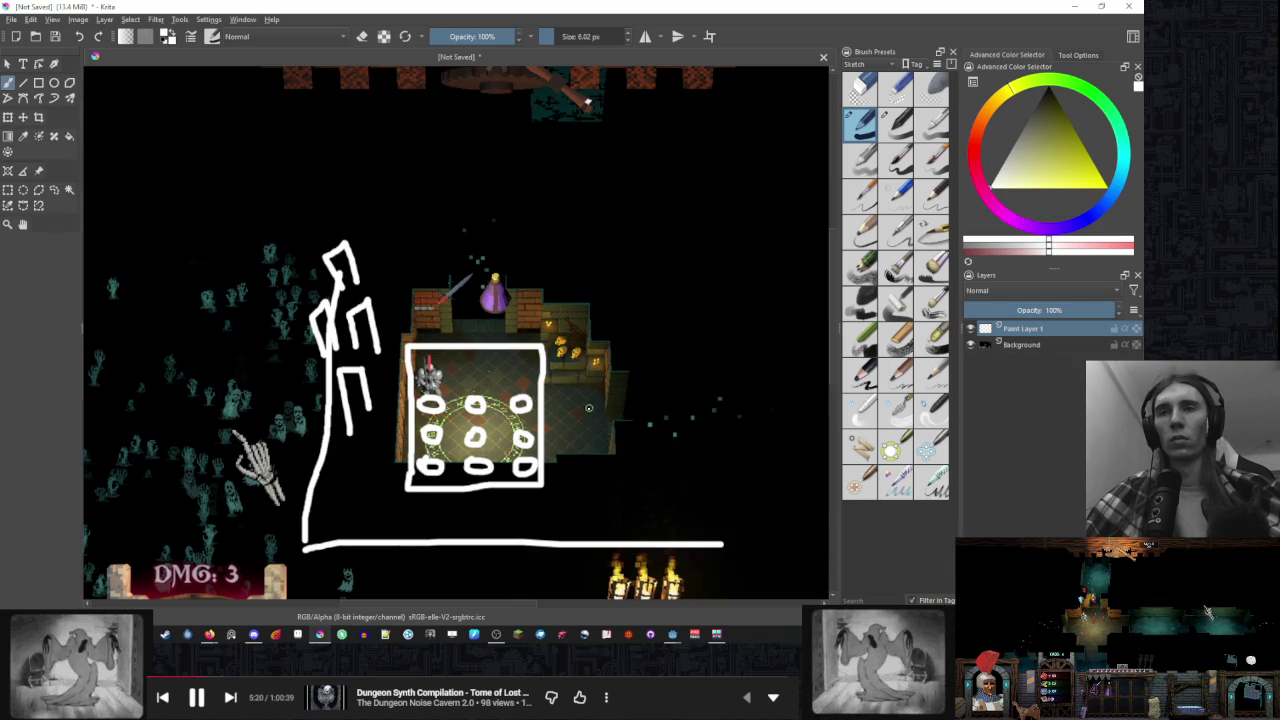
{"action": "left_click_drag", "start_coordinate": [574, 412], "coordinate": [624, 367]}
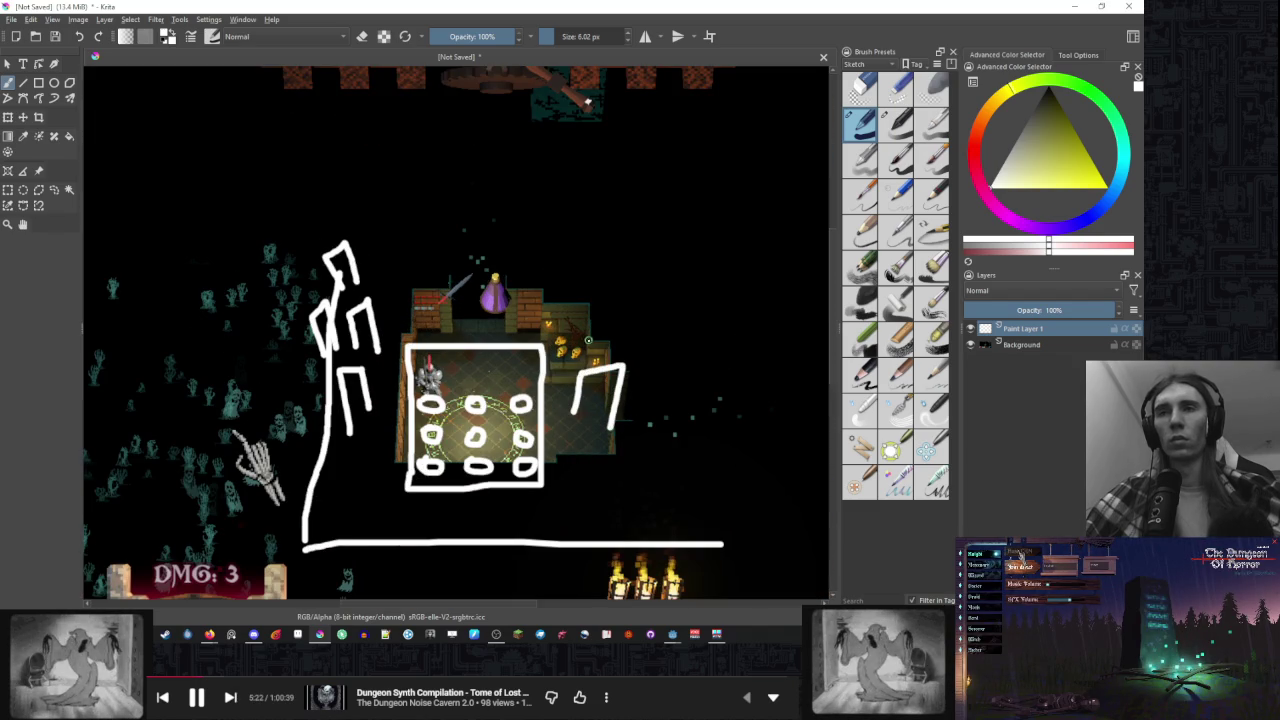
{"action": "key", "text": "ctrl+z"}
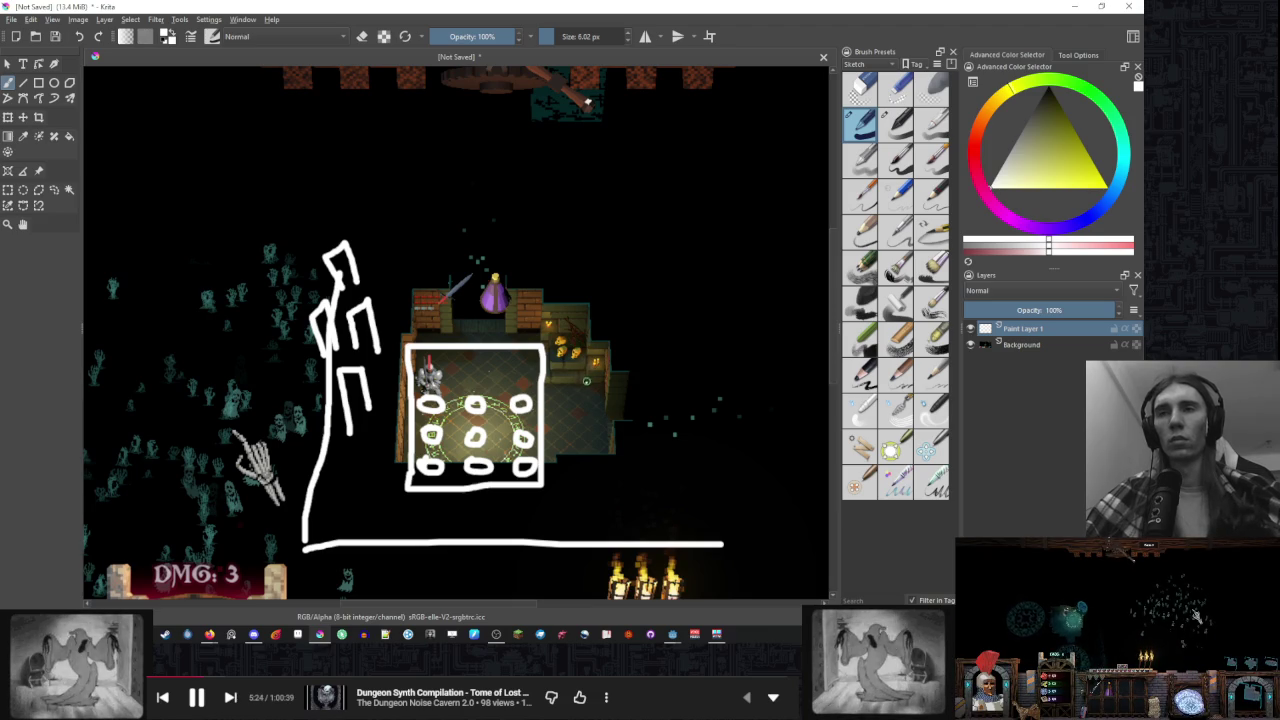
{"action": "key", "text": "ctrl+z"}
{"action": "key", "text": "ctrl+z"}
{"action": "key", "text": "ctrl+z"}
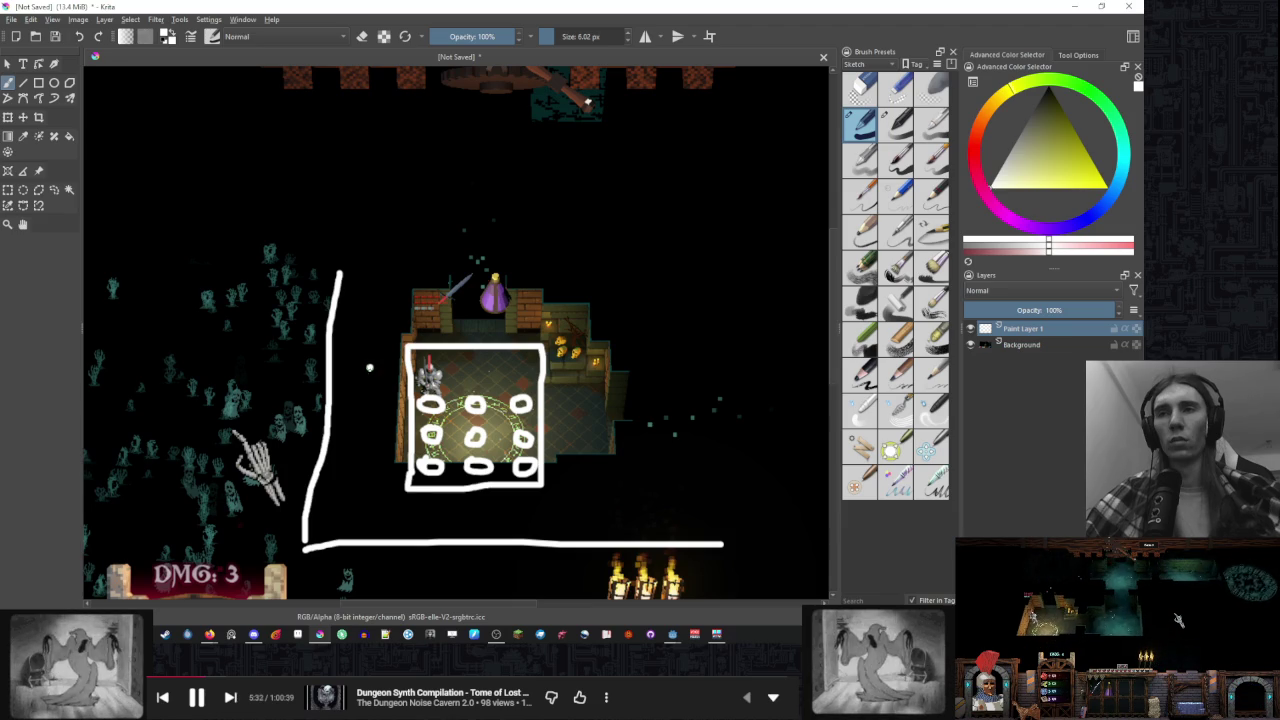
Sketch a first set of triangle markers around the box, then undo them all
{"action": "left_click_drag", "start_coordinate": [594, 357], "coordinate": [571, 392]}
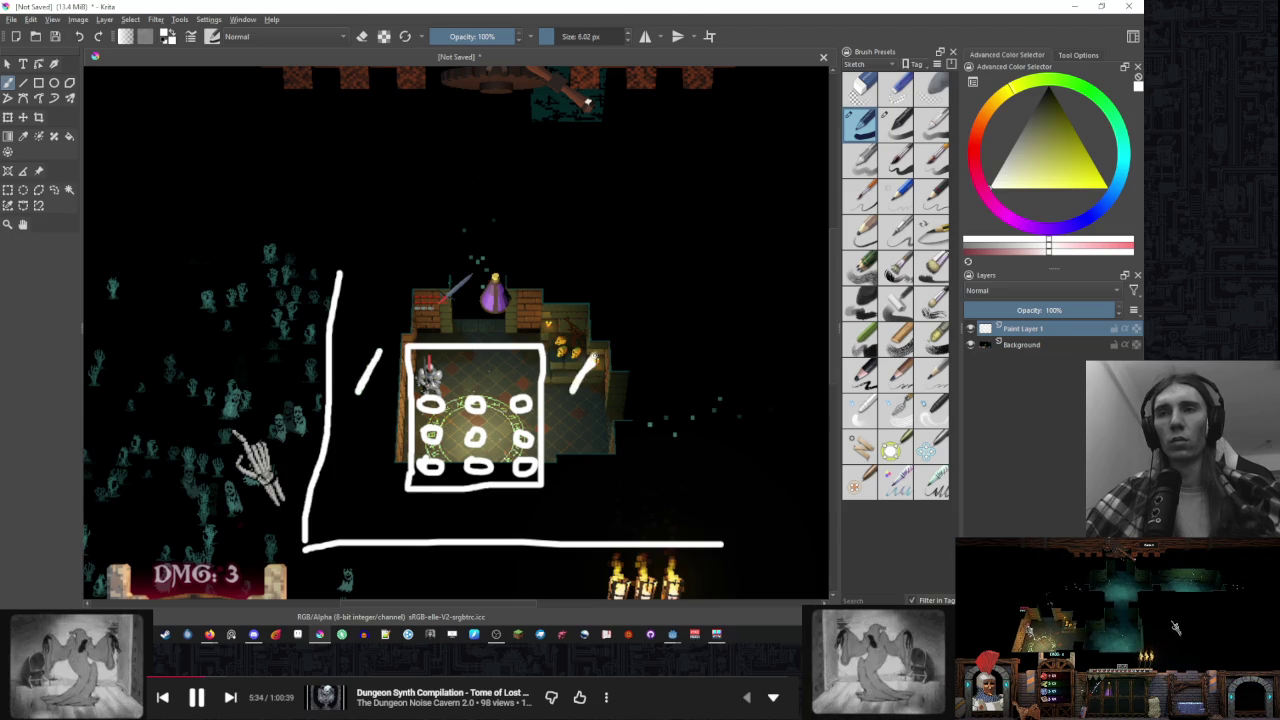
{"action": "key", "text": "ctrl+z"}
{"action": "key", "text": "ctrl+z"}
{"action": "mouse_move", "coordinate": [372, 365]}
{"action": "left_mouse_down"}
{"action": "mouse_move", "coordinate": [372, 350]}
{"action": "mouse_move", "coordinate": [386, 390]}
{"action": "mouse_move", "coordinate": [374, 352]}
{"action": "left_mouse_up"}
{"action": "left_click_drag", "start_coordinate": [579, 358], "coordinate": [564, 388]}
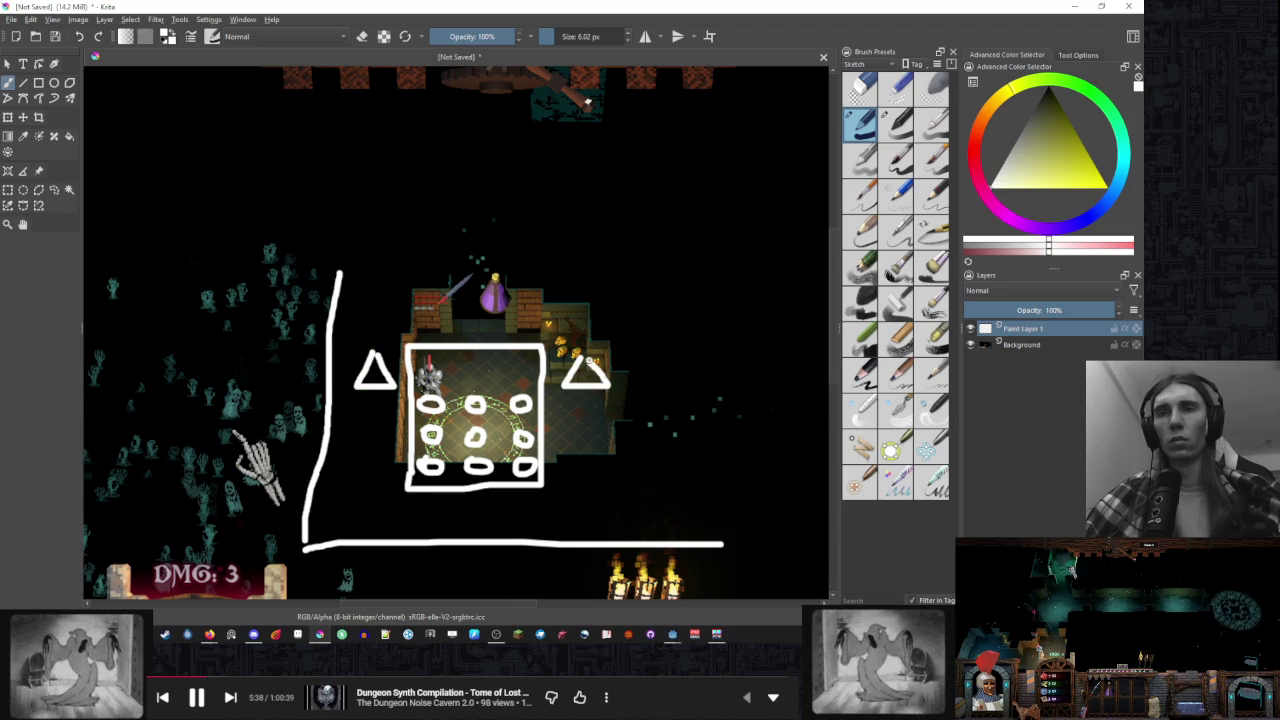
{"action": "mouse_move", "coordinate": [559, 334]}
{"action": "left_mouse_down"}
{"action": "mouse_move", "coordinate": [590, 335]}
{"action": "mouse_move", "coordinate": [573, 305]}
{"action": "mouse_move", "coordinate": [598, 330]}
{"action": "mouse_move", "coordinate": [641, 328]}
{"action": "mouse_move", "coordinate": [614, 299]}
{"action": "left_mouse_up"}
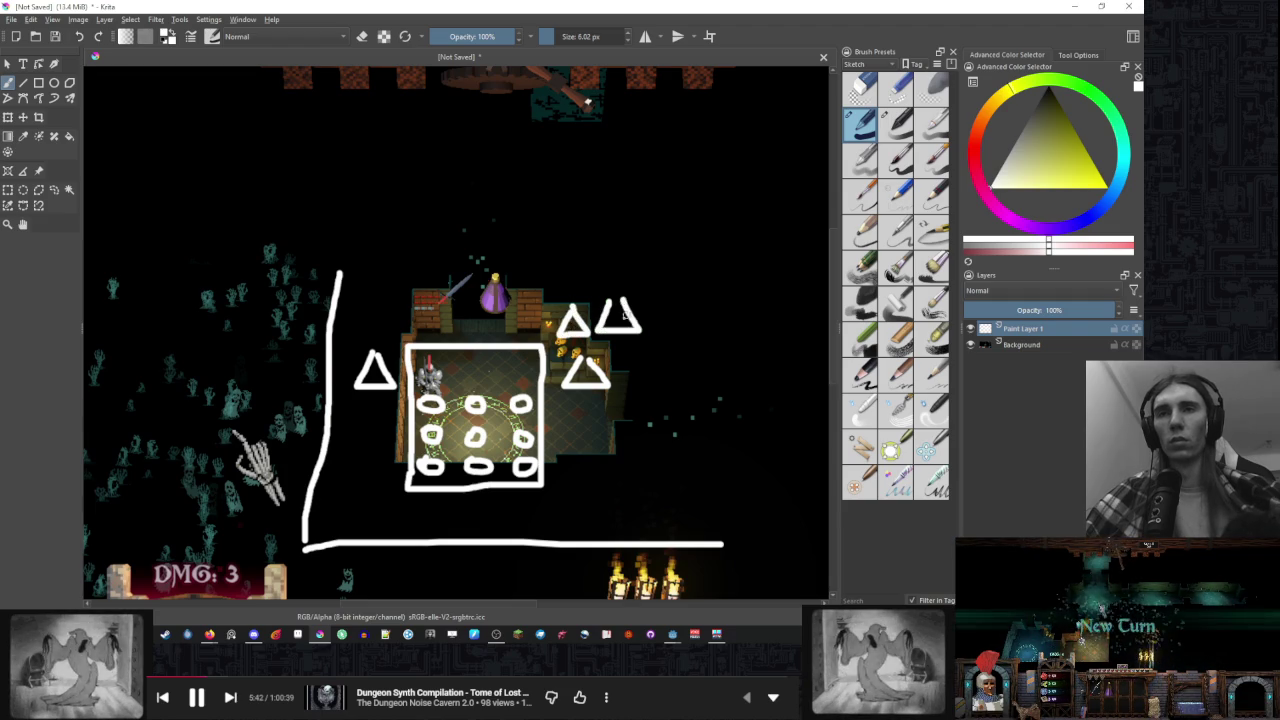
{"action": "left_click_drag", "start_coordinate": [447, 329], "coordinate": [513, 329]}
{"action": "left_click_drag", "start_coordinate": [419, 302], "coordinate": [402, 336]}
{"action": "mouse_move", "coordinate": [402, 336]}
{"action": "left_mouse_down"}
{"action": "mouse_move", "coordinate": [428, 336]}
{"action": "mouse_move", "coordinate": [414, 305]}
{"action": "left_mouse_up"}
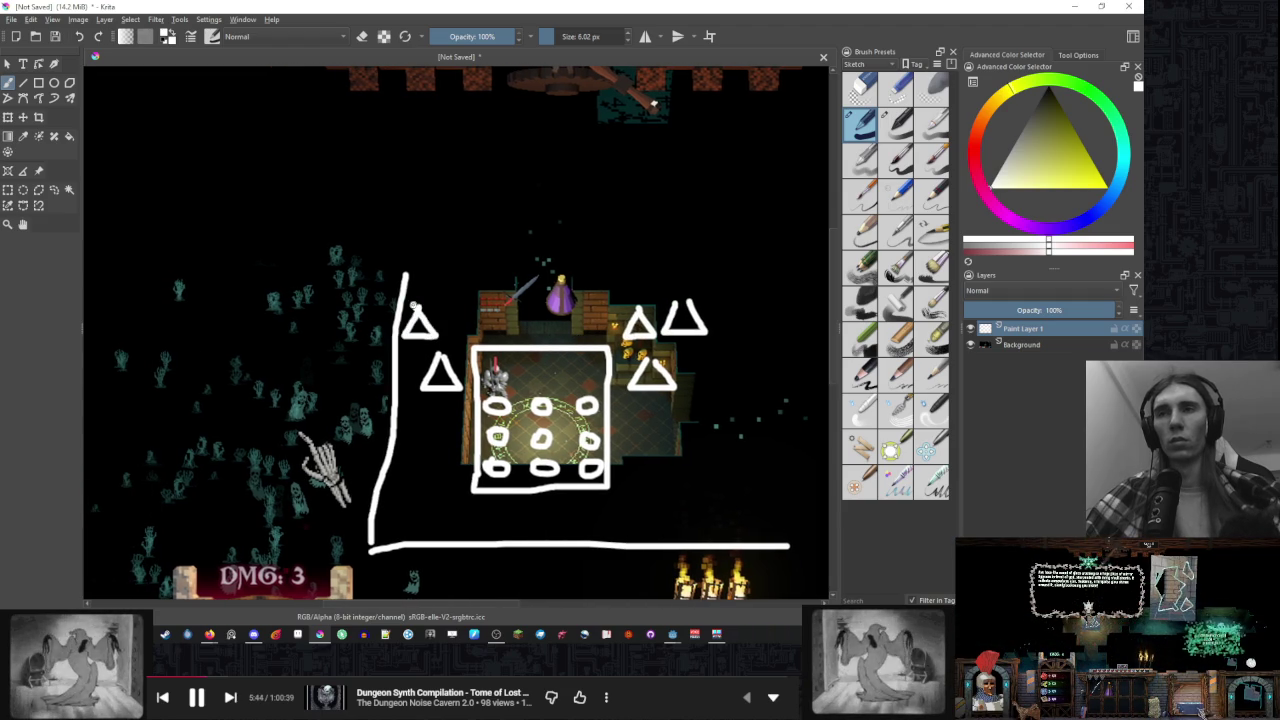
{"action": "key", "text": "ctrl+z"}
{"action": "key", "text": "ctrl+z"}
{"action": "key", "text": "ctrl+z"}
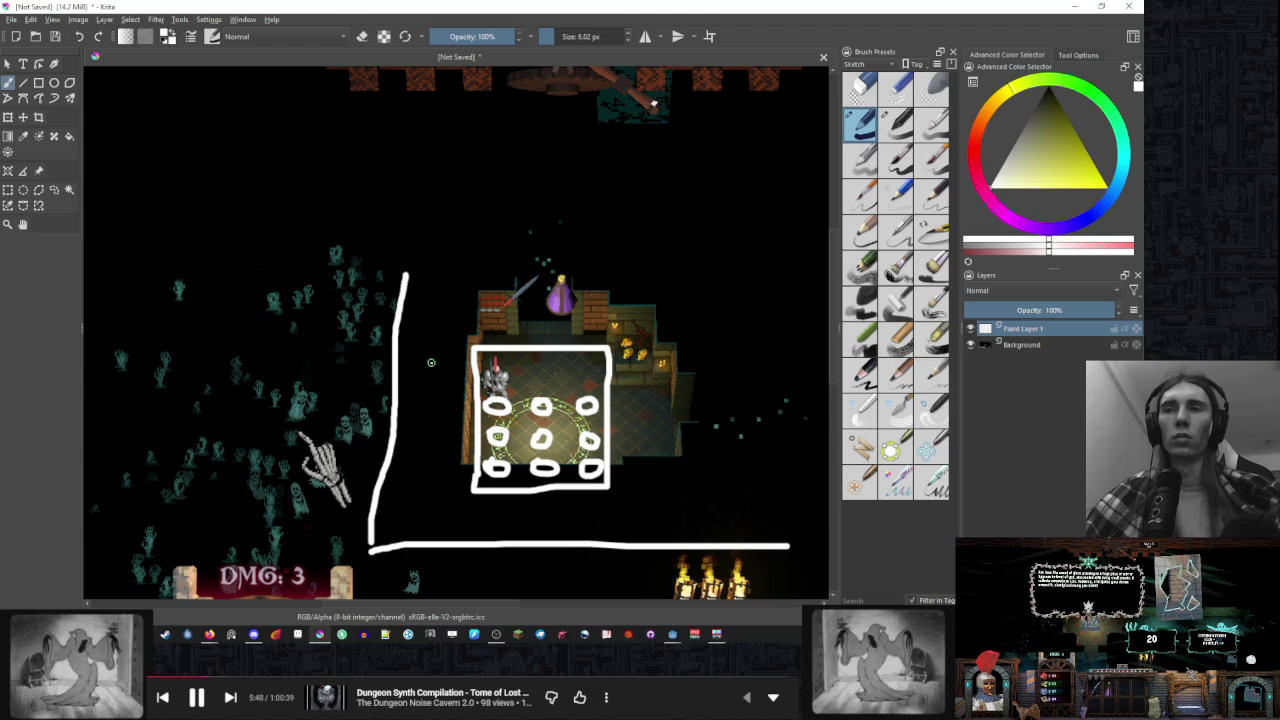
Redraw the triangles on the left and right of the boxed grid
{"action": "mouse_move", "coordinate": [431, 361]}
{"action": "left_mouse_down"}
{"action": "mouse_move", "coordinate": [456, 390]}
{"action": "mouse_move", "coordinate": [432, 360]}
{"action": "mouse_move", "coordinate": [468, 318]}
{"action": "mouse_move", "coordinate": [436, 334]}
{"action": "mouse_move", "coordinate": [472, 334]}
{"action": "mouse_move", "coordinate": [455, 306]}
{"action": "left_mouse_up"}
{"action": "key", "text": "ctrl+z"}
{"action": "mouse_move", "coordinate": [632, 362]}
{"action": "left_mouse_down"}
{"action": "mouse_move", "coordinate": [620, 390]}
{"action": "mouse_move", "coordinate": [648, 376]}
{"action": "left_mouse_up"}
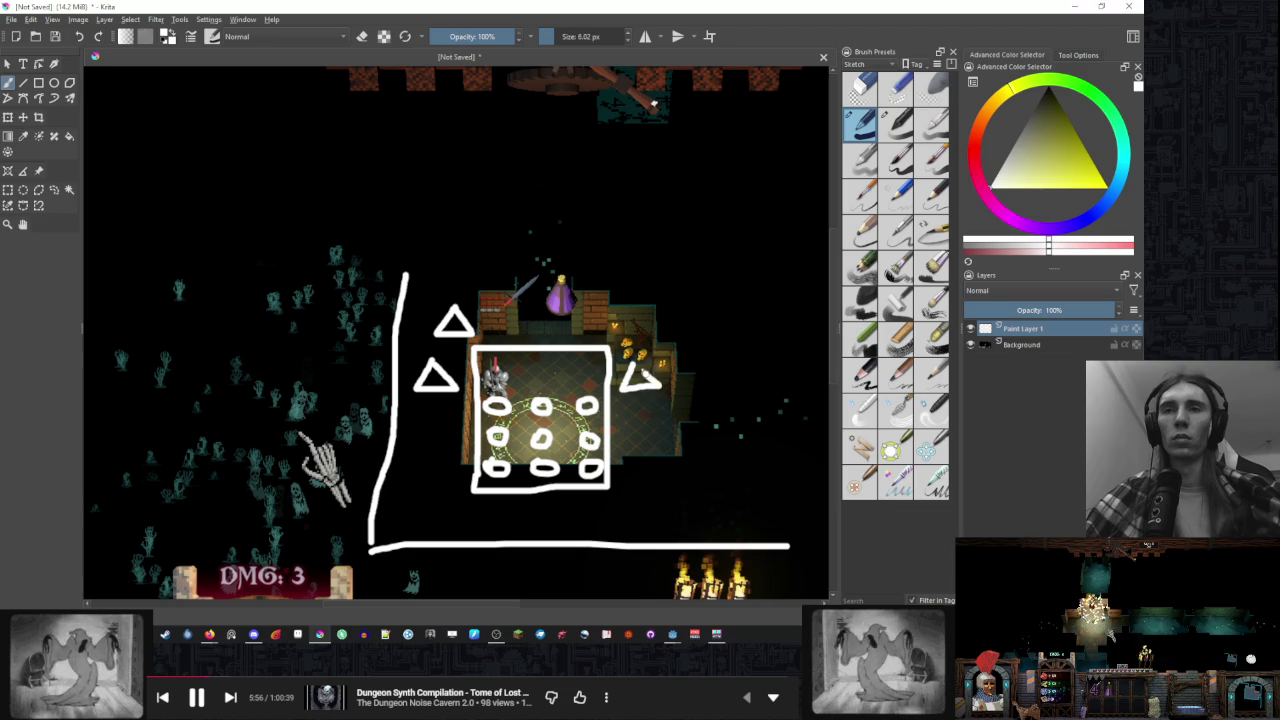
{"action": "mouse_move", "coordinate": [605, 298]}
{"action": "left_mouse_down"}
{"action": "mouse_move", "coordinate": [596, 322]}
{"action": "mouse_move", "coordinate": [622, 334]}
{"action": "mouse_move", "coordinate": [606, 298]}
{"action": "left_mouse_up"}
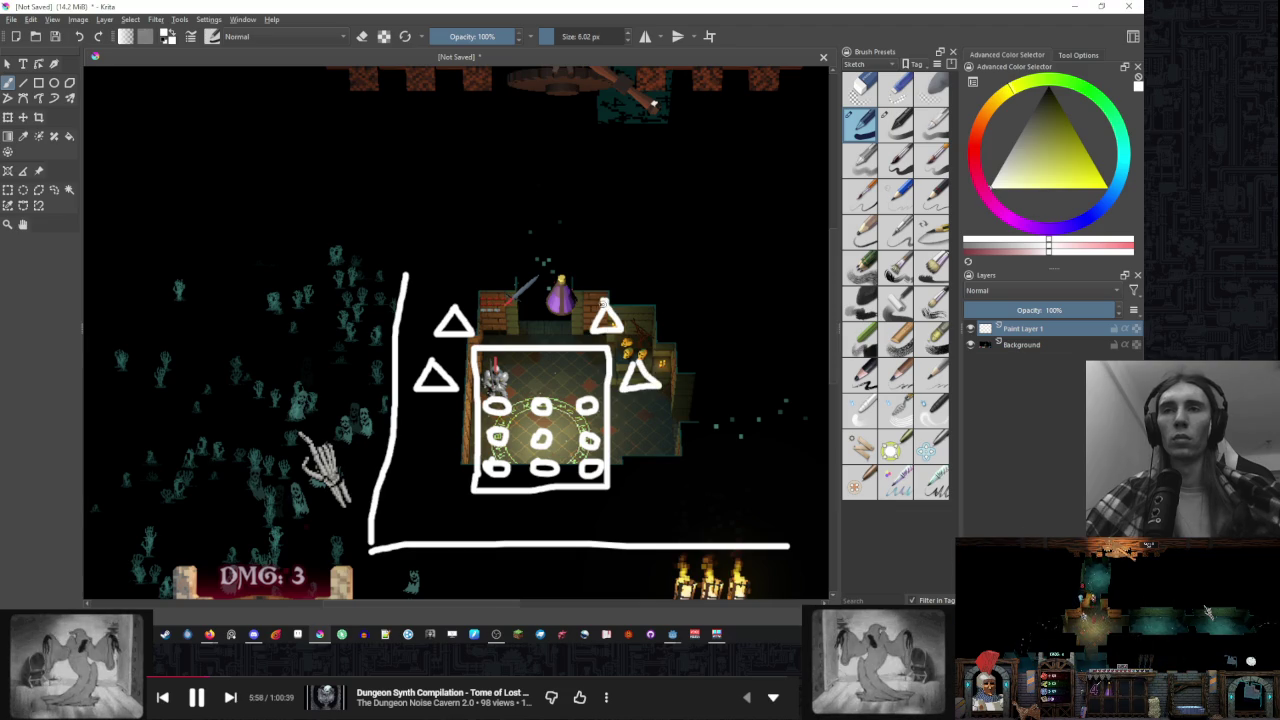